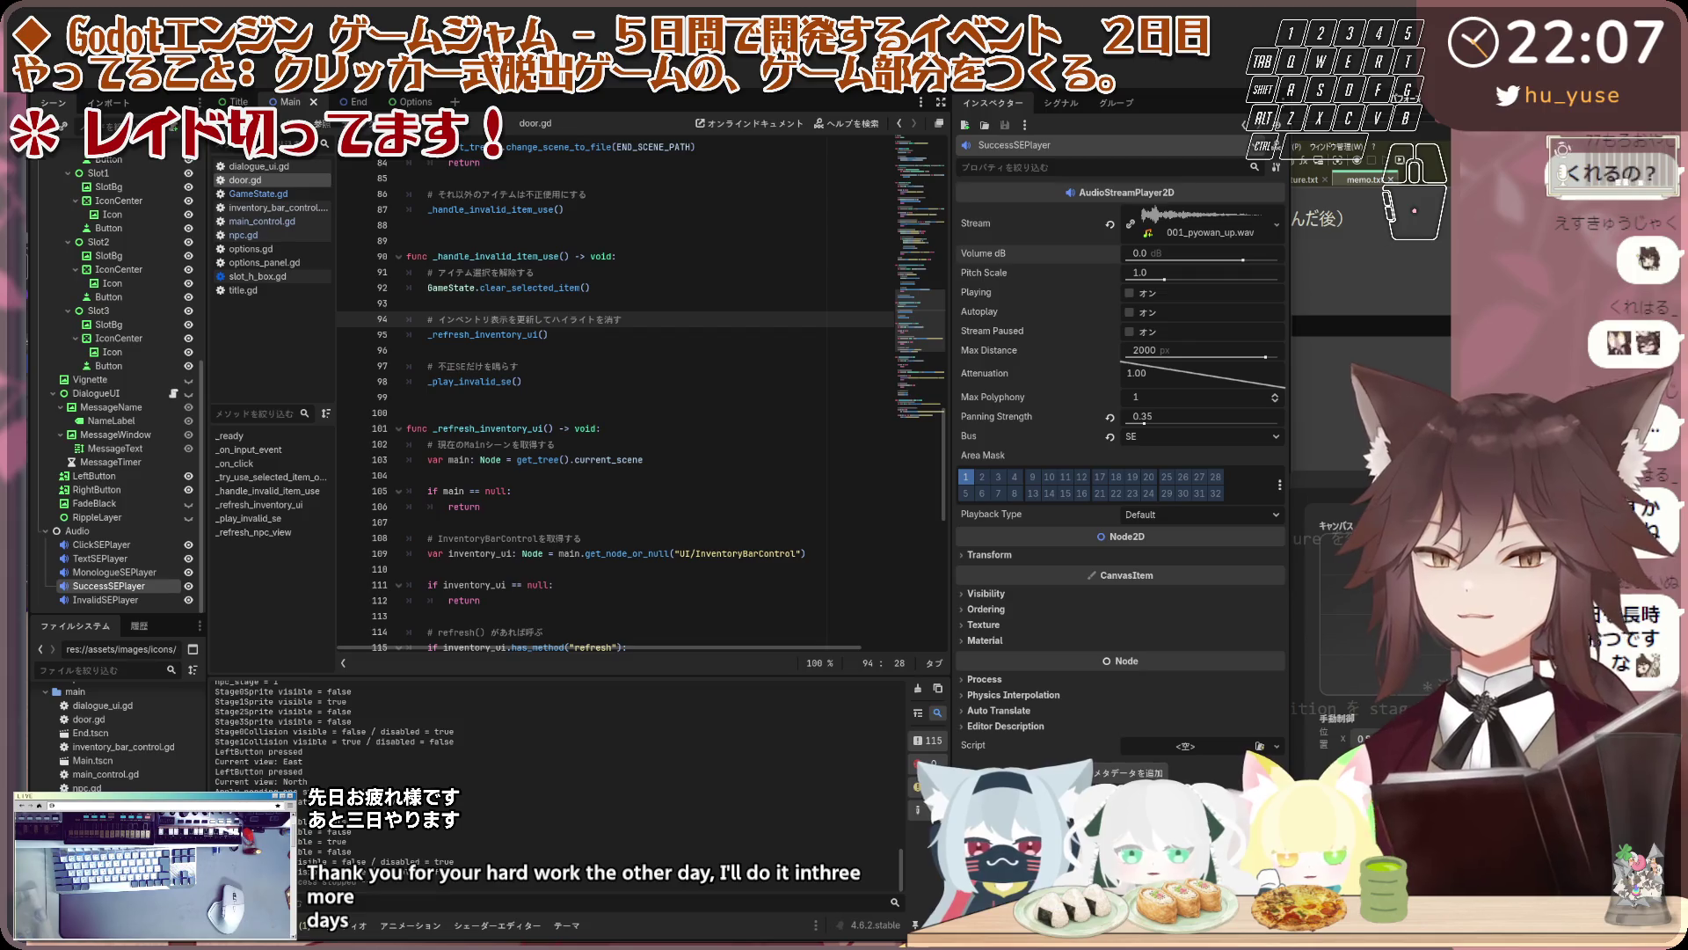
Check the item-handling code on door.gd lines 93–98, then run the project for a test
left_click(709, 386)
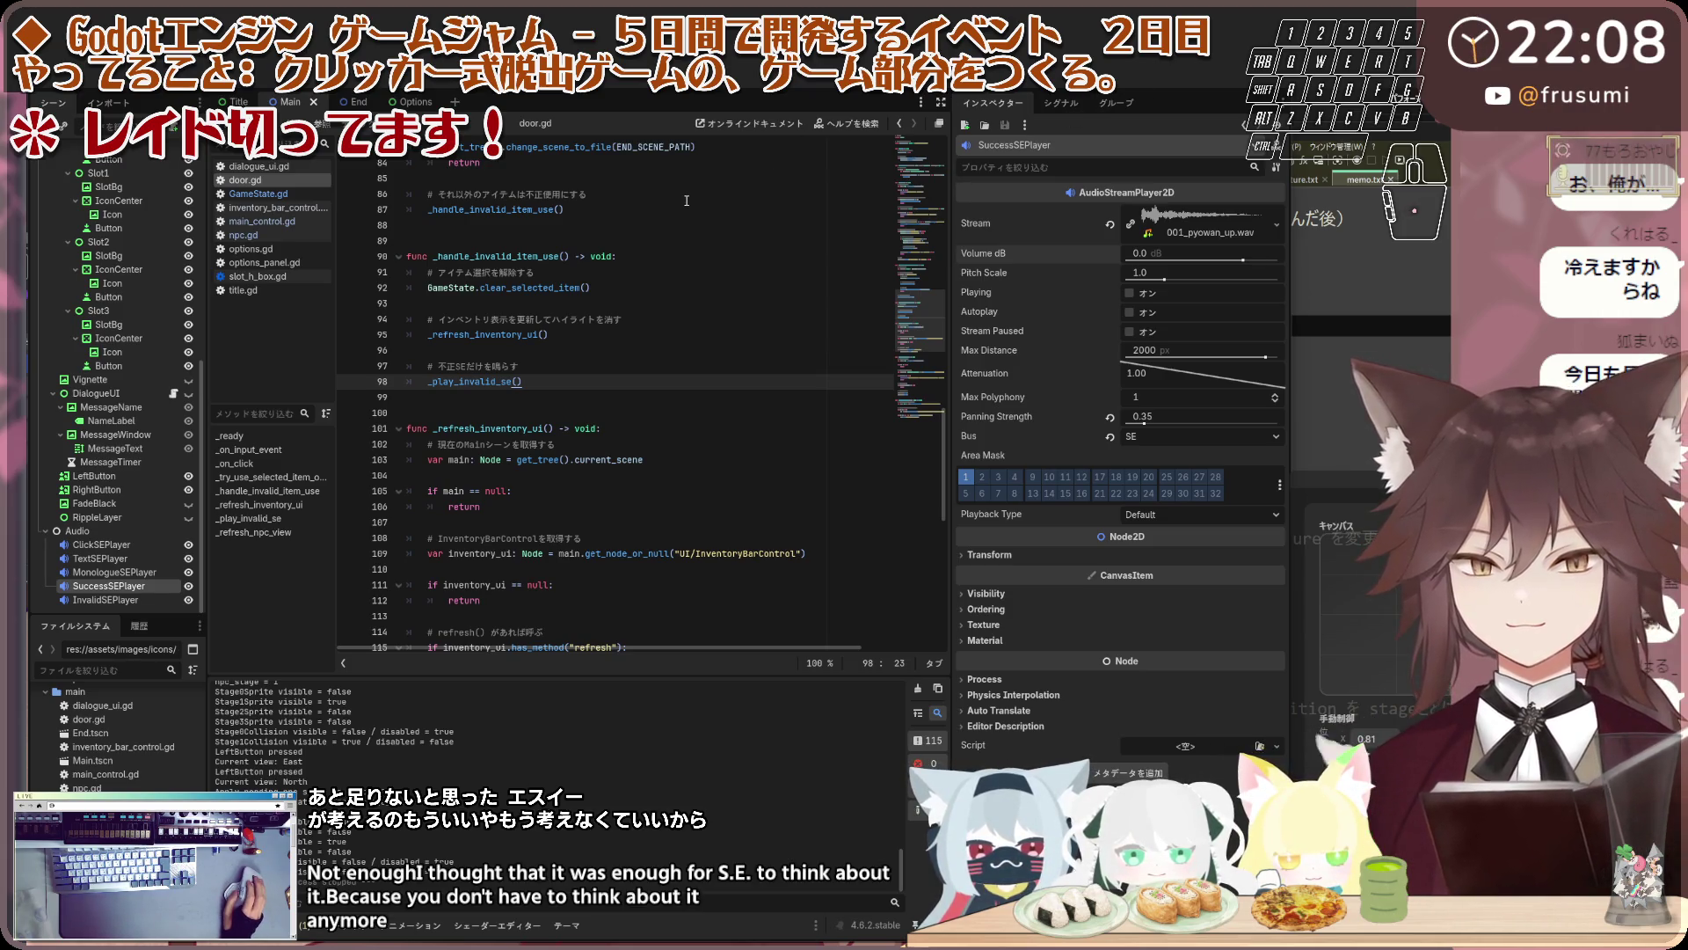
left_click(697, 300)
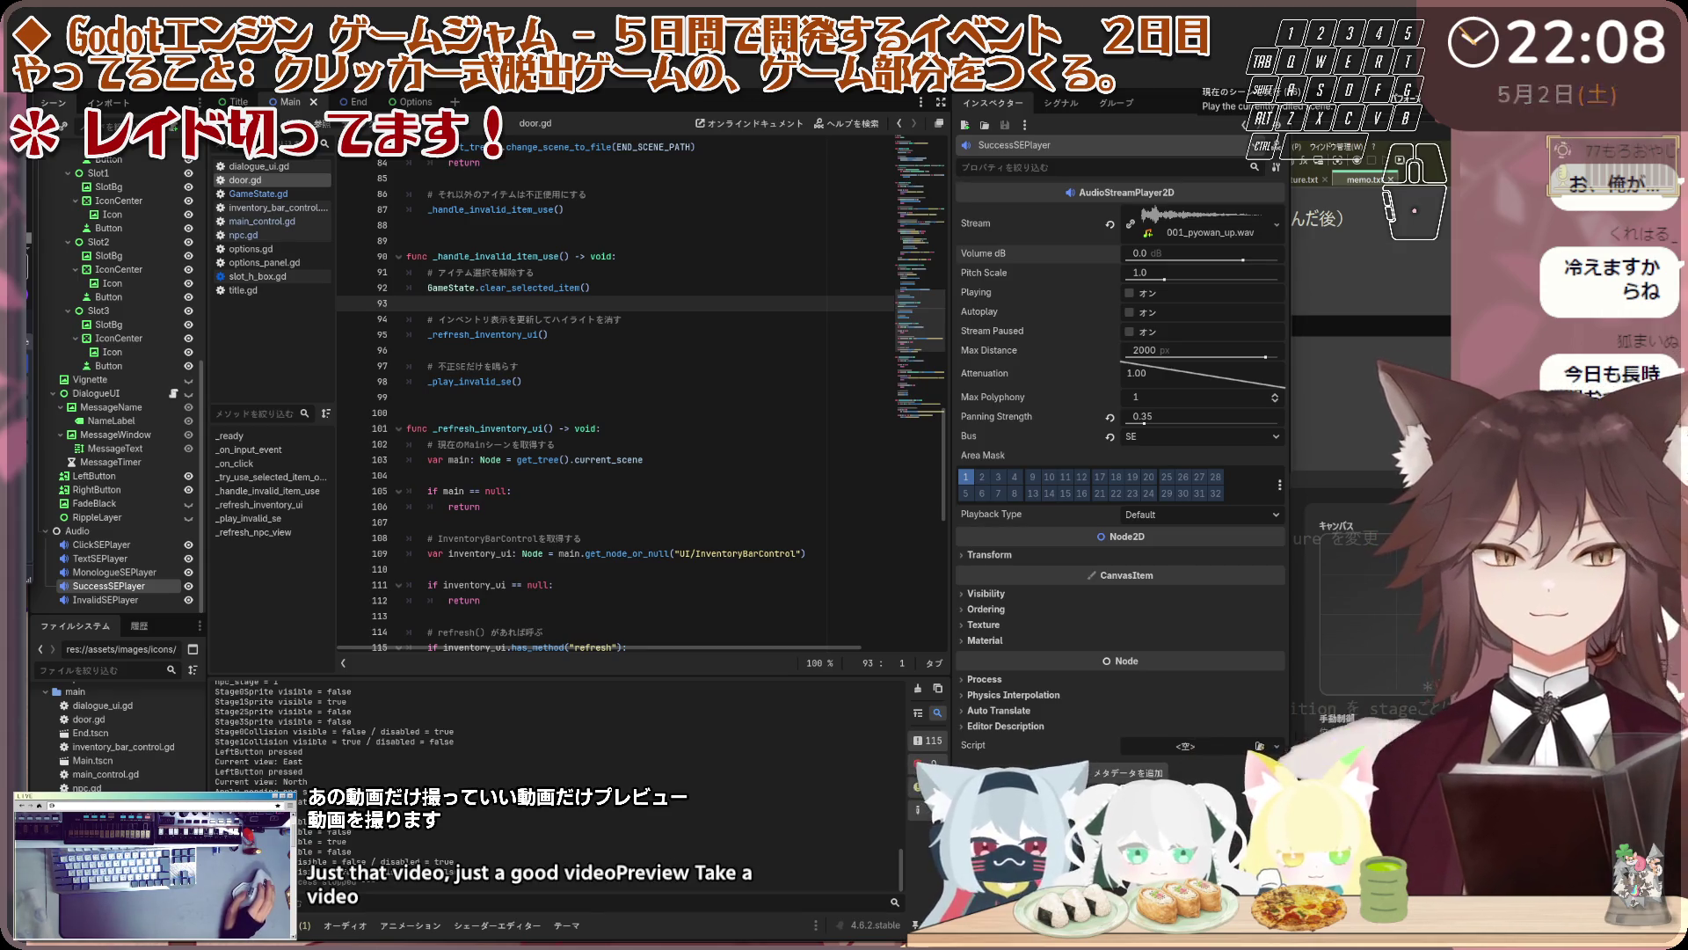
left_click(1205, 81)
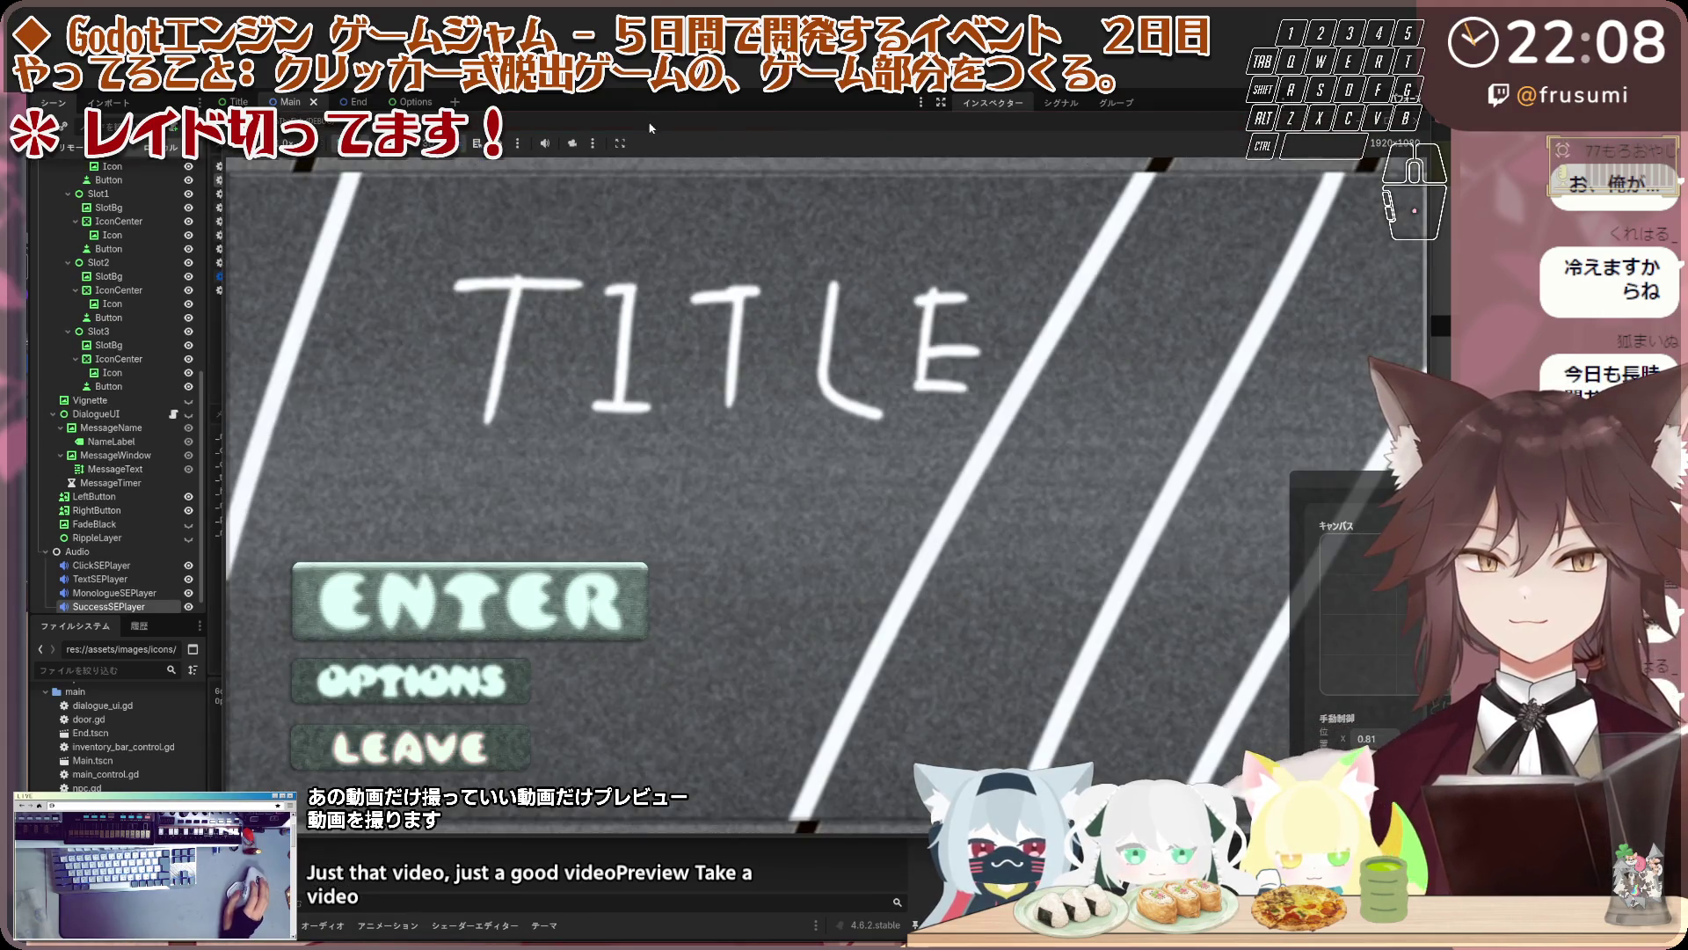
Raise the sound-effect volume slightly on the title screen, then start the game past the opening dialogue
left_click_drag(649, 128, 526, 105)
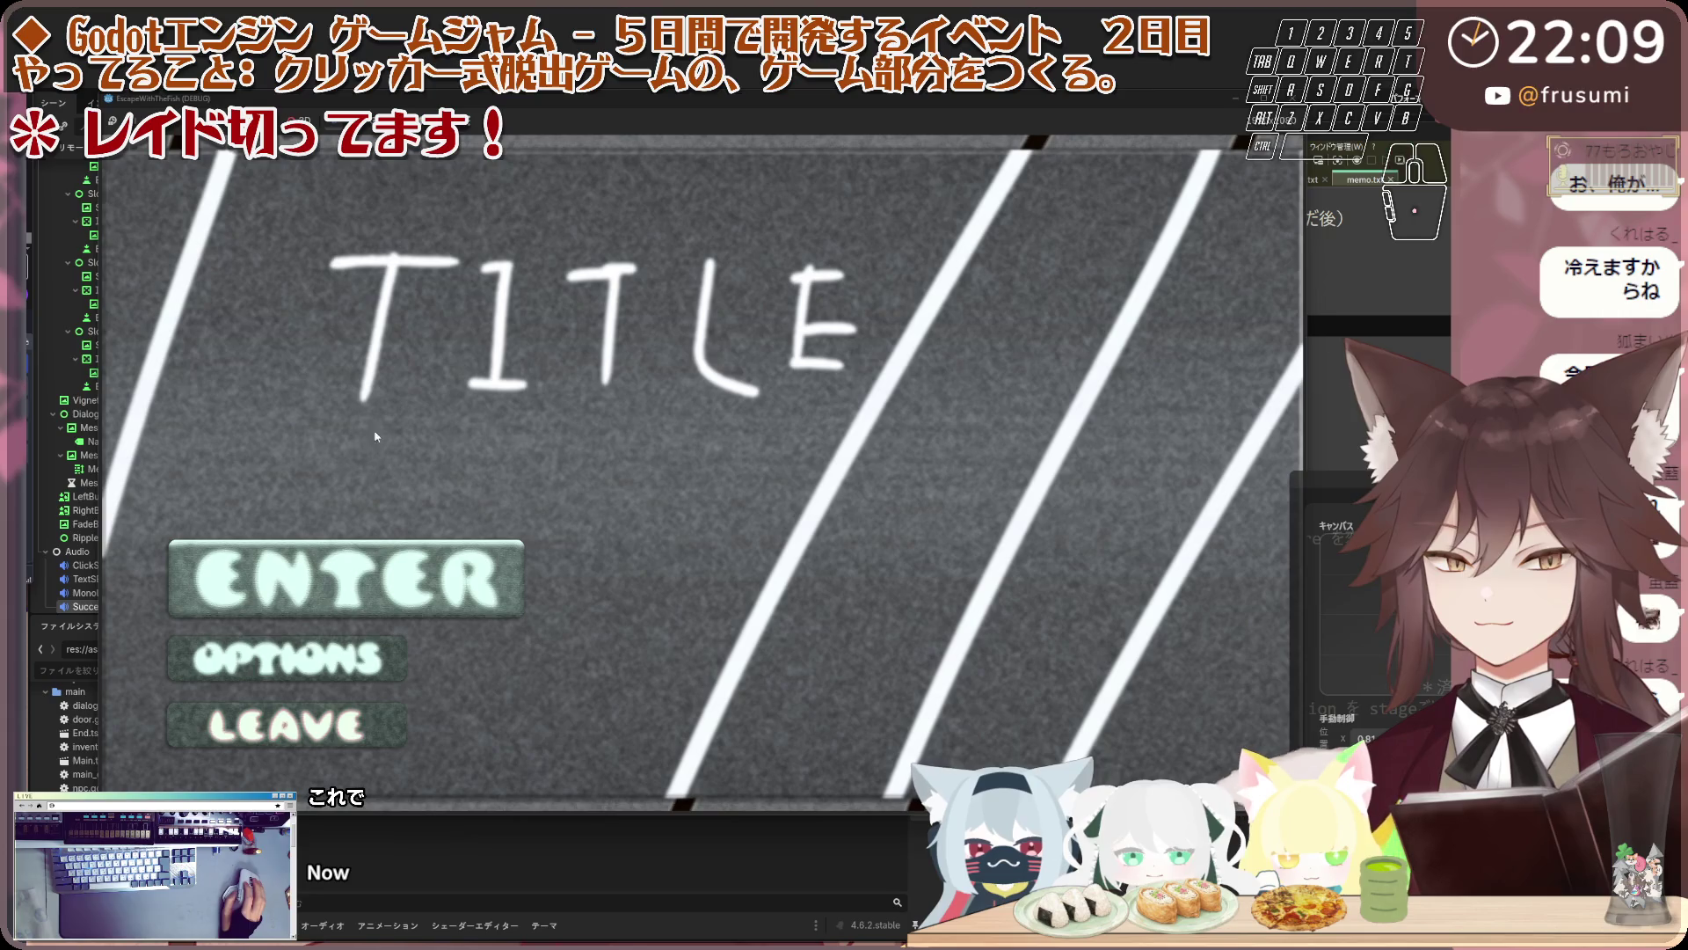
left_click(274, 661)
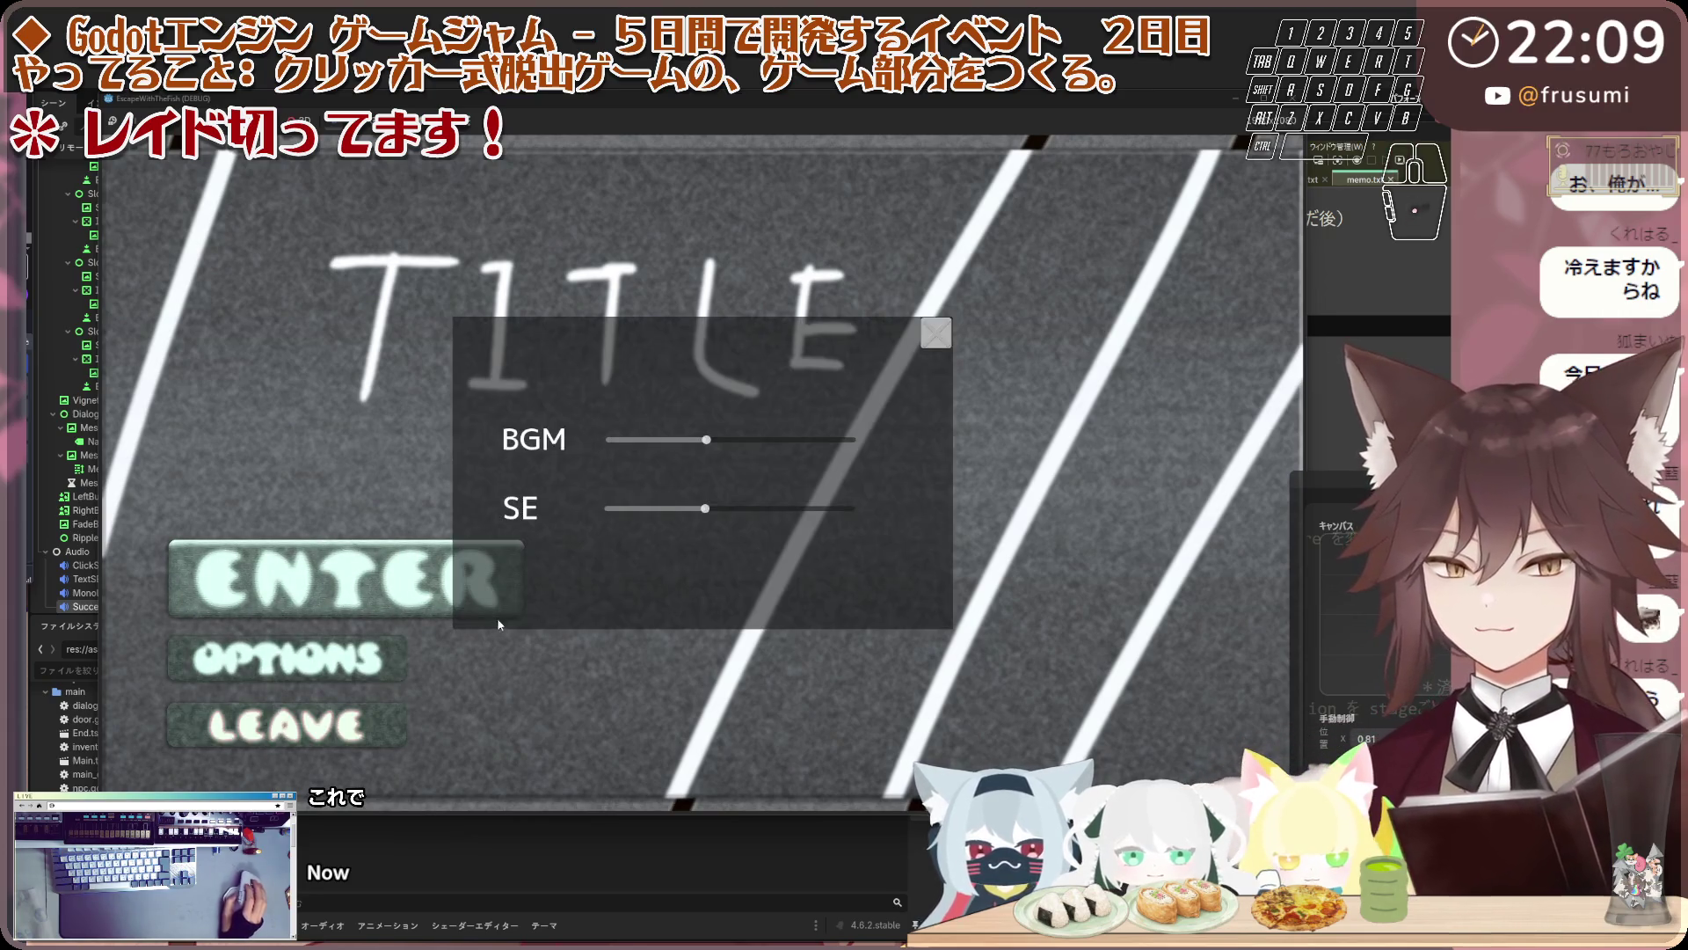
mouse_move(735, 506)
left_mouse_down()
mouse_move(798, 508)
mouse_move(754, 510)
mouse_move(770, 513)
left_mouse_up()
key("Escape")
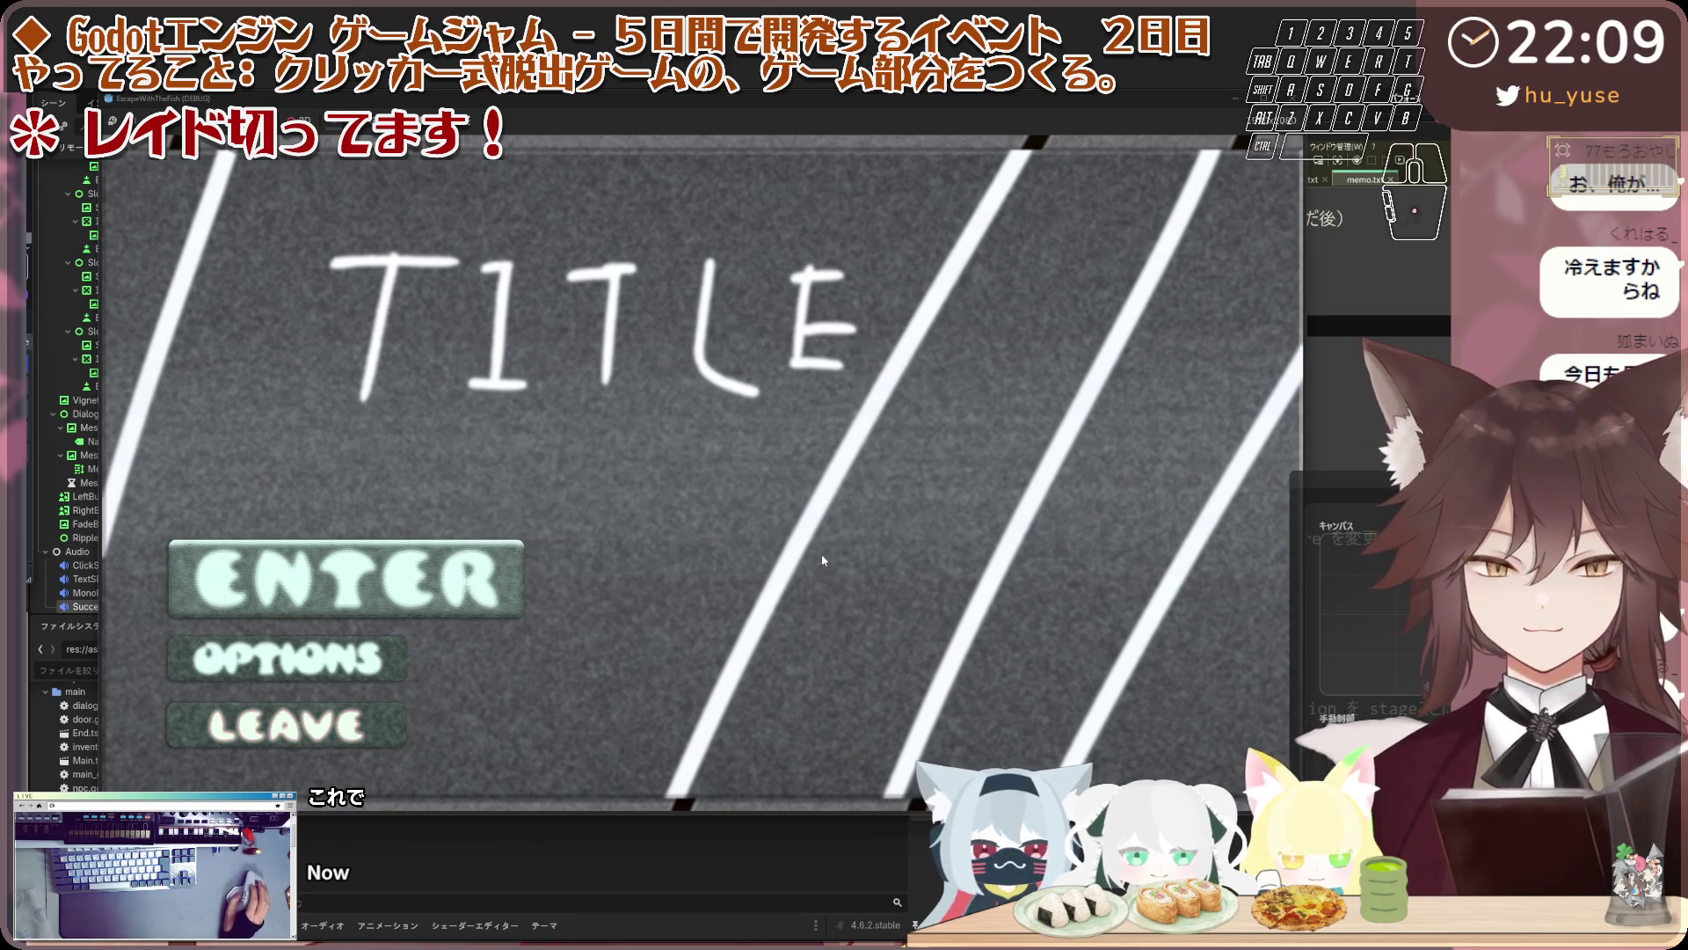
key("Return")
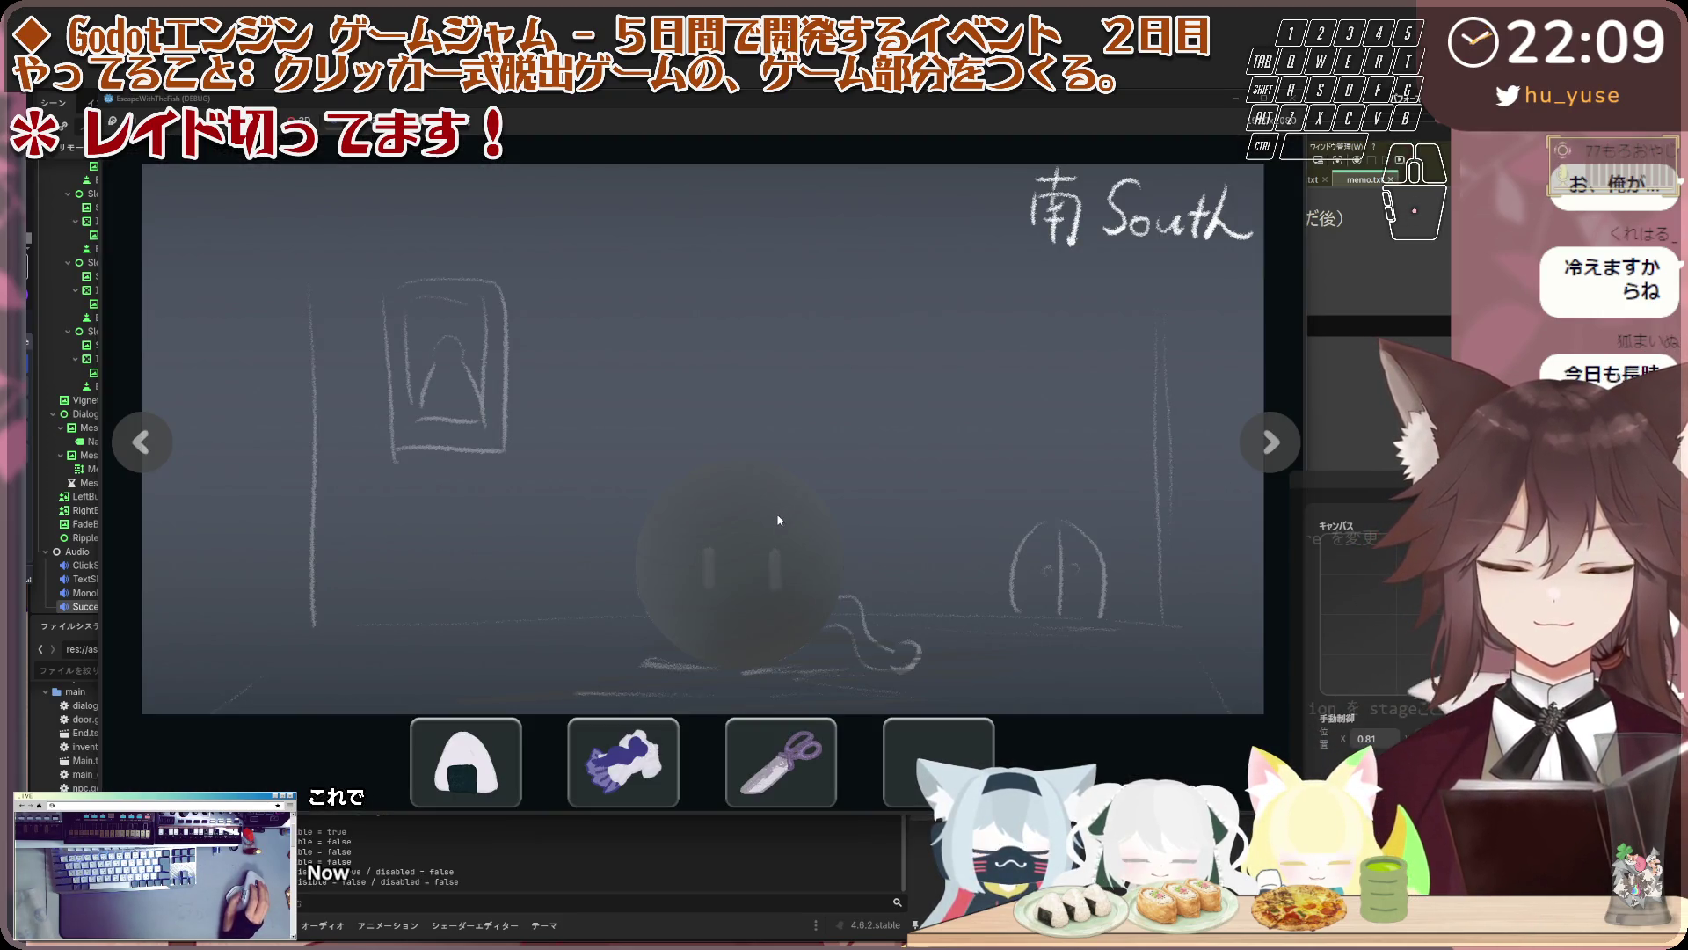
left_click(781, 518)
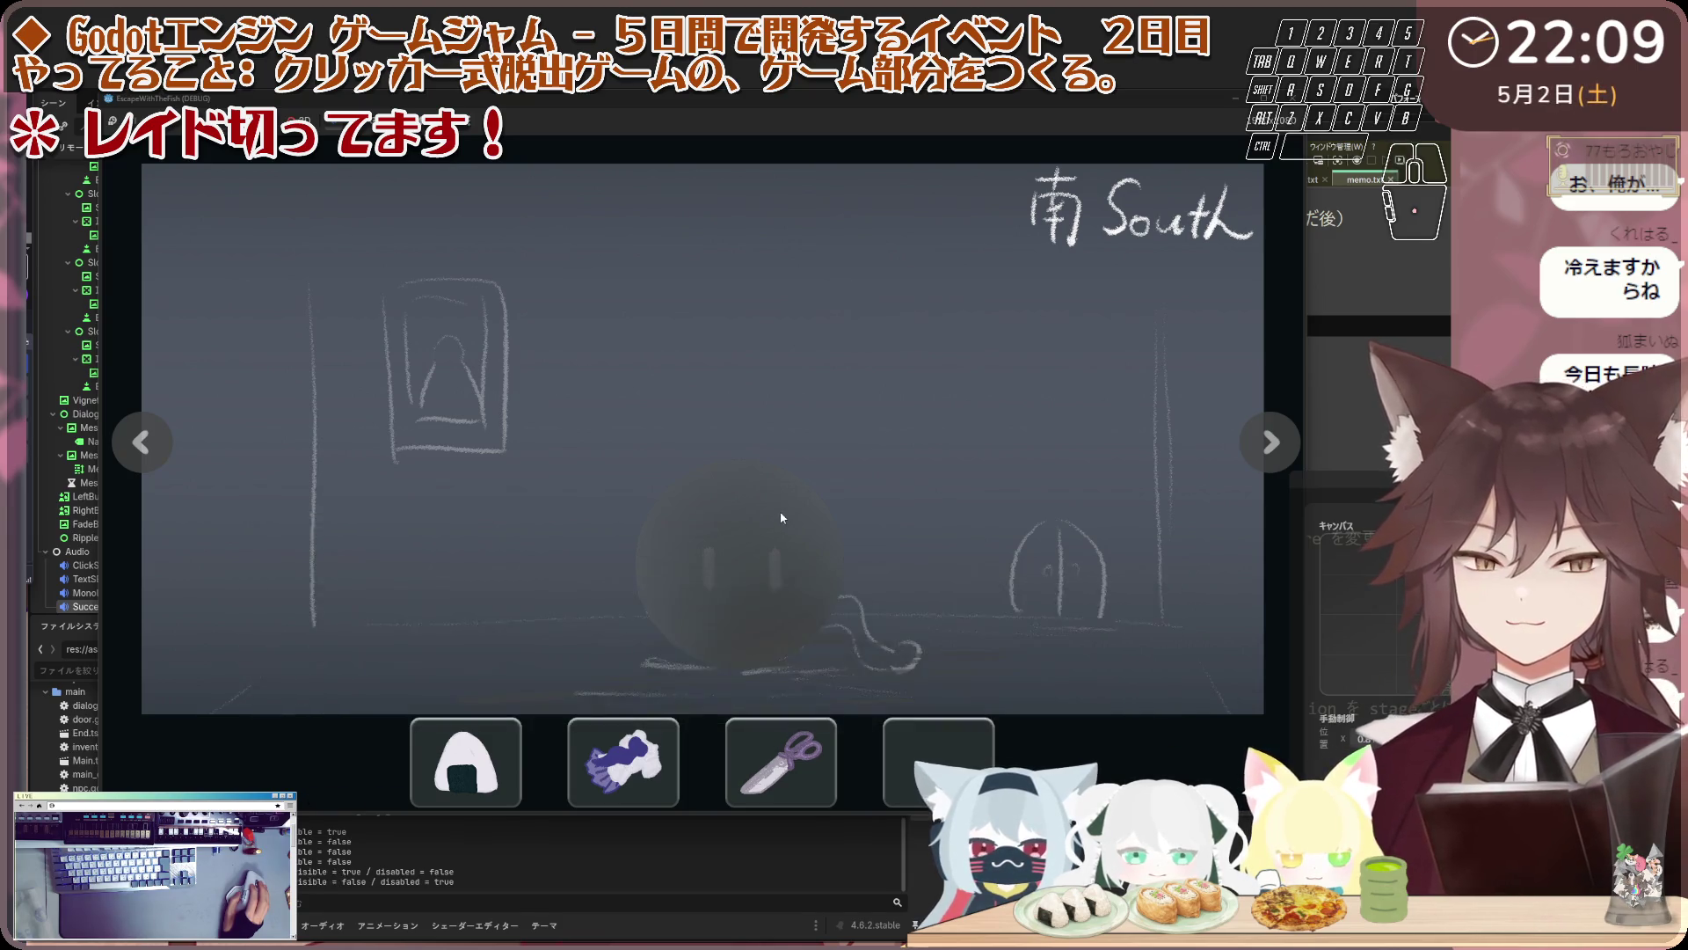
Try giving the scissors and then the onigiri to the creature
left_click(781, 762)
left_click(756, 587)
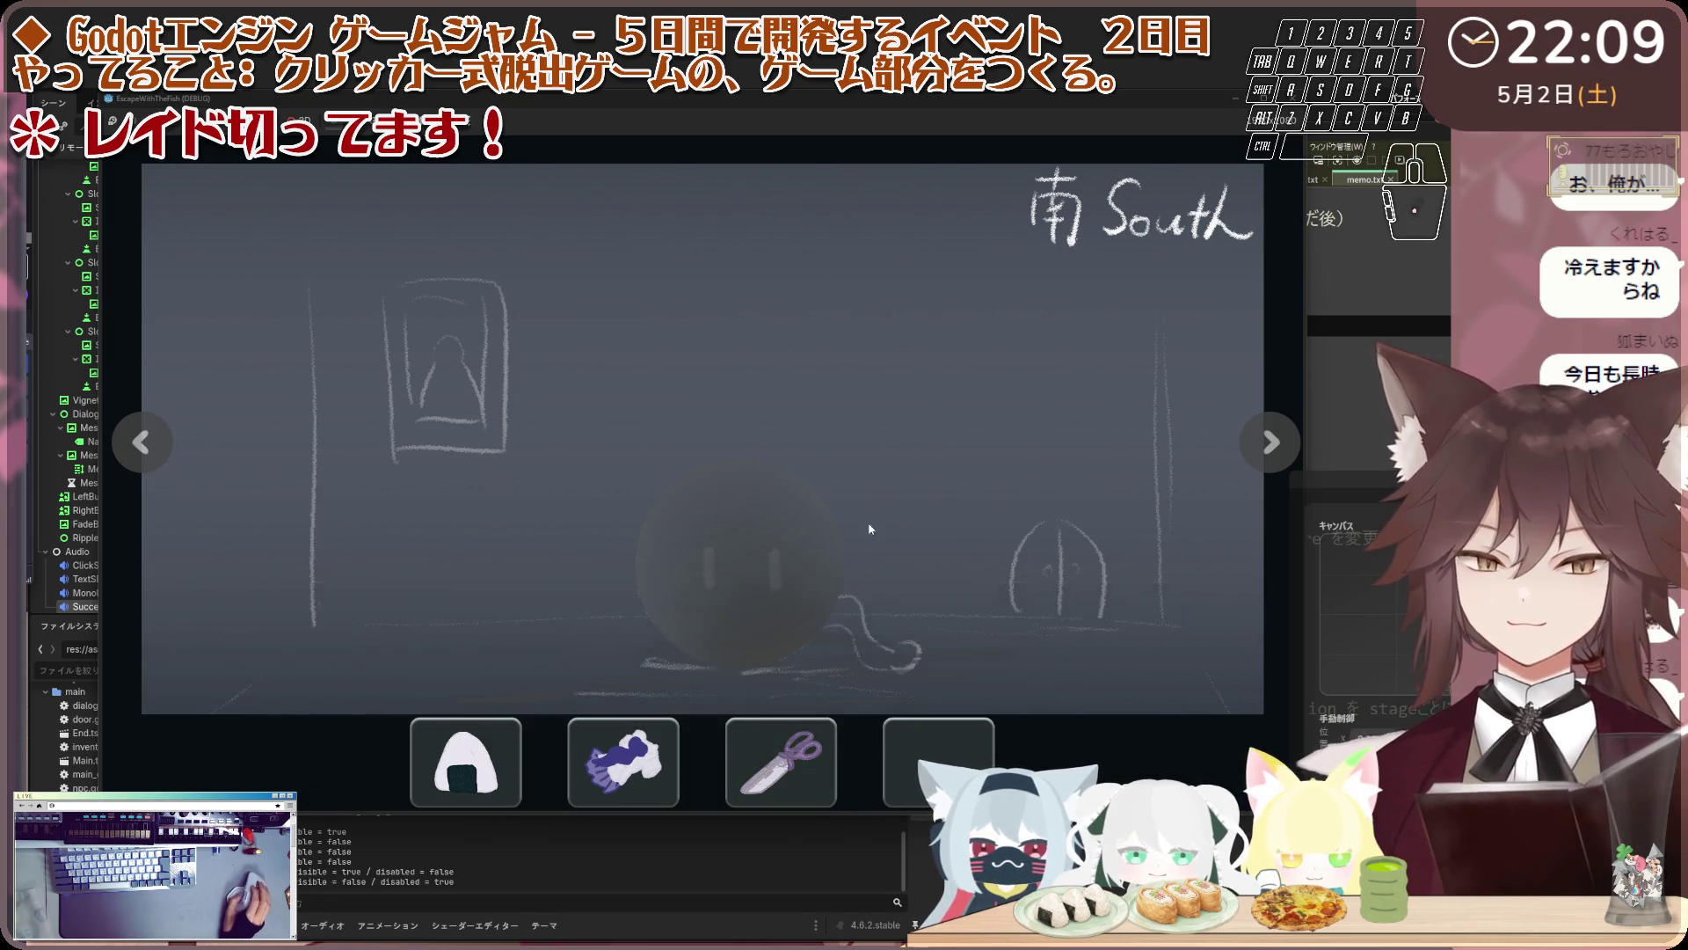
left_click(431, 765)
left_click(387, 464)
Turn through the room views to the North room and try the locked door
left_click(159, 441)
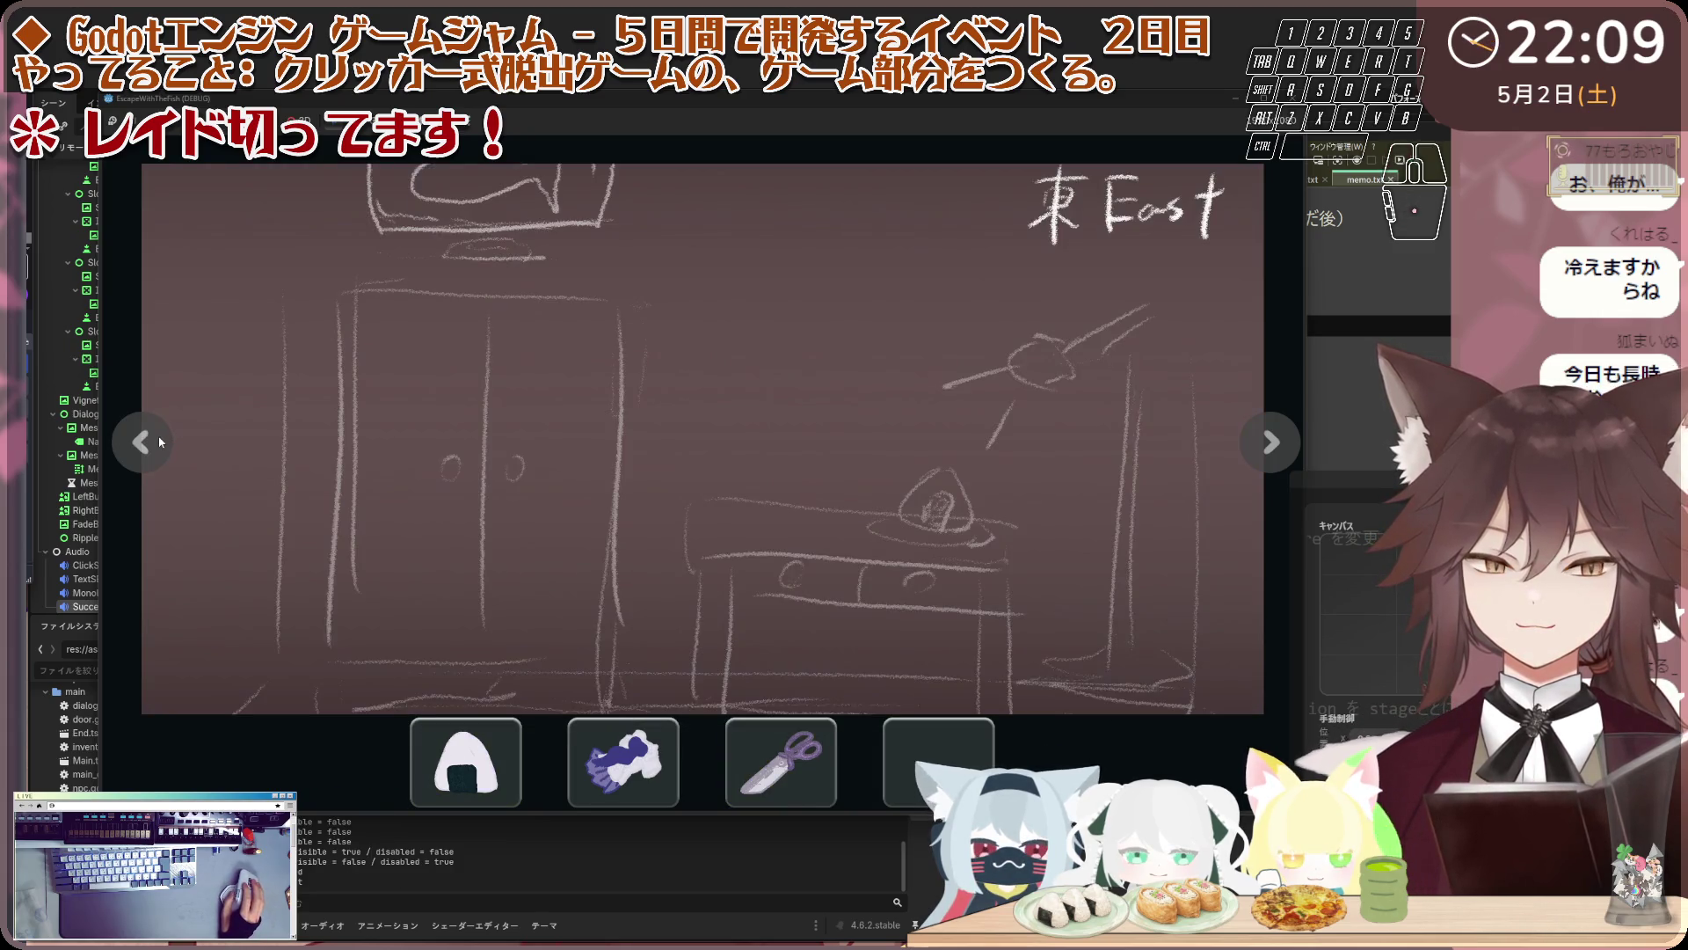
left_click(160, 441)
left_click(159, 442)
left_click(159, 441)
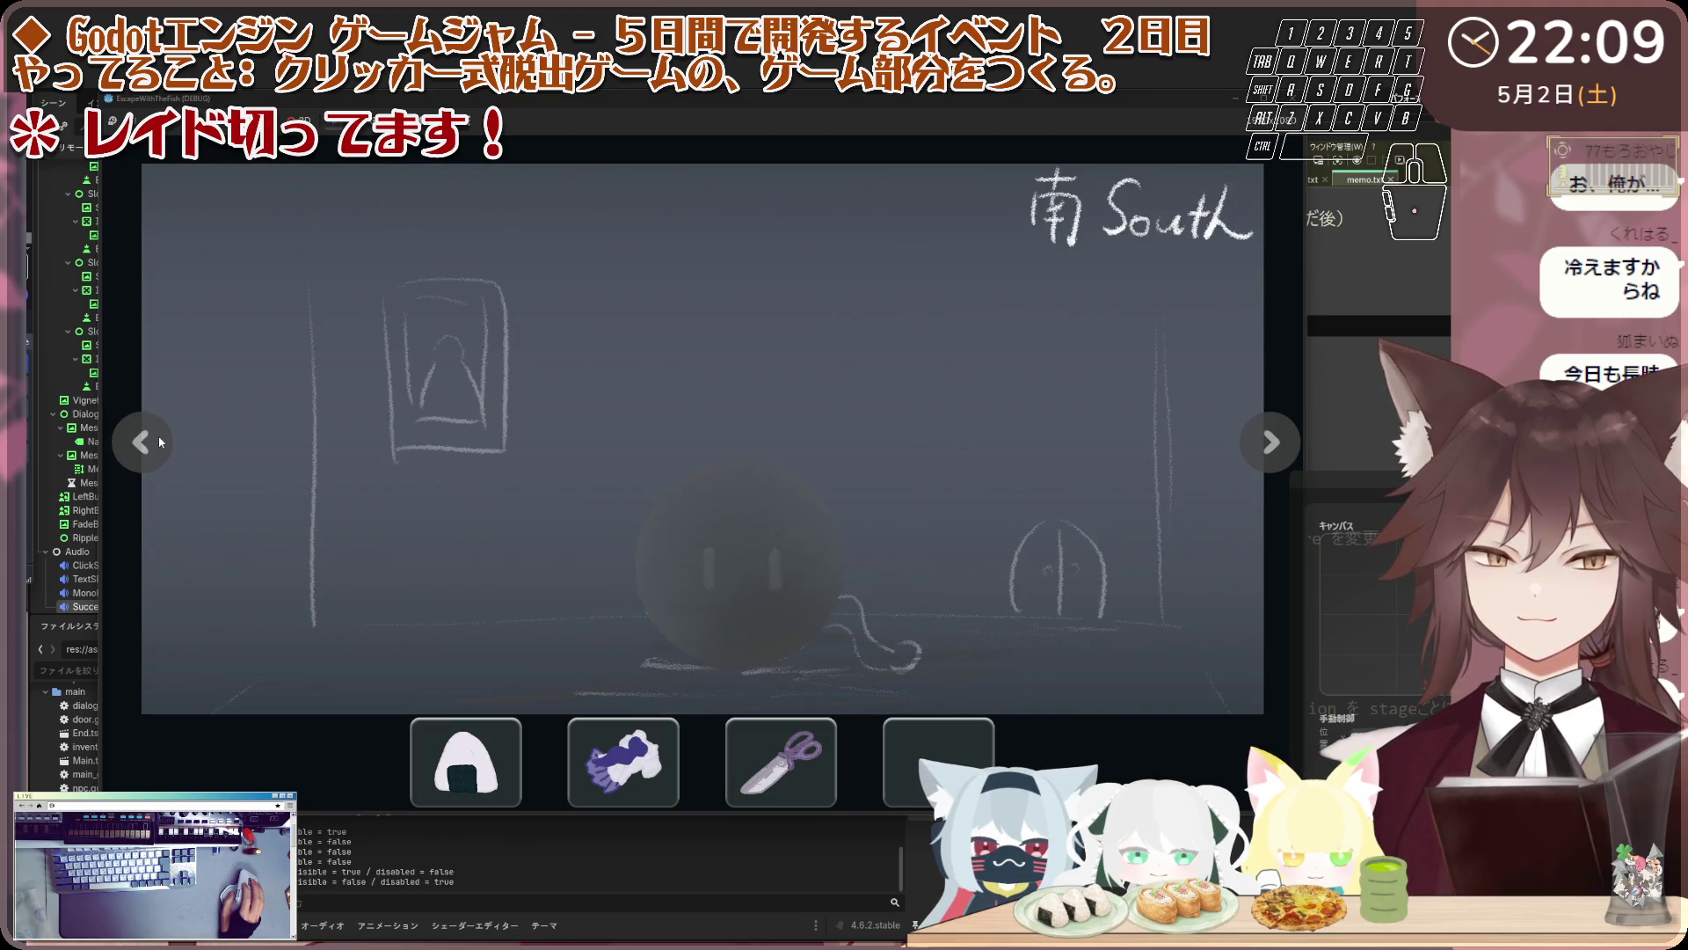
left_click(160, 441)
left_click(159, 442)
left_click(689, 431)
left_click(688, 431)
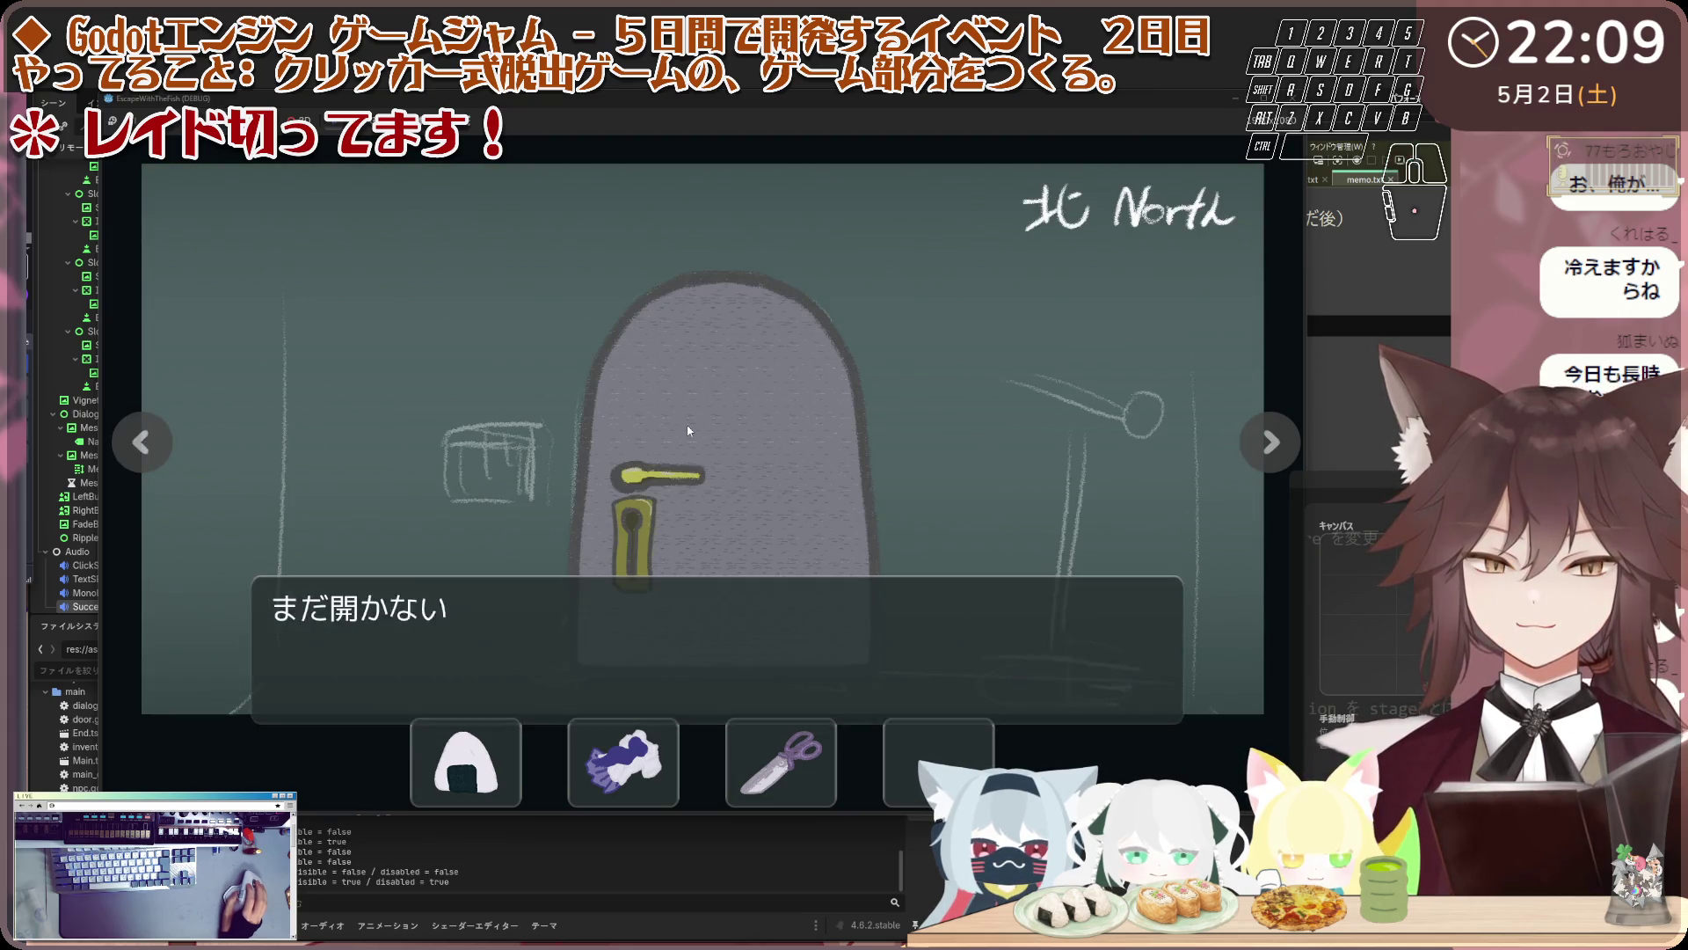
left_click(688, 431)
left_click(689, 430)
left_click(755, 464)
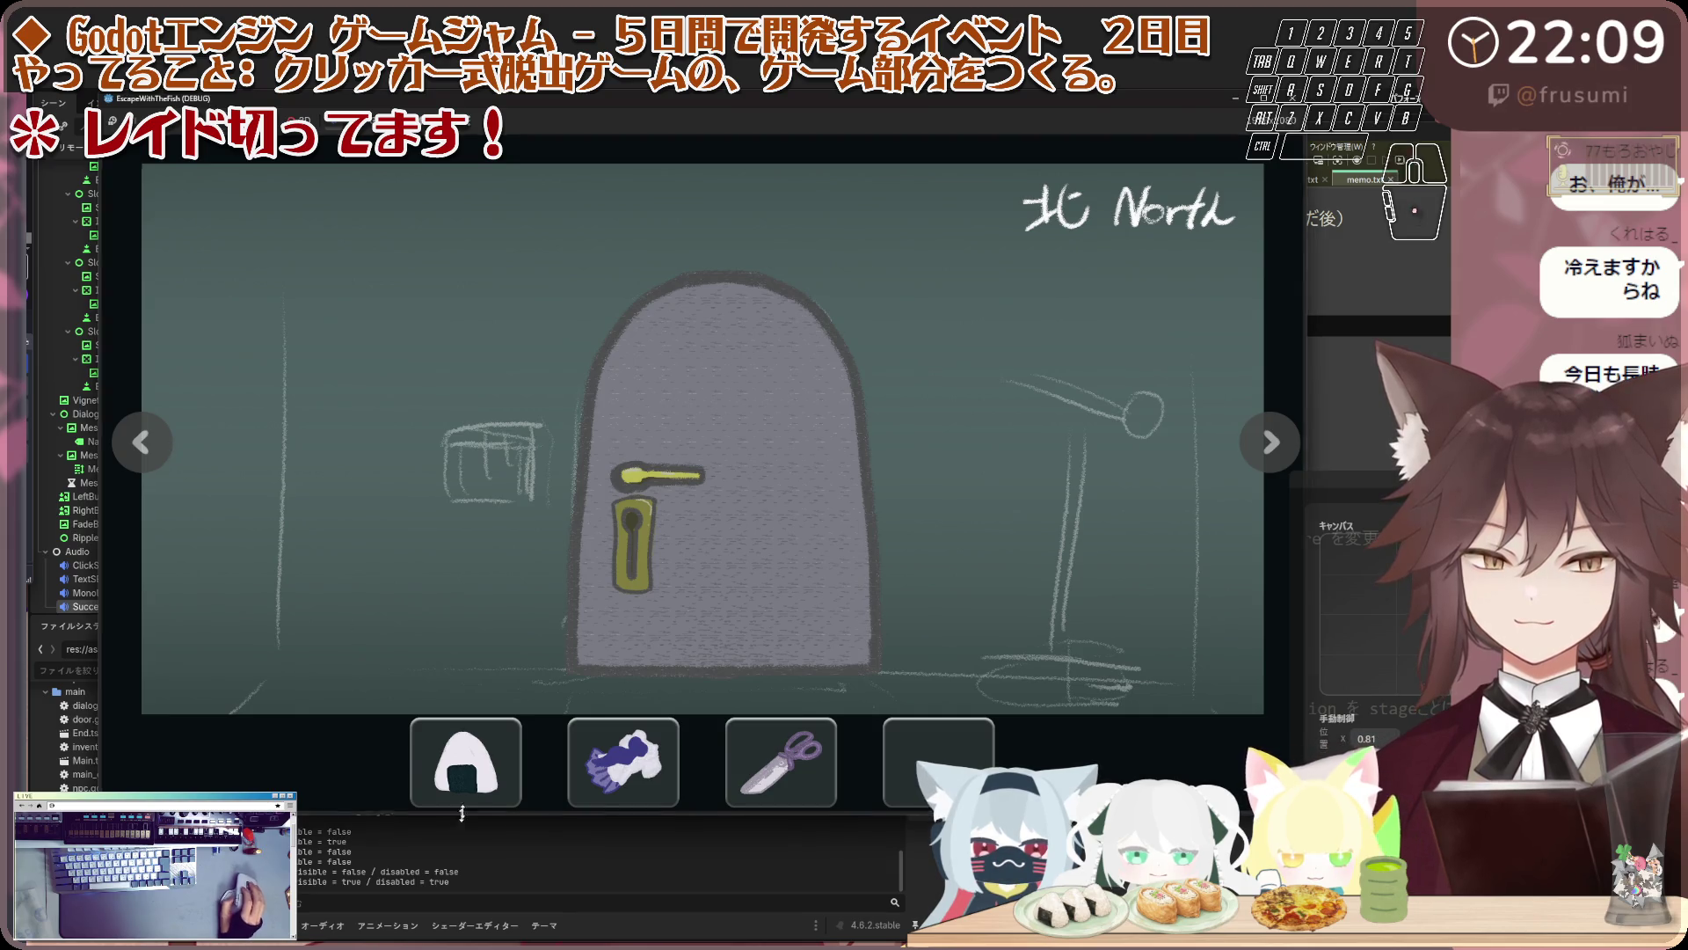
Retry the locked North door, return to the South room, and stop the game
left_click(565, 540)
left_click(565, 540)
left_click(650, 610)
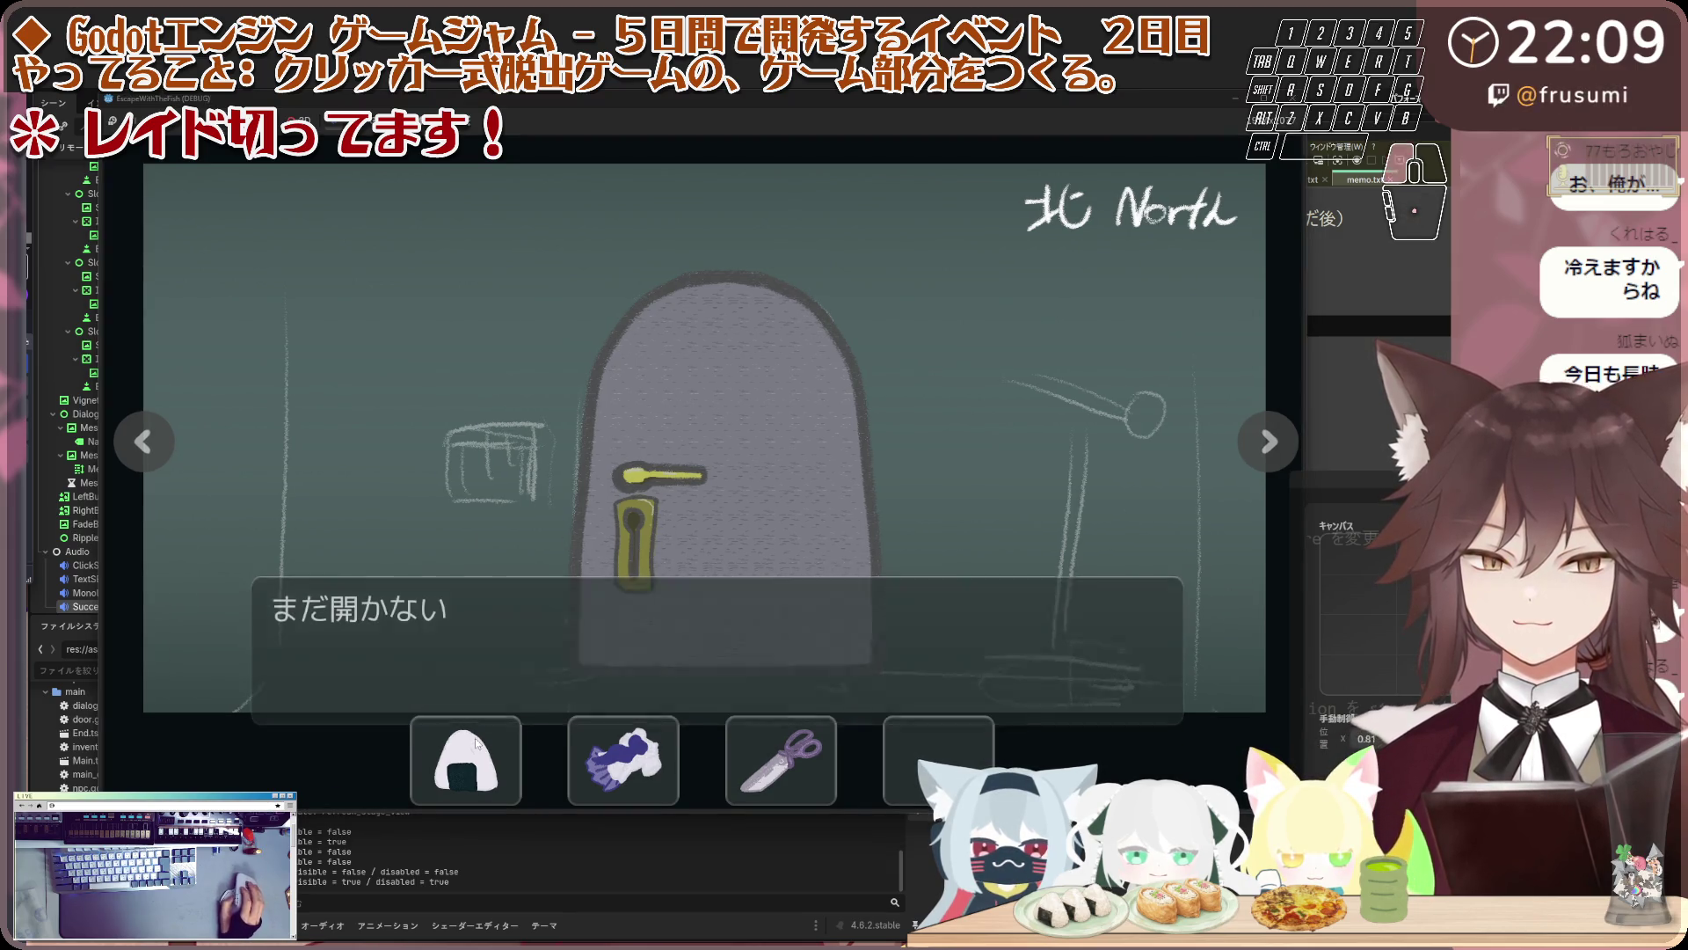
left_click(651, 609)
left_click(651, 609)
left_click(651, 609)
left_click(150, 446)
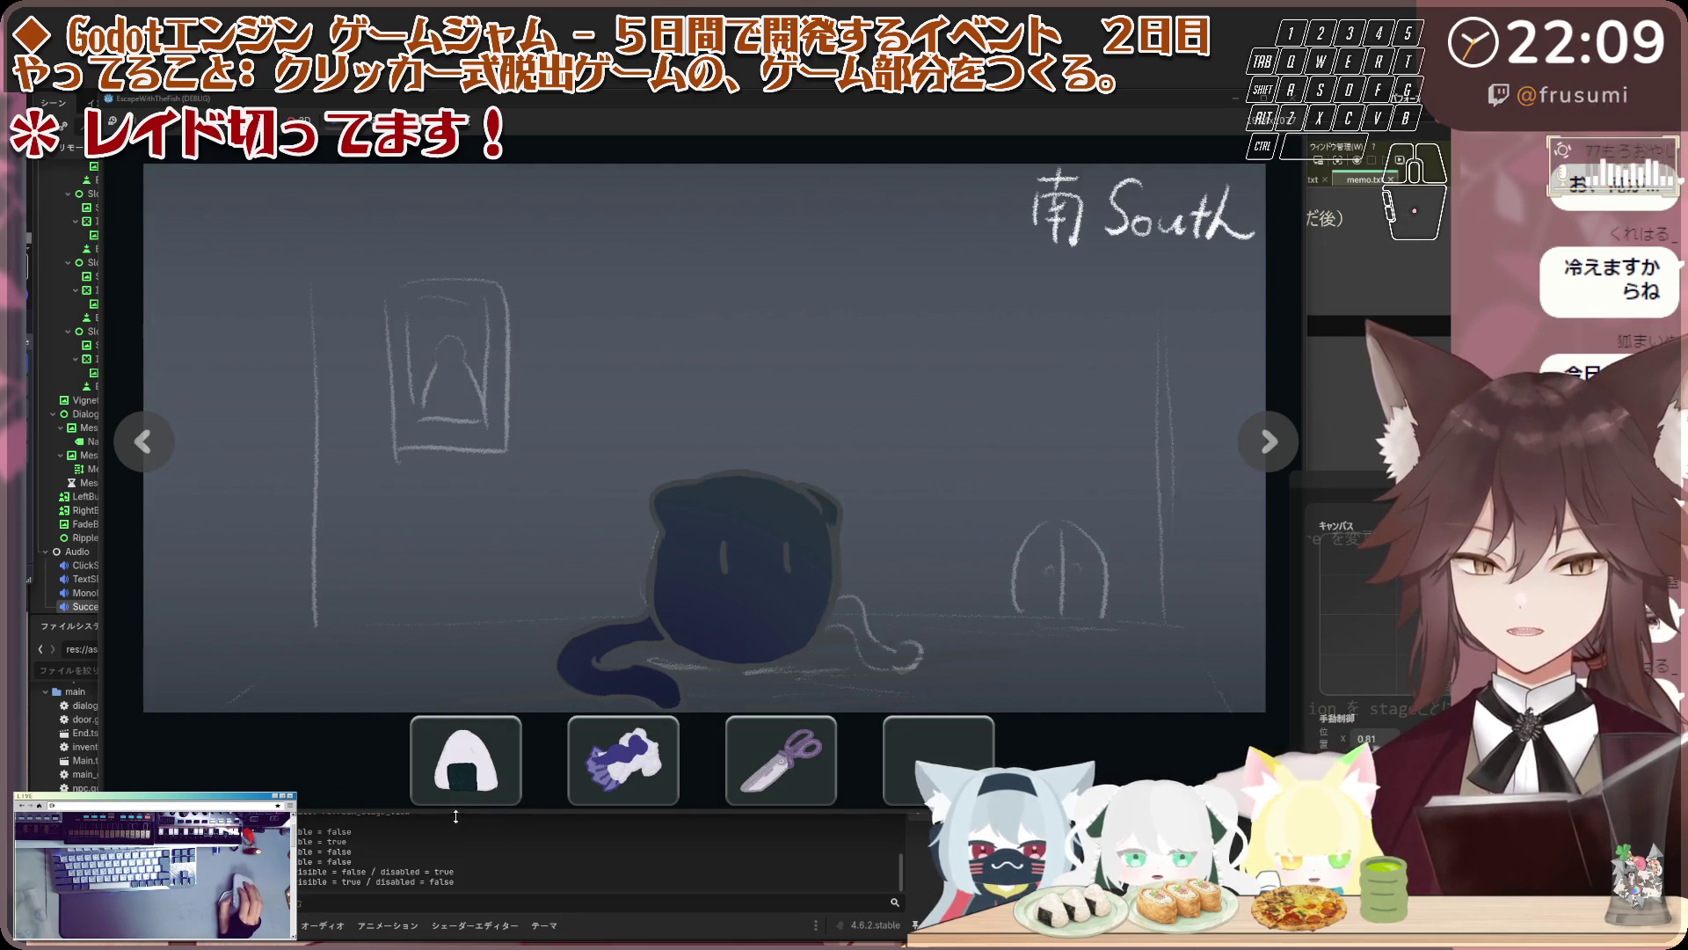
mouse_move(462, 817)
left_mouse_down()
mouse_move(500, 800)
mouse_move(500, 817)
left_mouse_up()
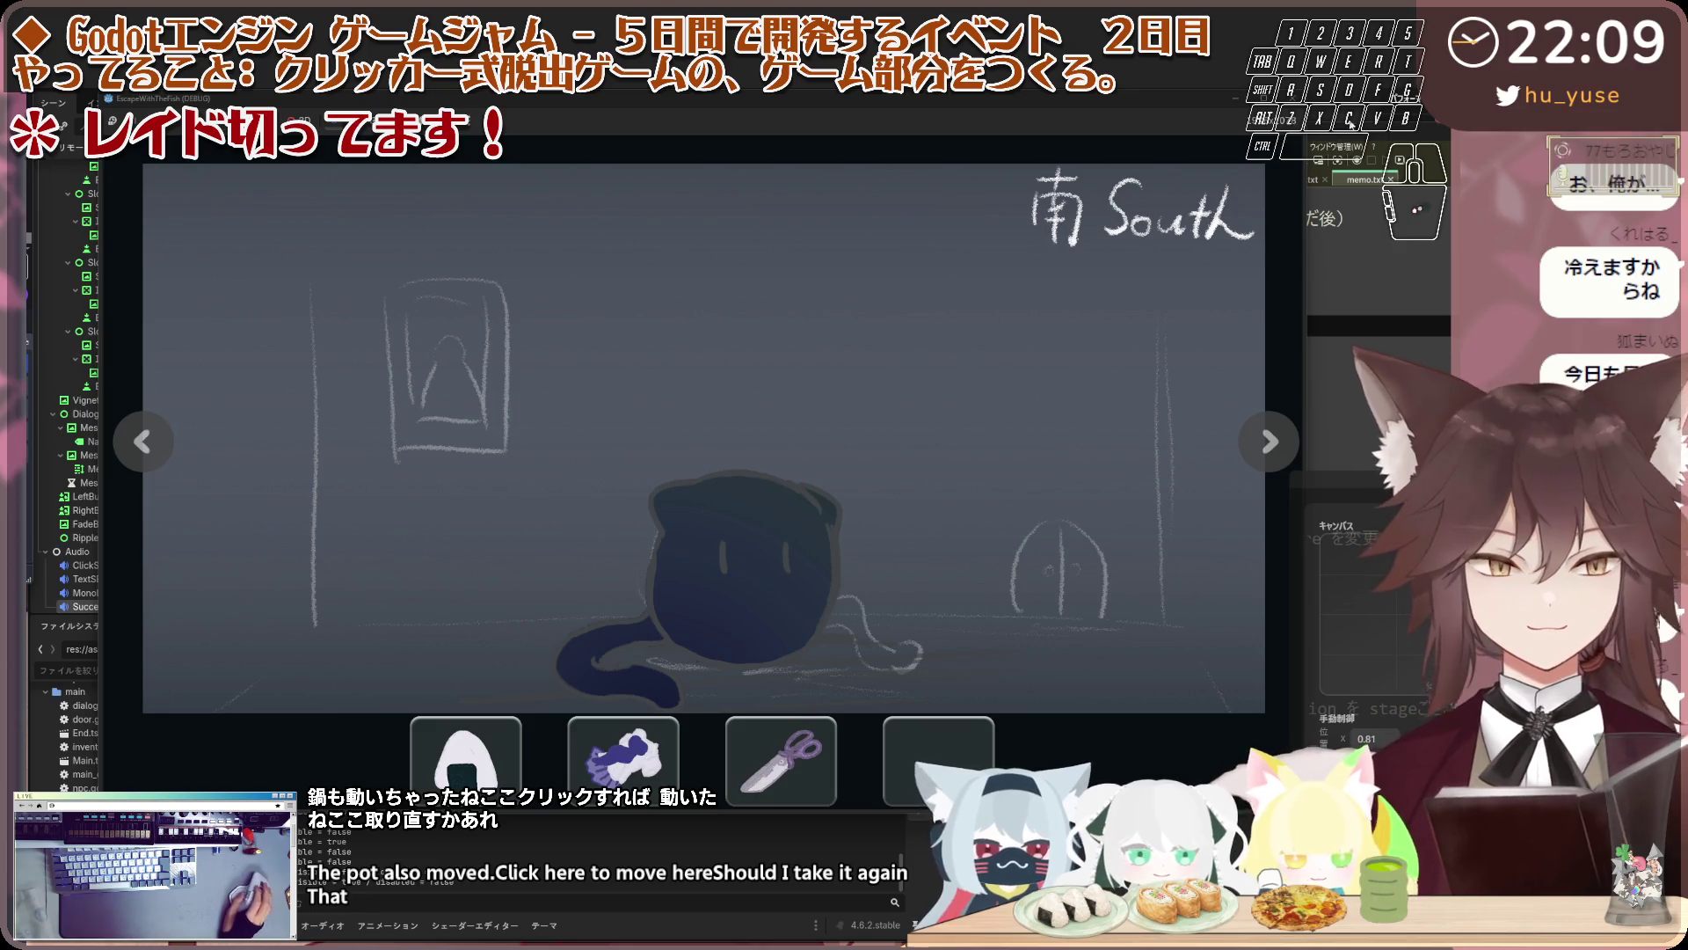
key("F8")
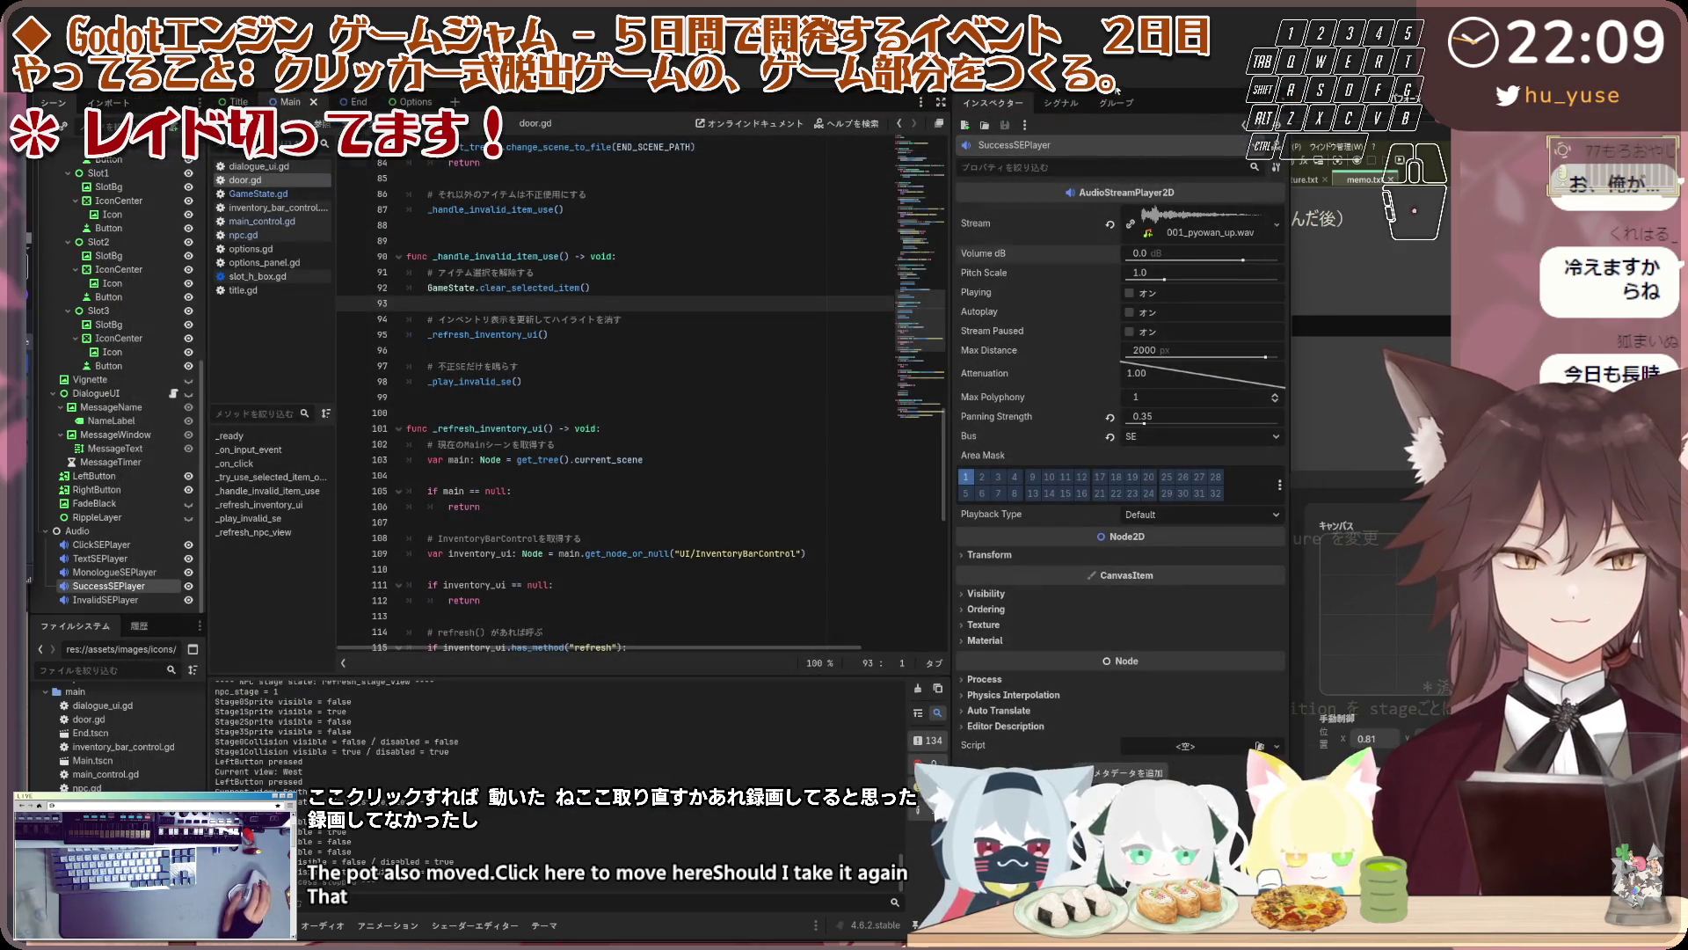
Relaunch the game, restarting it once, and move its window to the left
key("F5")
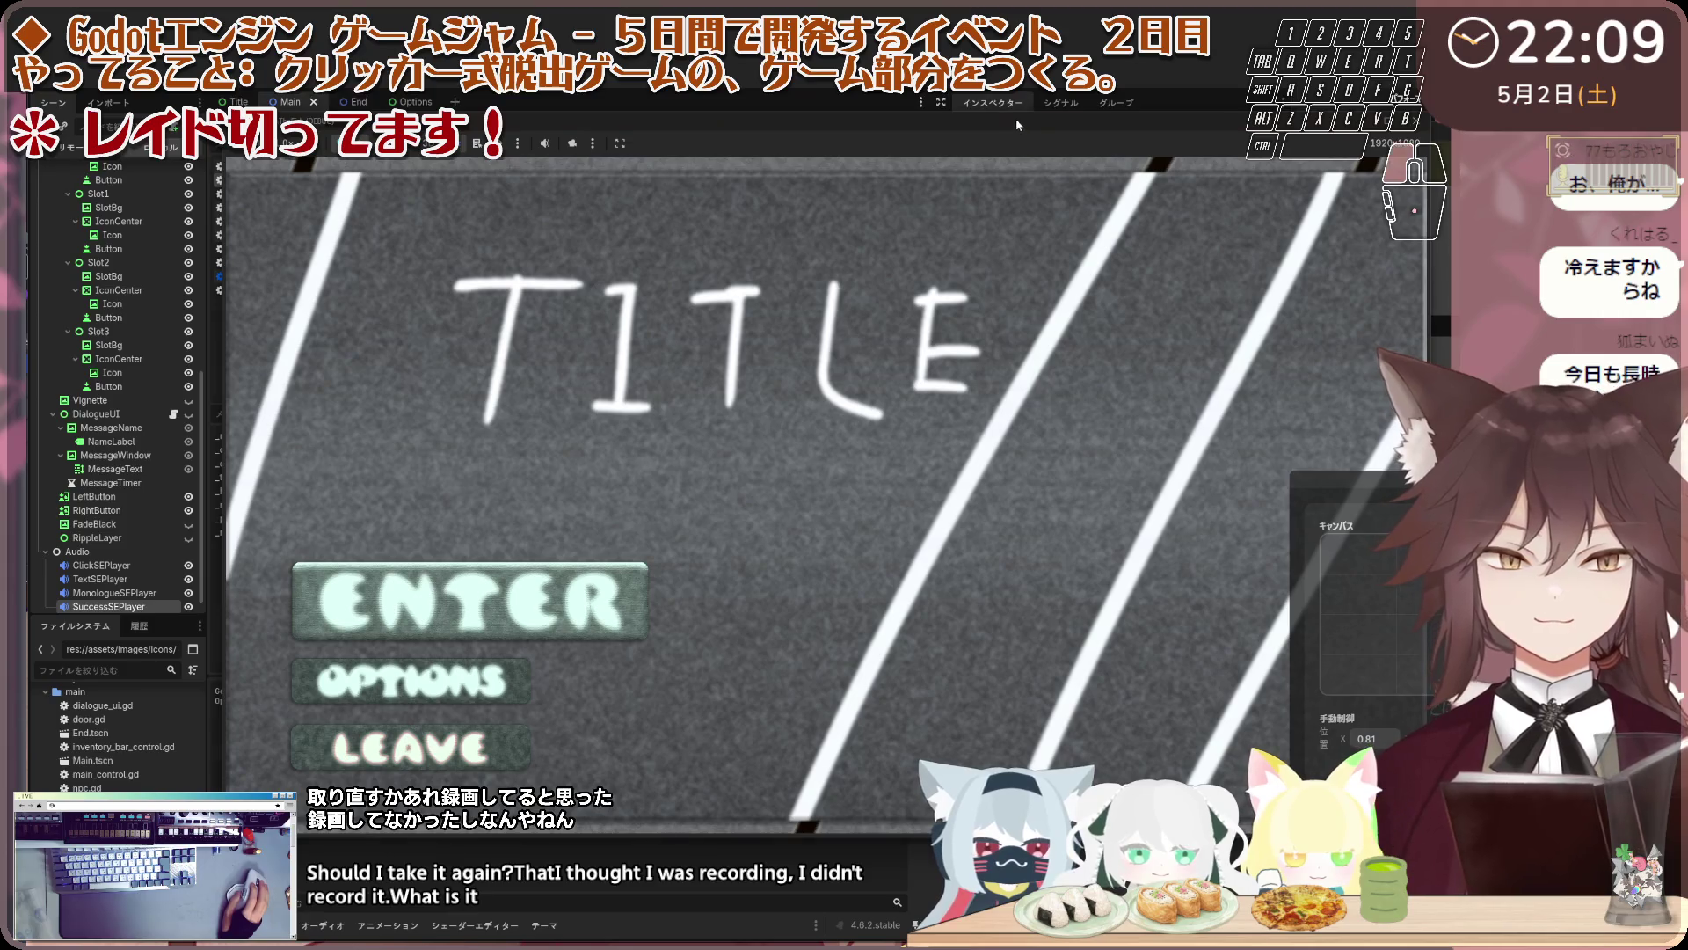
key("F8")
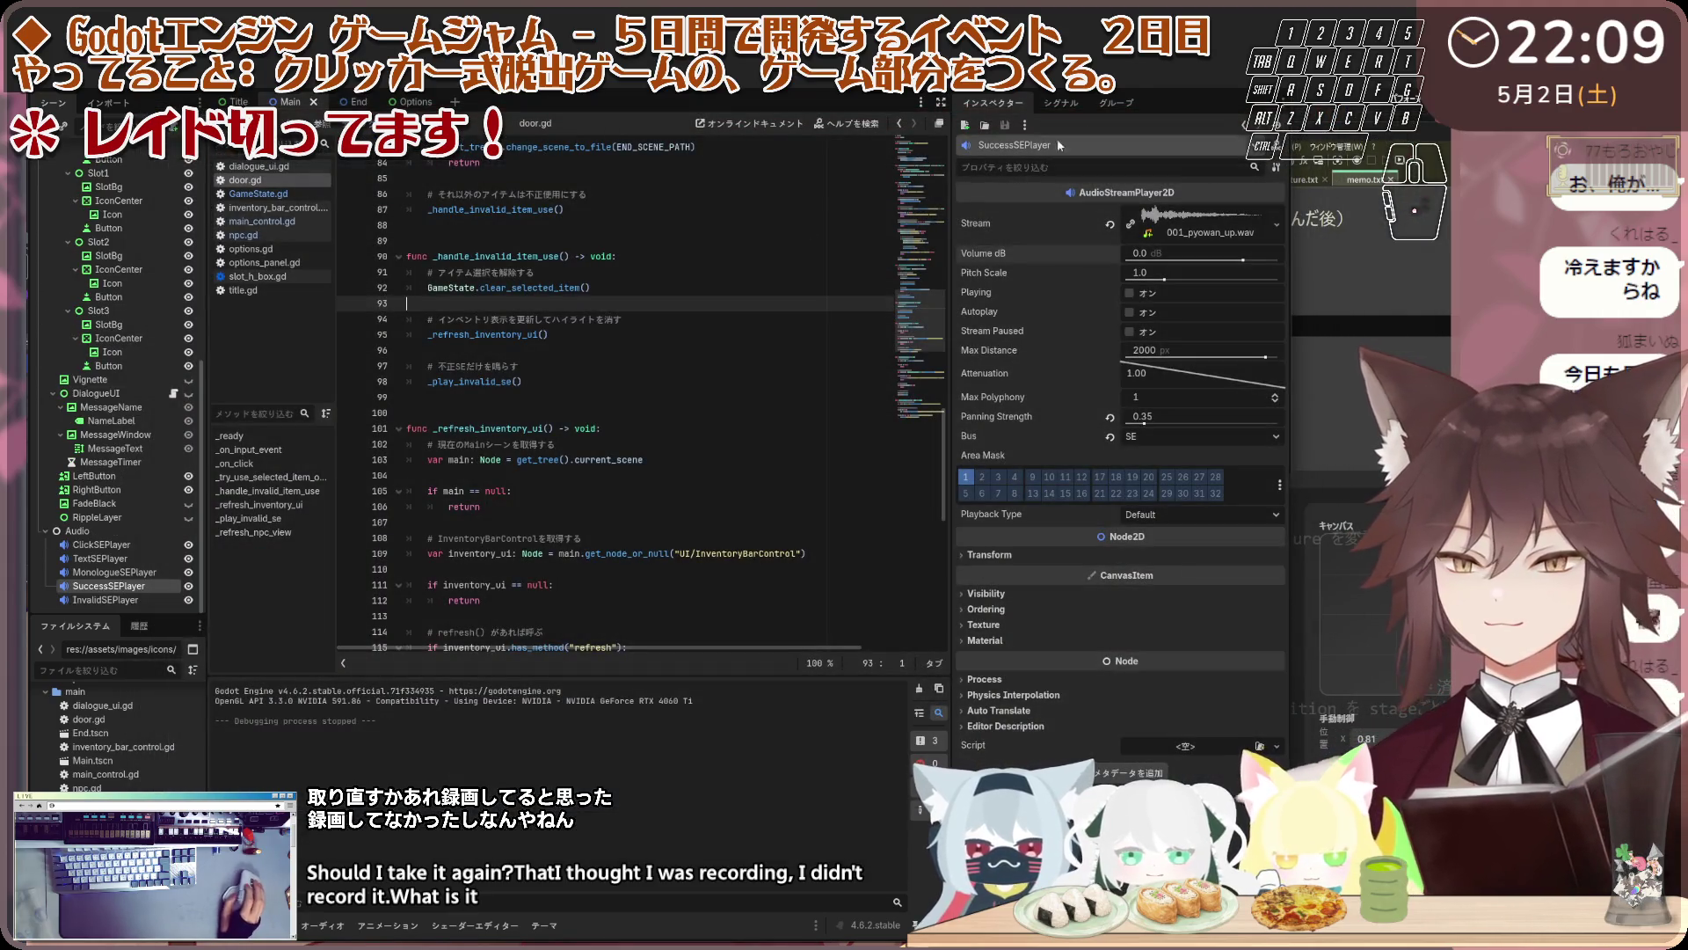
key("F5")
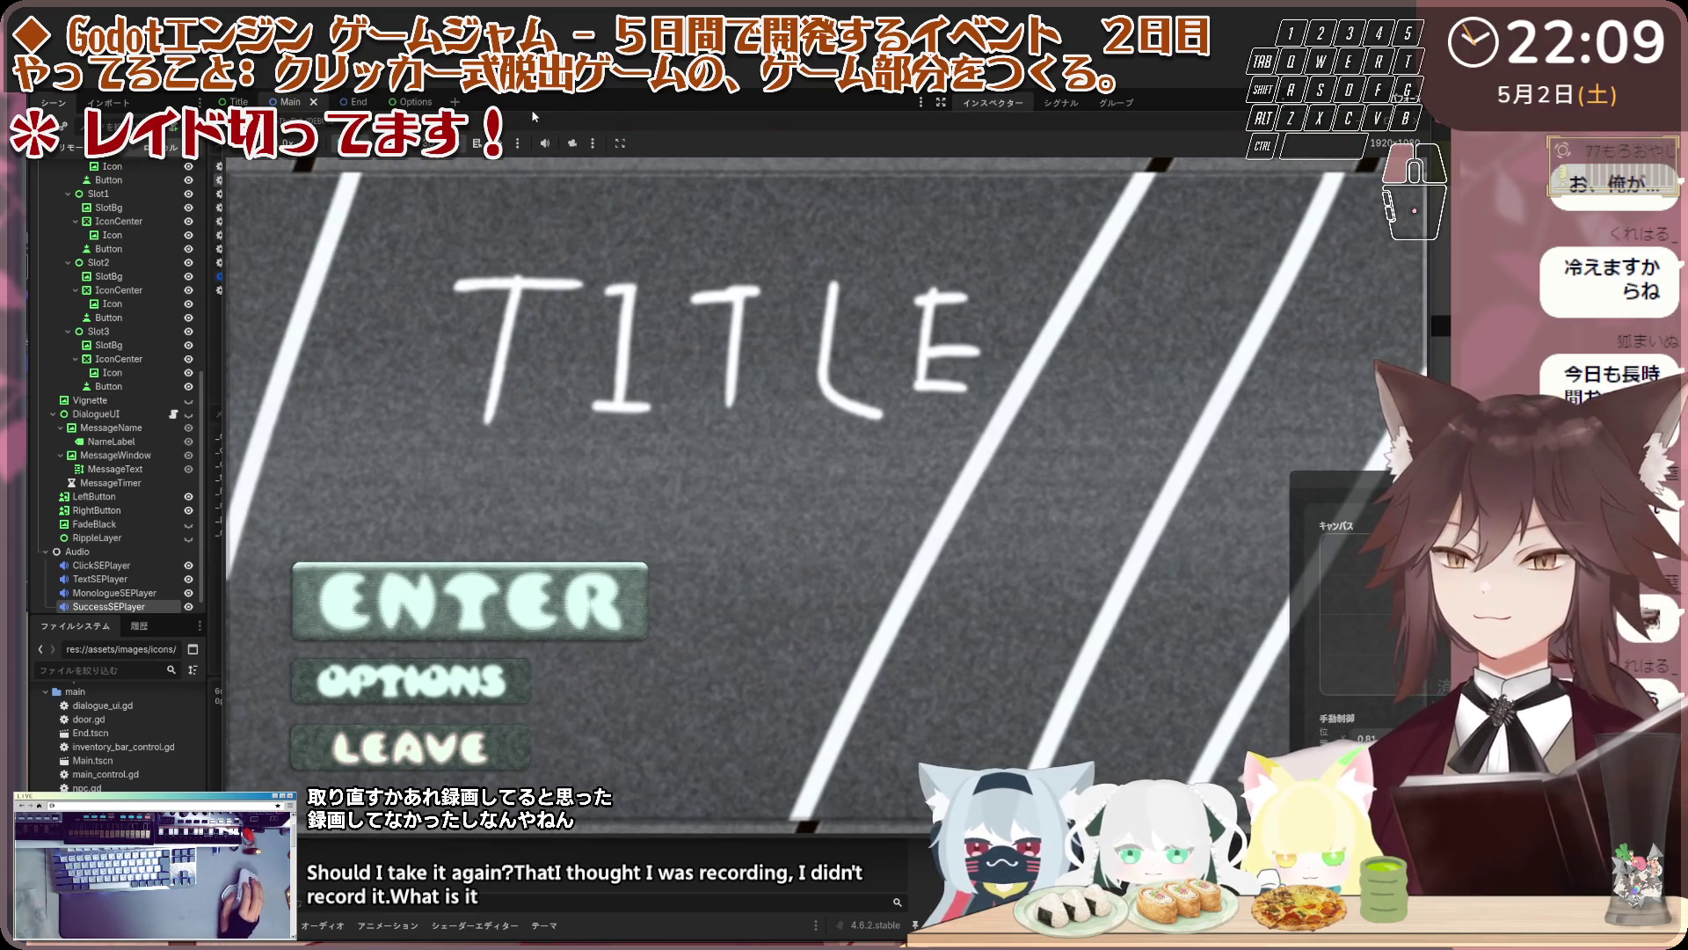
left_click_drag(592, 126, 480, 111)
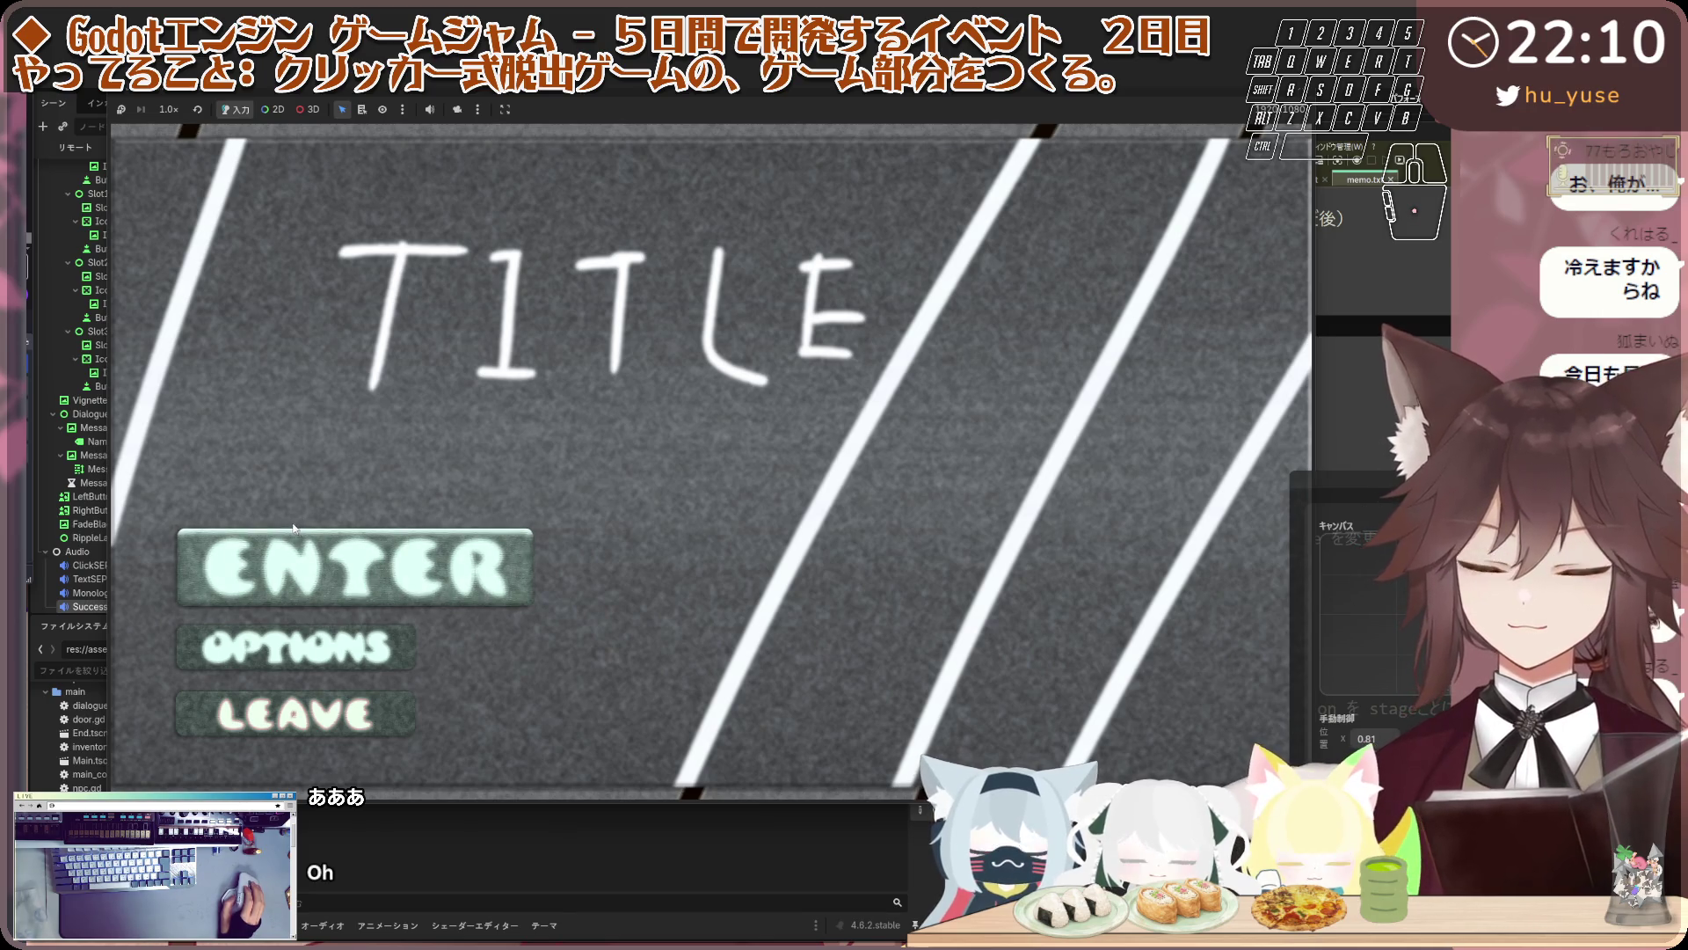
Turn the sound-effect volume all the way down and start the game
left_click(295, 647)
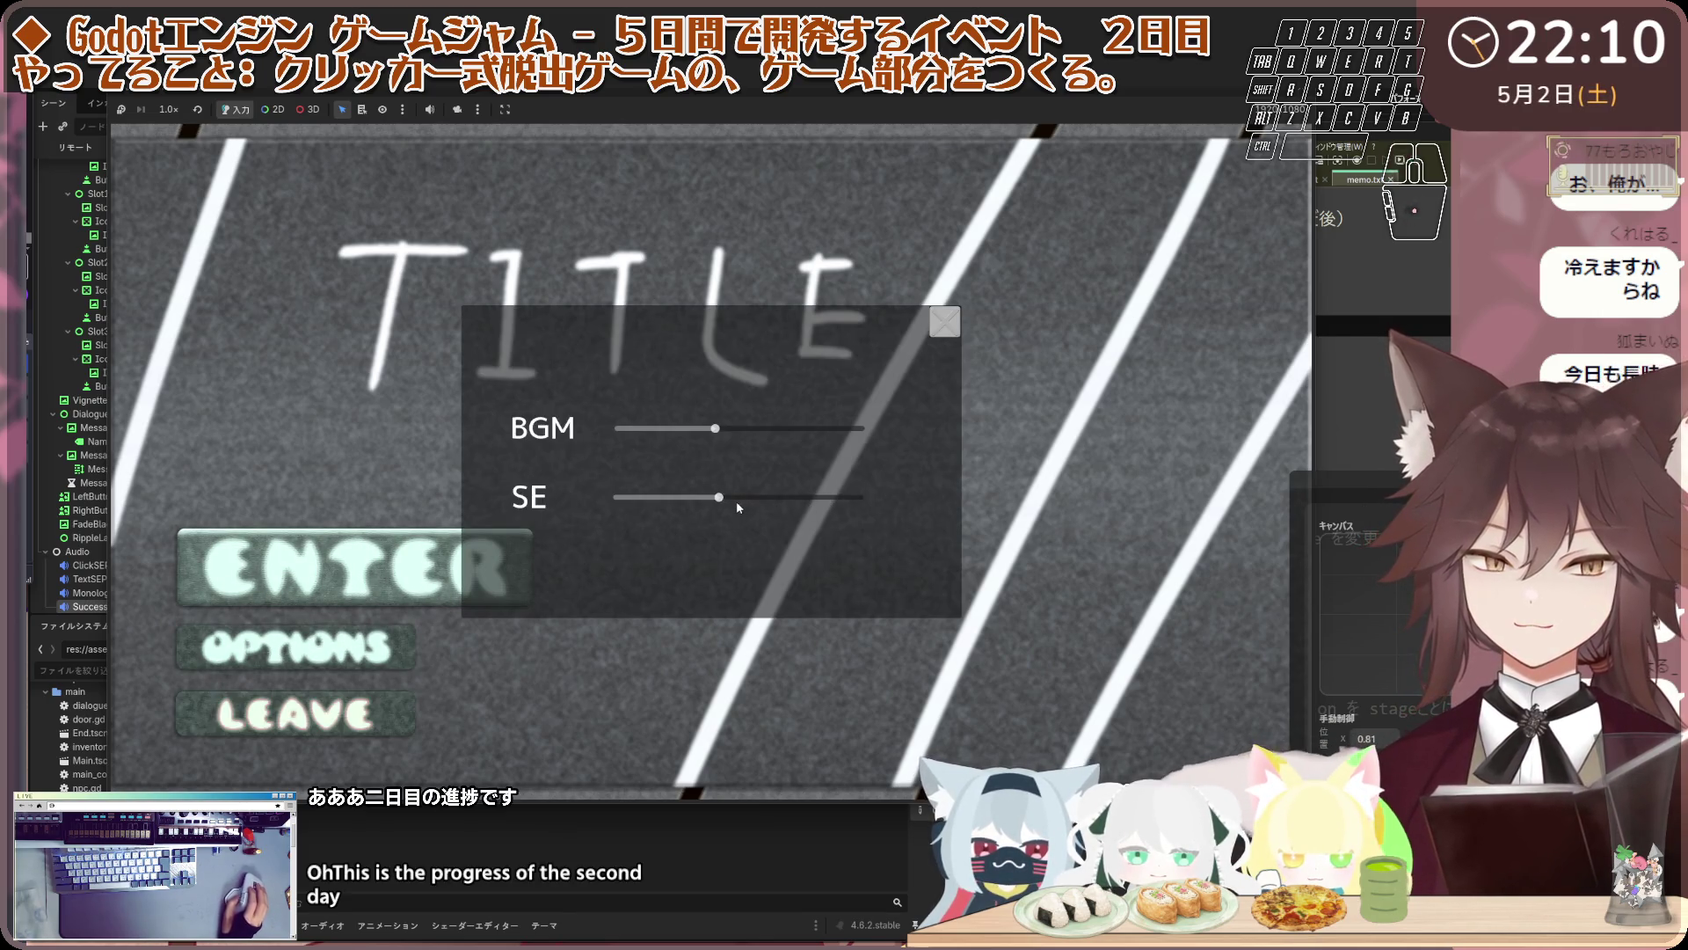
mouse_move(738, 507)
left_mouse_down()
mouse_move(822, 499)
mouse_move(618, 498)
mouse_move(714, 498)
left_mouse_up()
scroll(722, 440, "down", 2)
left_click(945, 321)
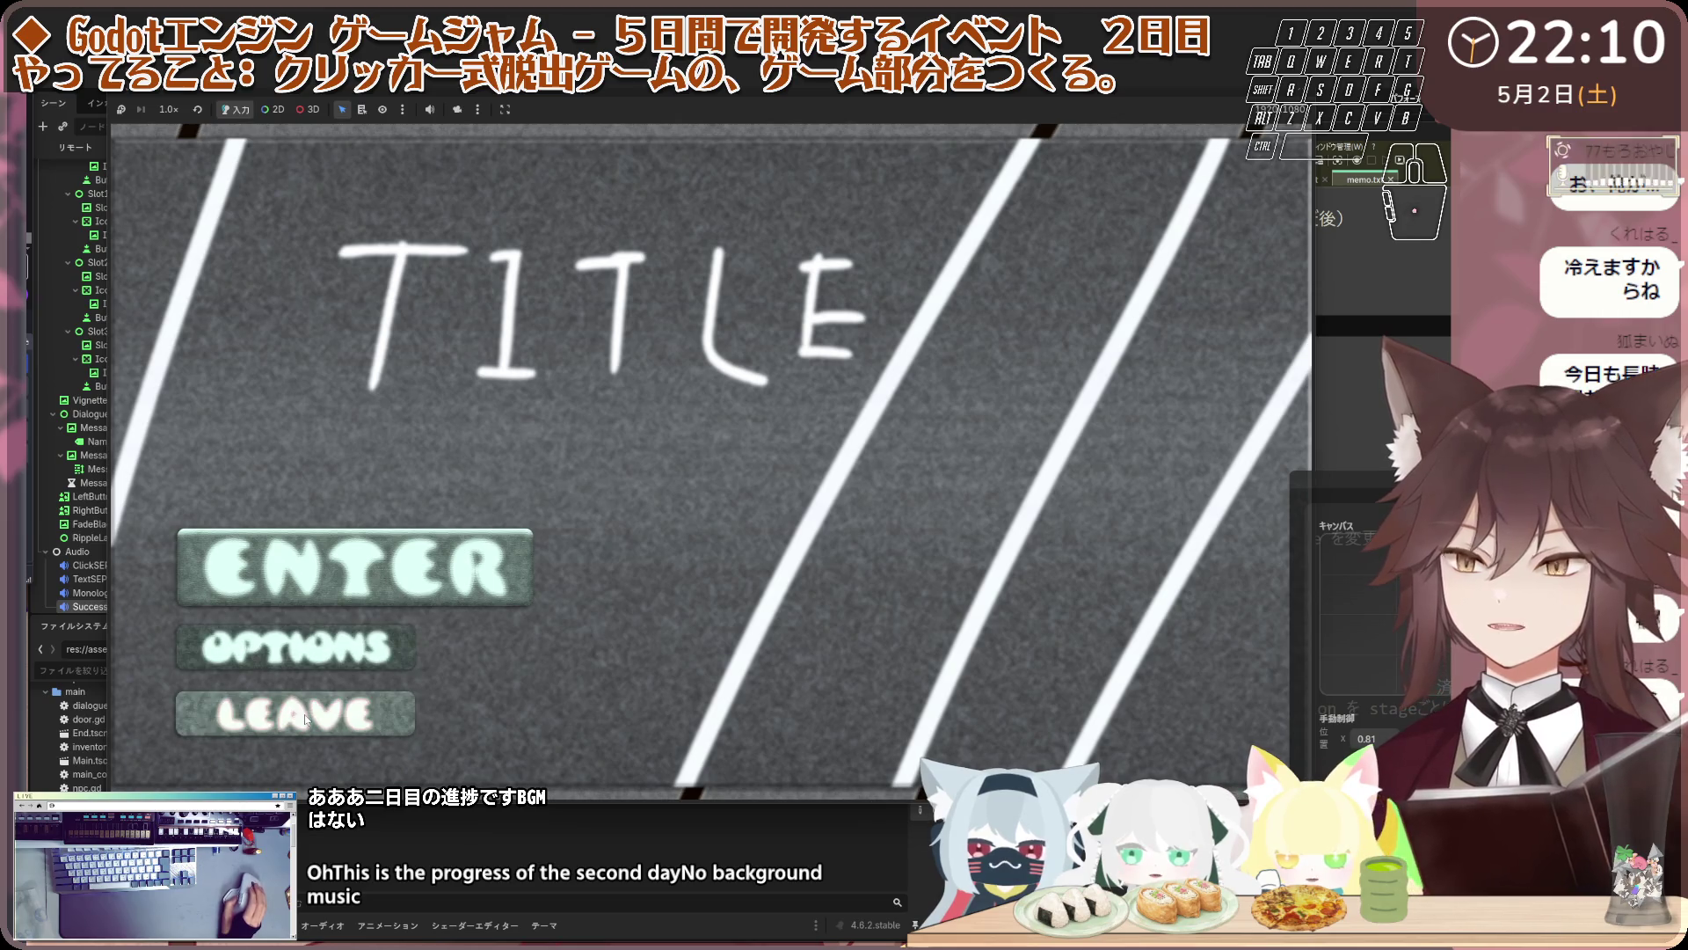
key("Return")
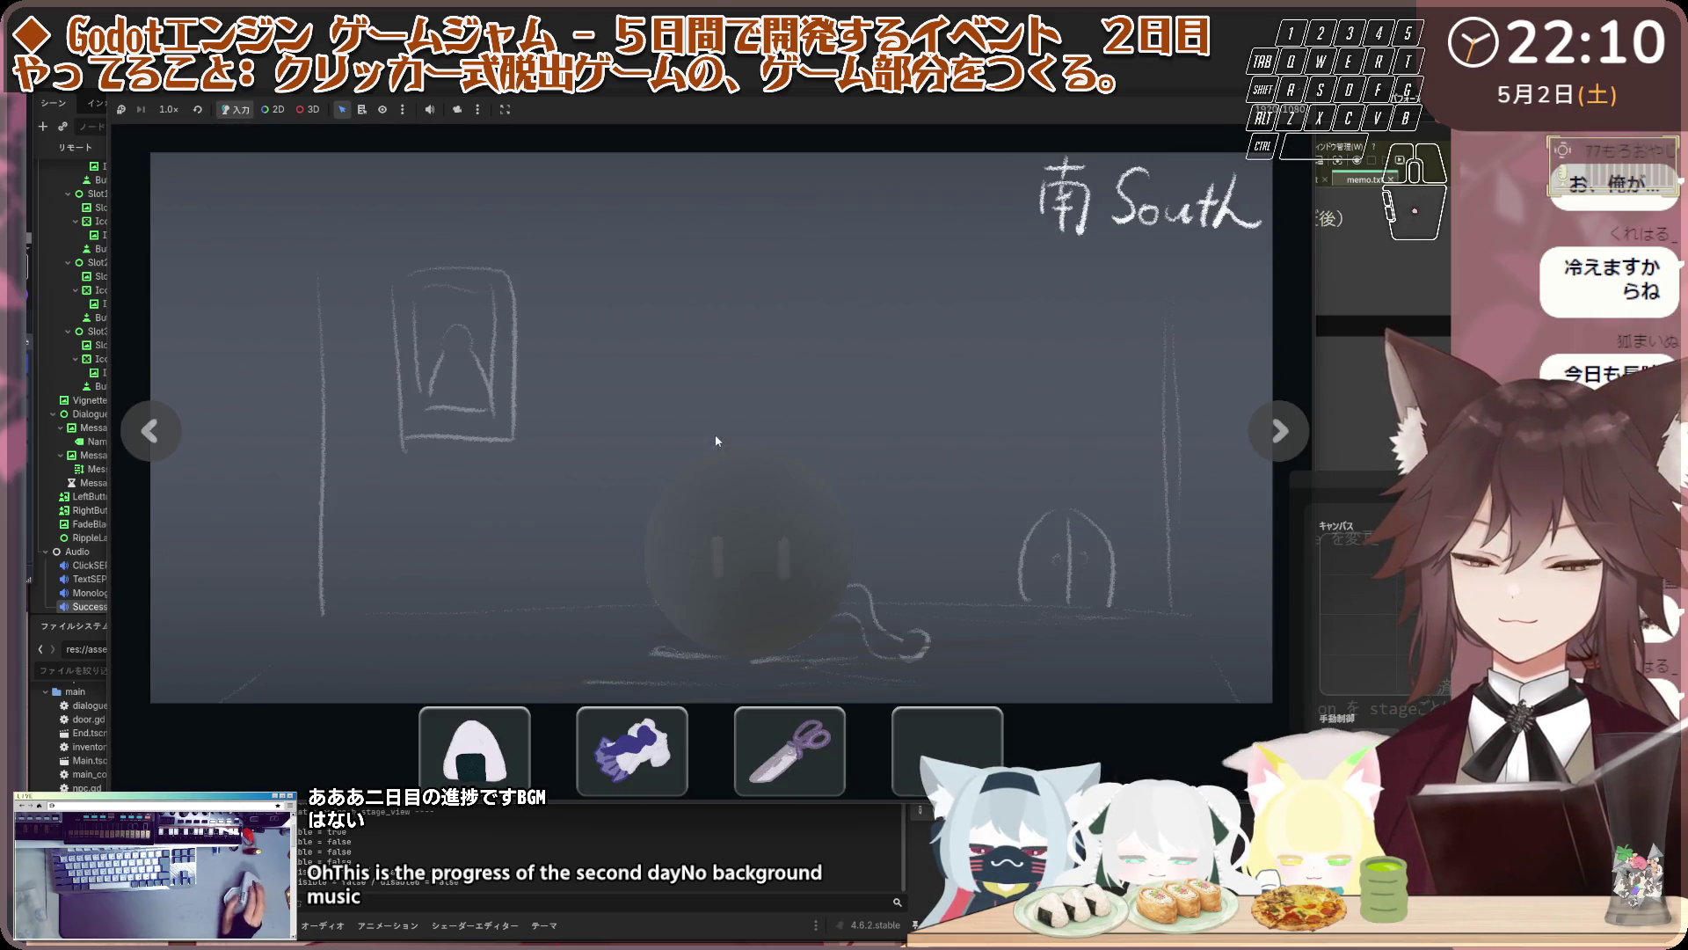
Try the gloves and scissors on the creature and talk through its dialogue
left_click(764, 552)
left_click(678, 726)
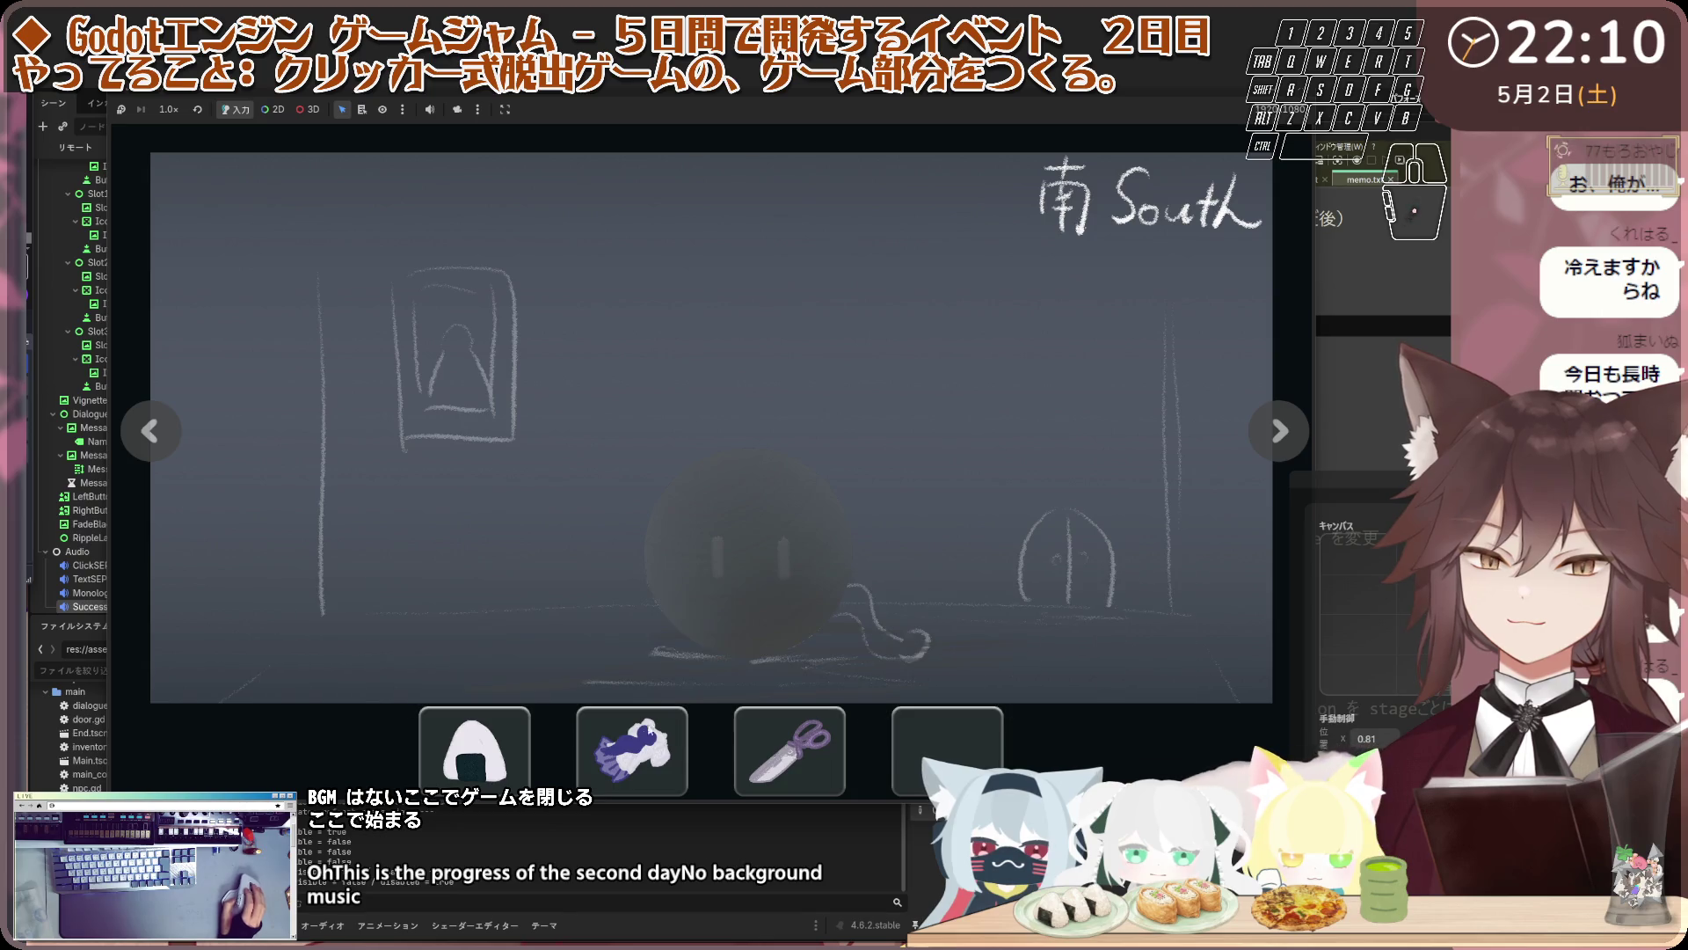
left_click(678, 726)
left_click(810, 729)
left_click(810, 460)
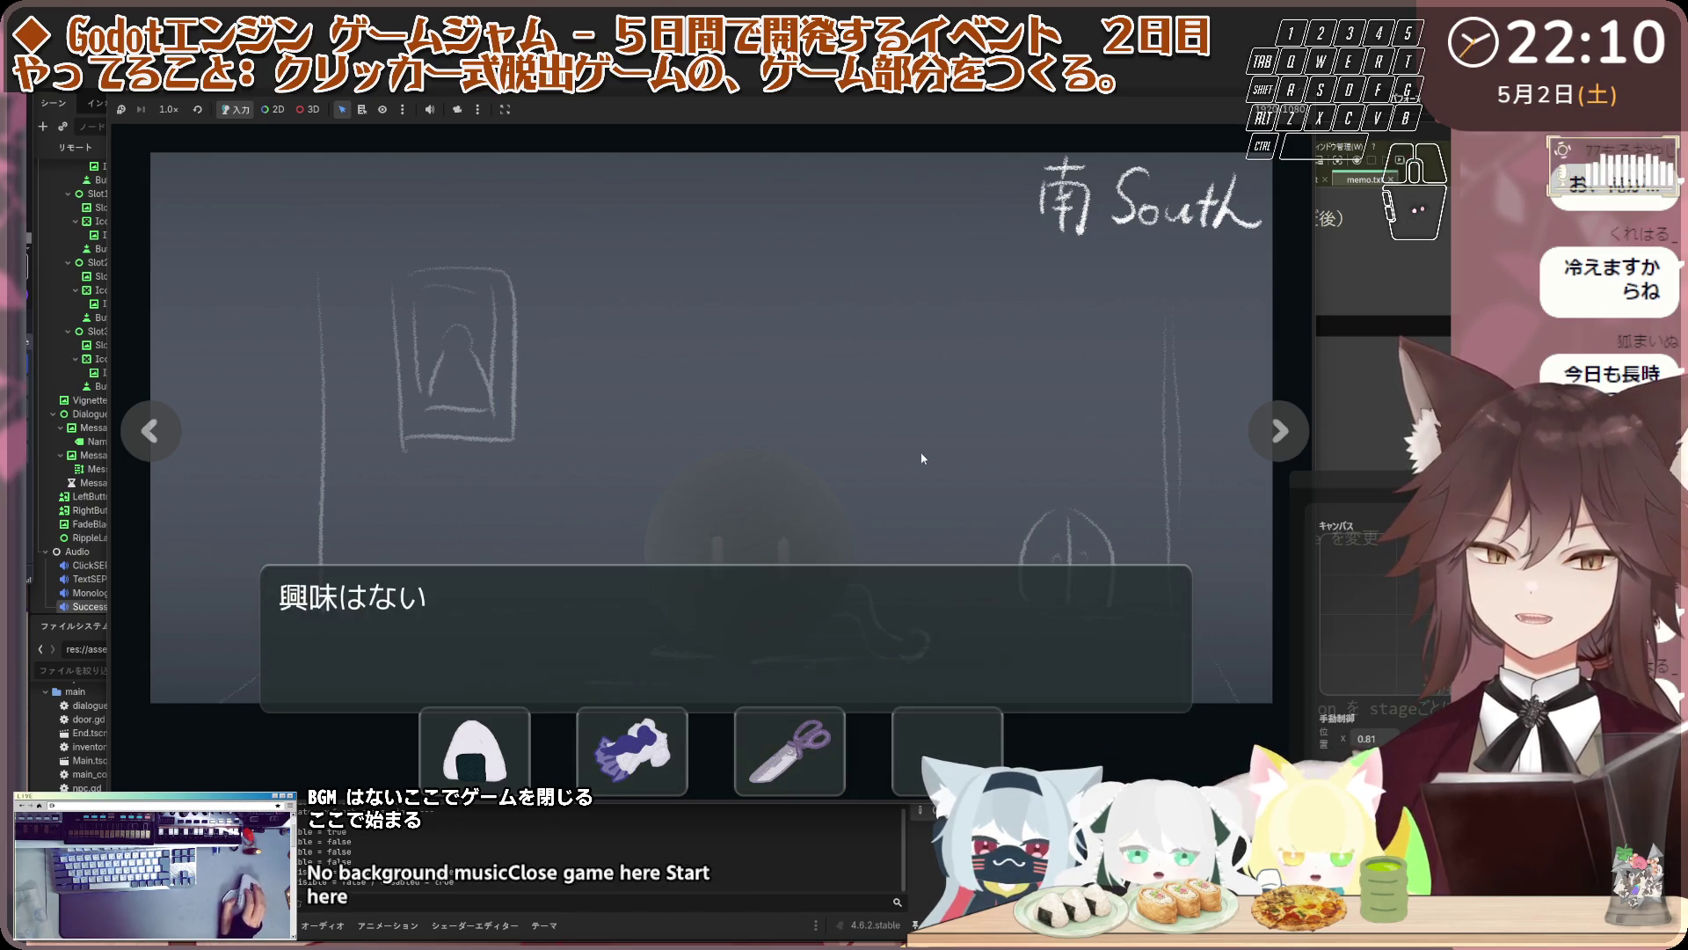
left_click(809, 509)
left_click(817, 514)
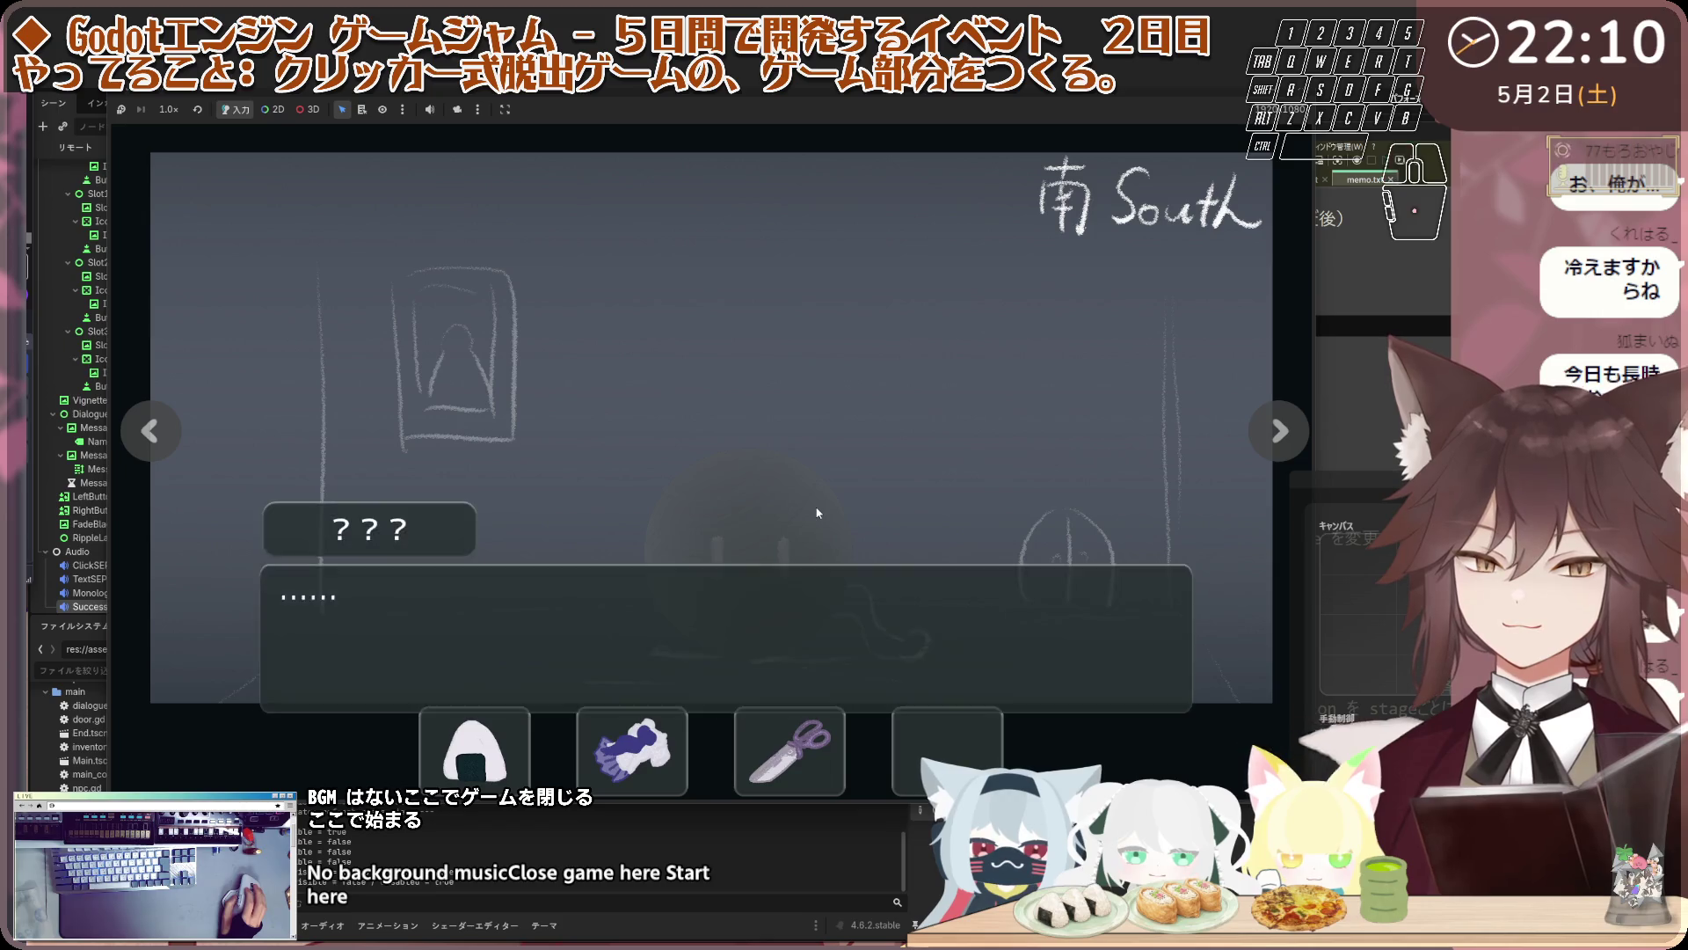
left_click(756, 535)
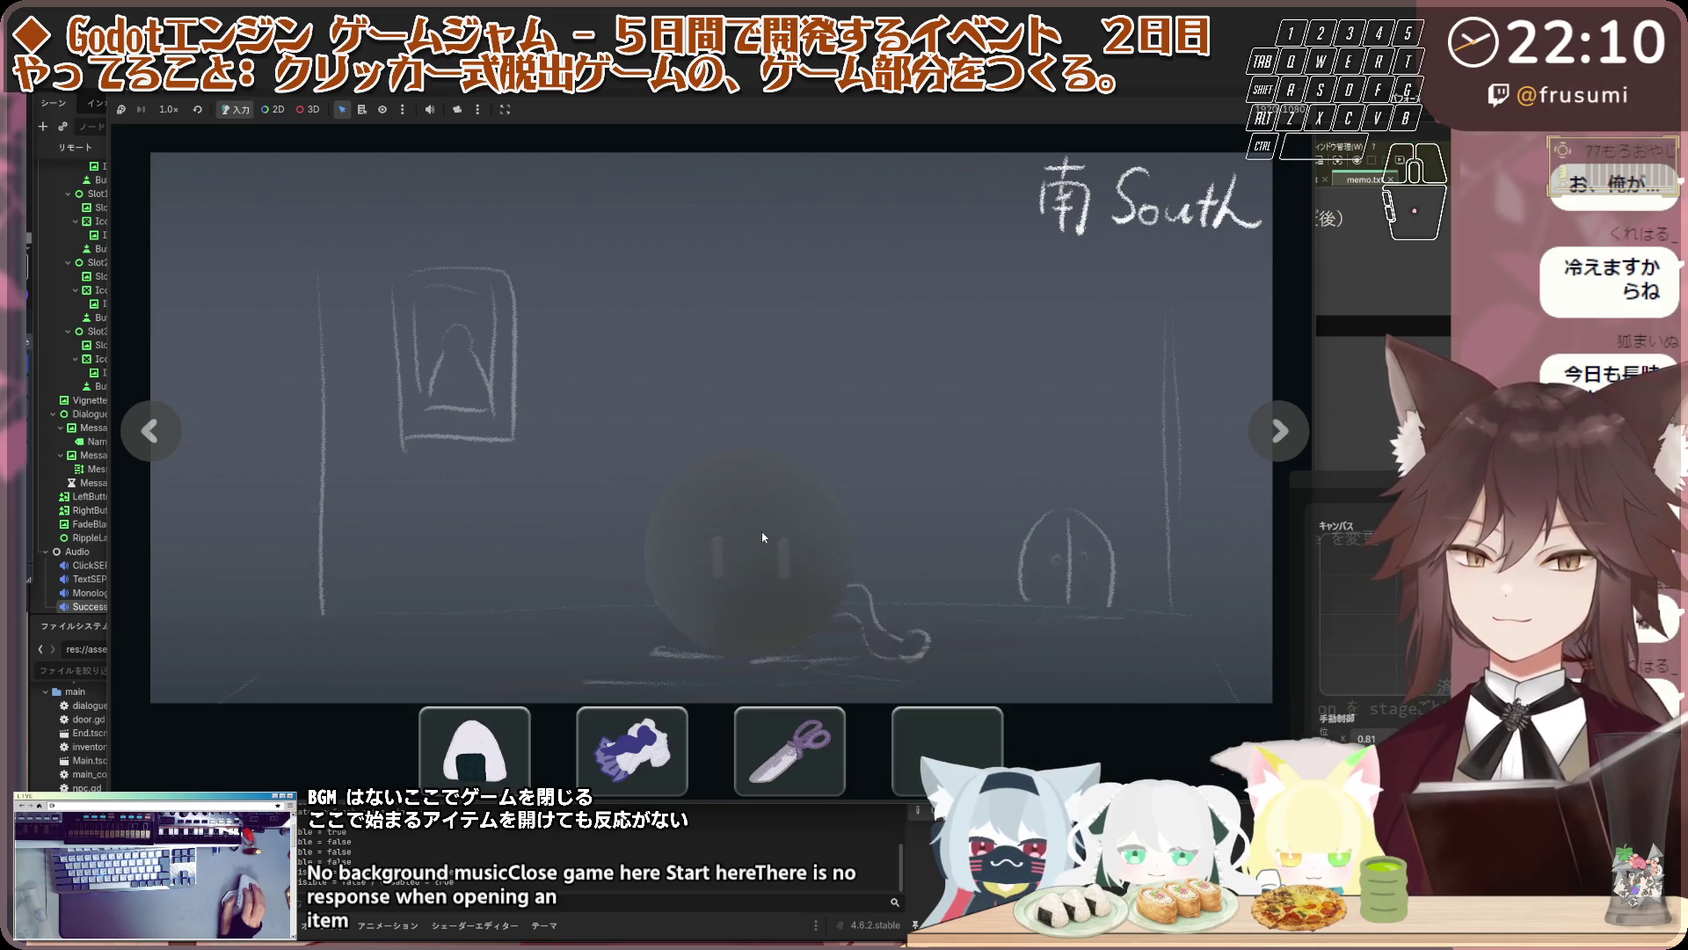
left_click(763, 538)
left_click(764, 537)
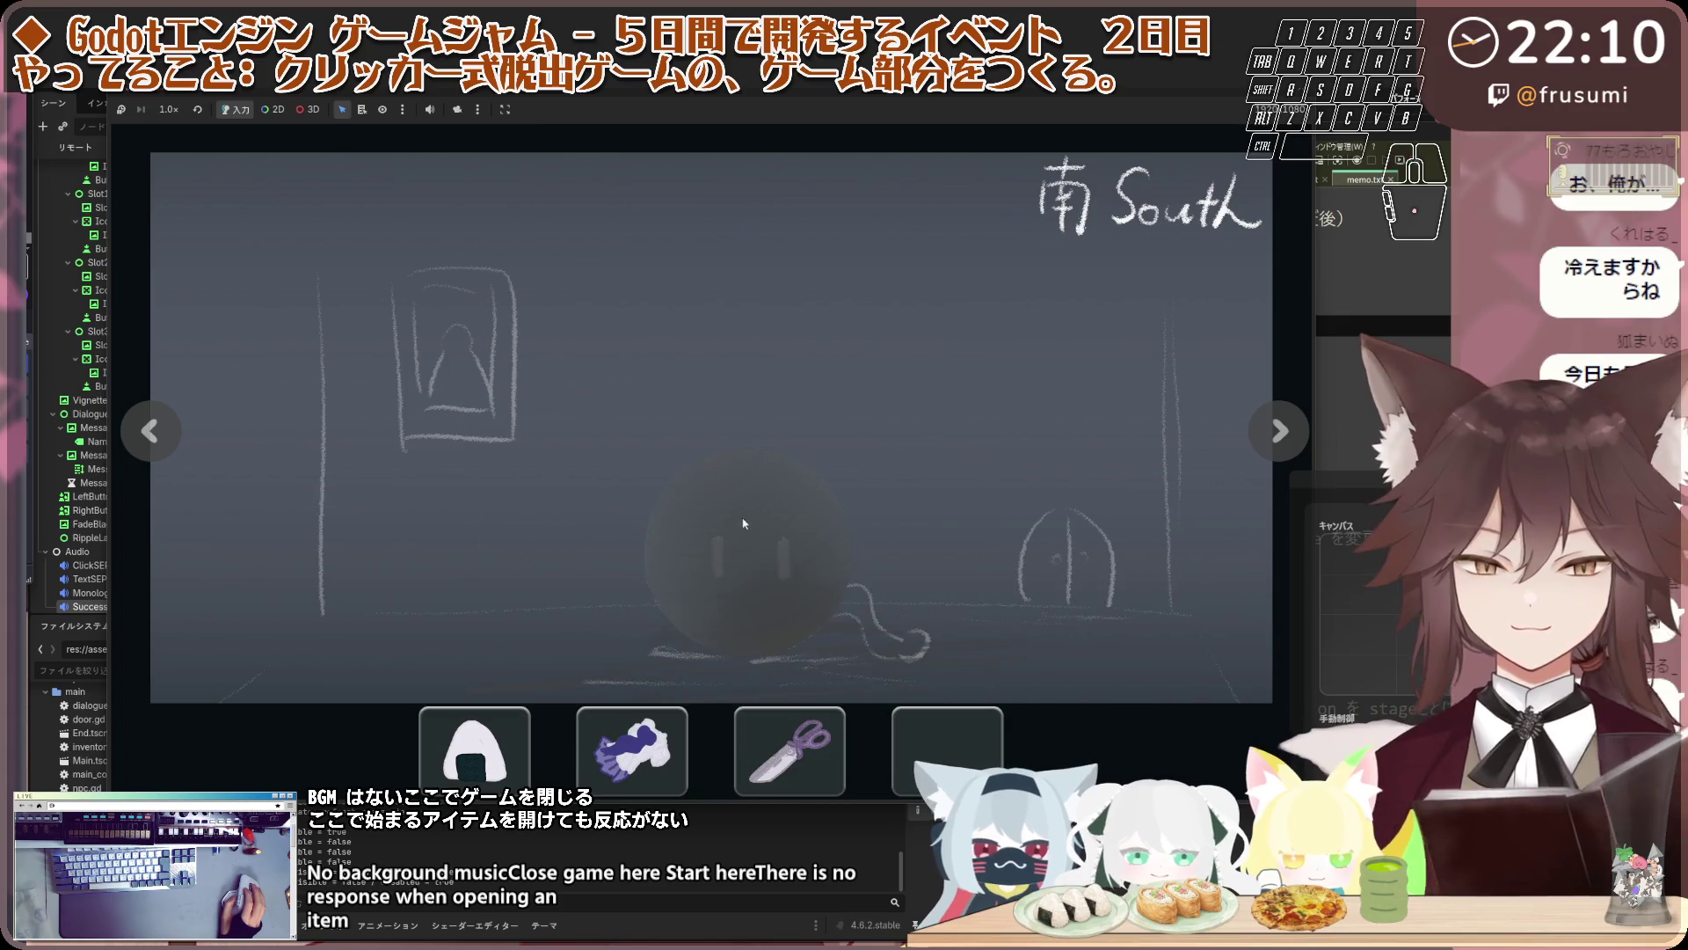
Turn the room view around to the North door and inspect it several times
left_click(167, 435)
left_click(167, 437)
left_click(167, 435)
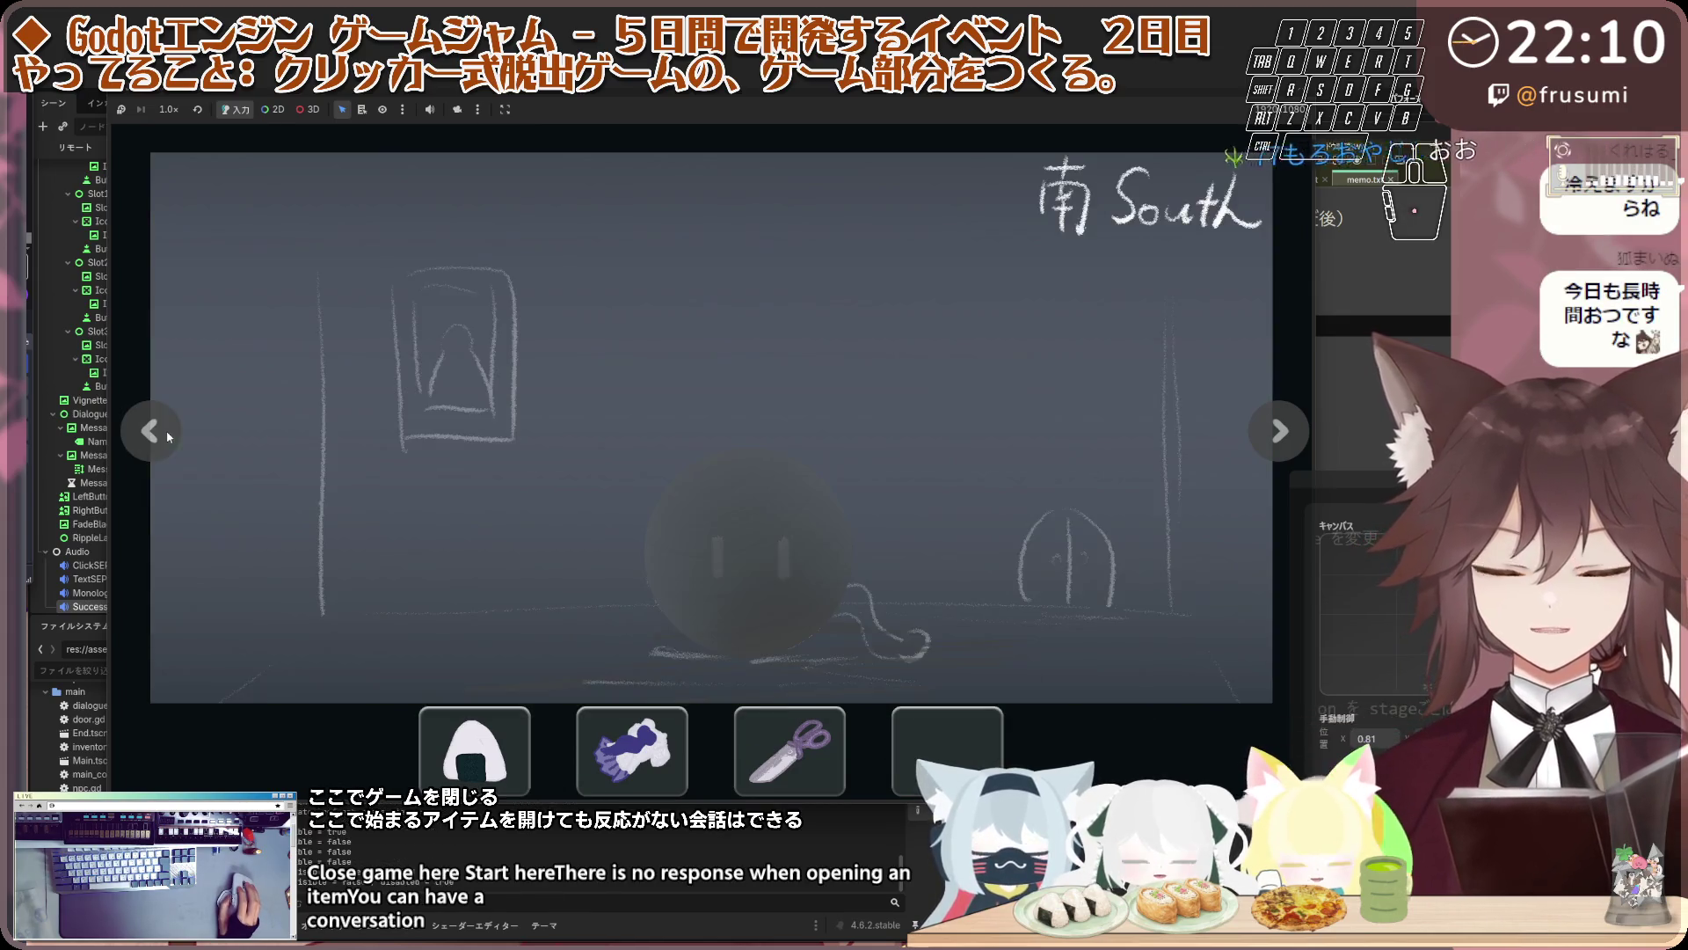
left_click(167, 435)
left_click(167, 435)
left_click(167, 435)
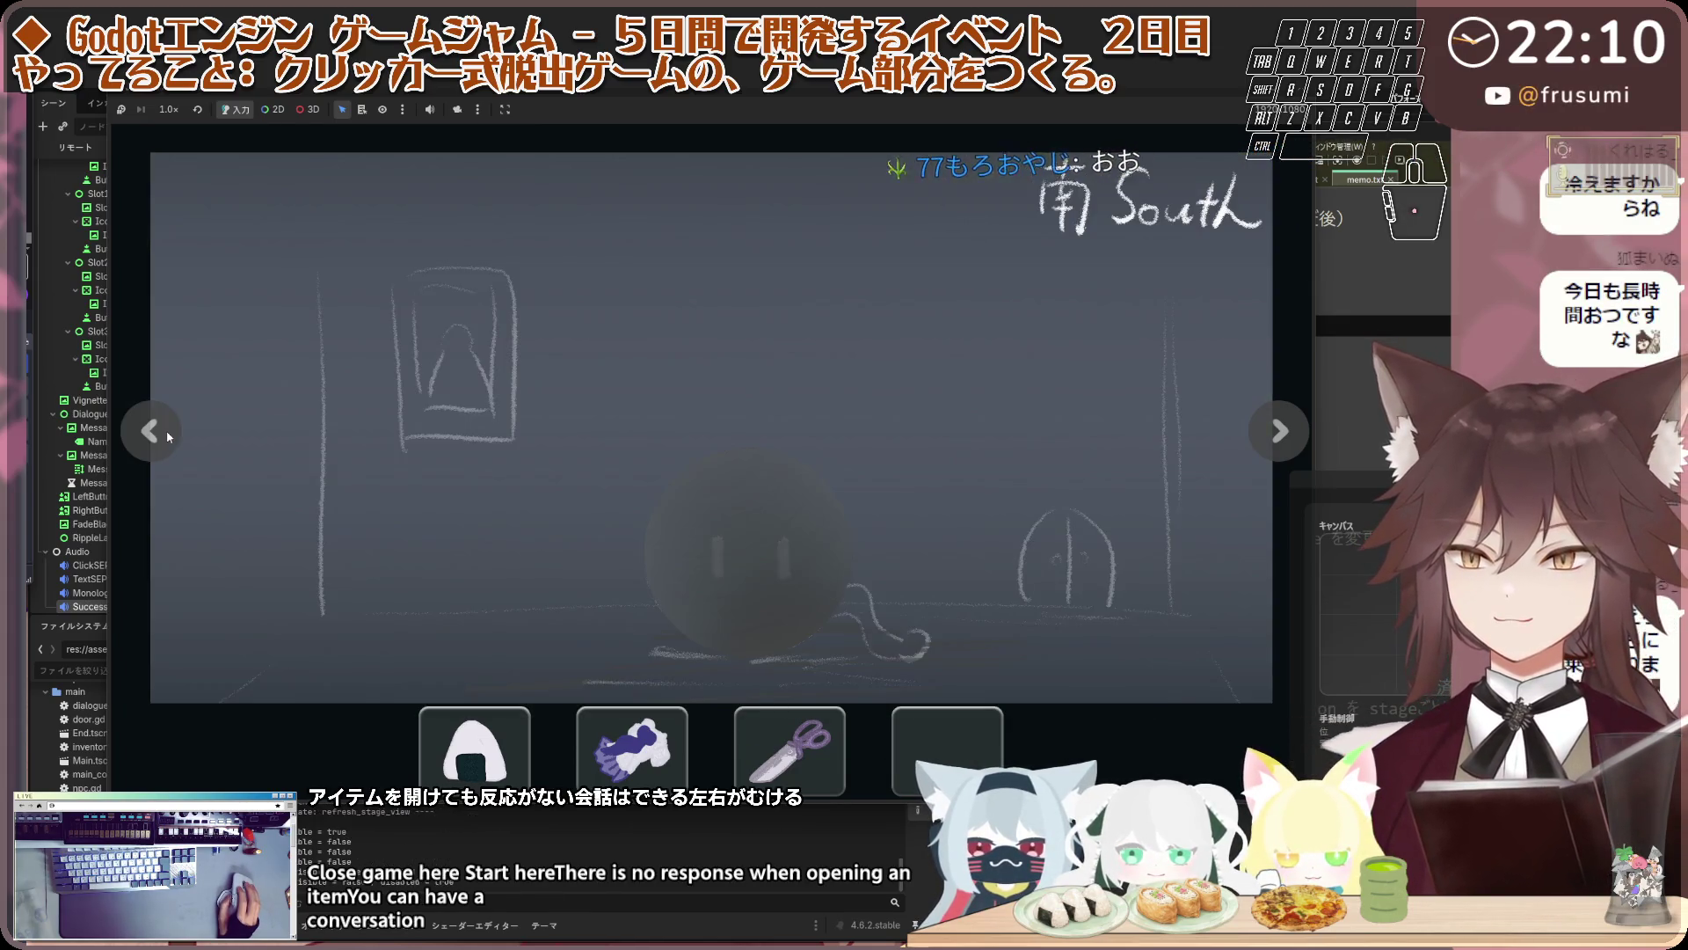
left_click(167, 435)
left_click(167, 435)
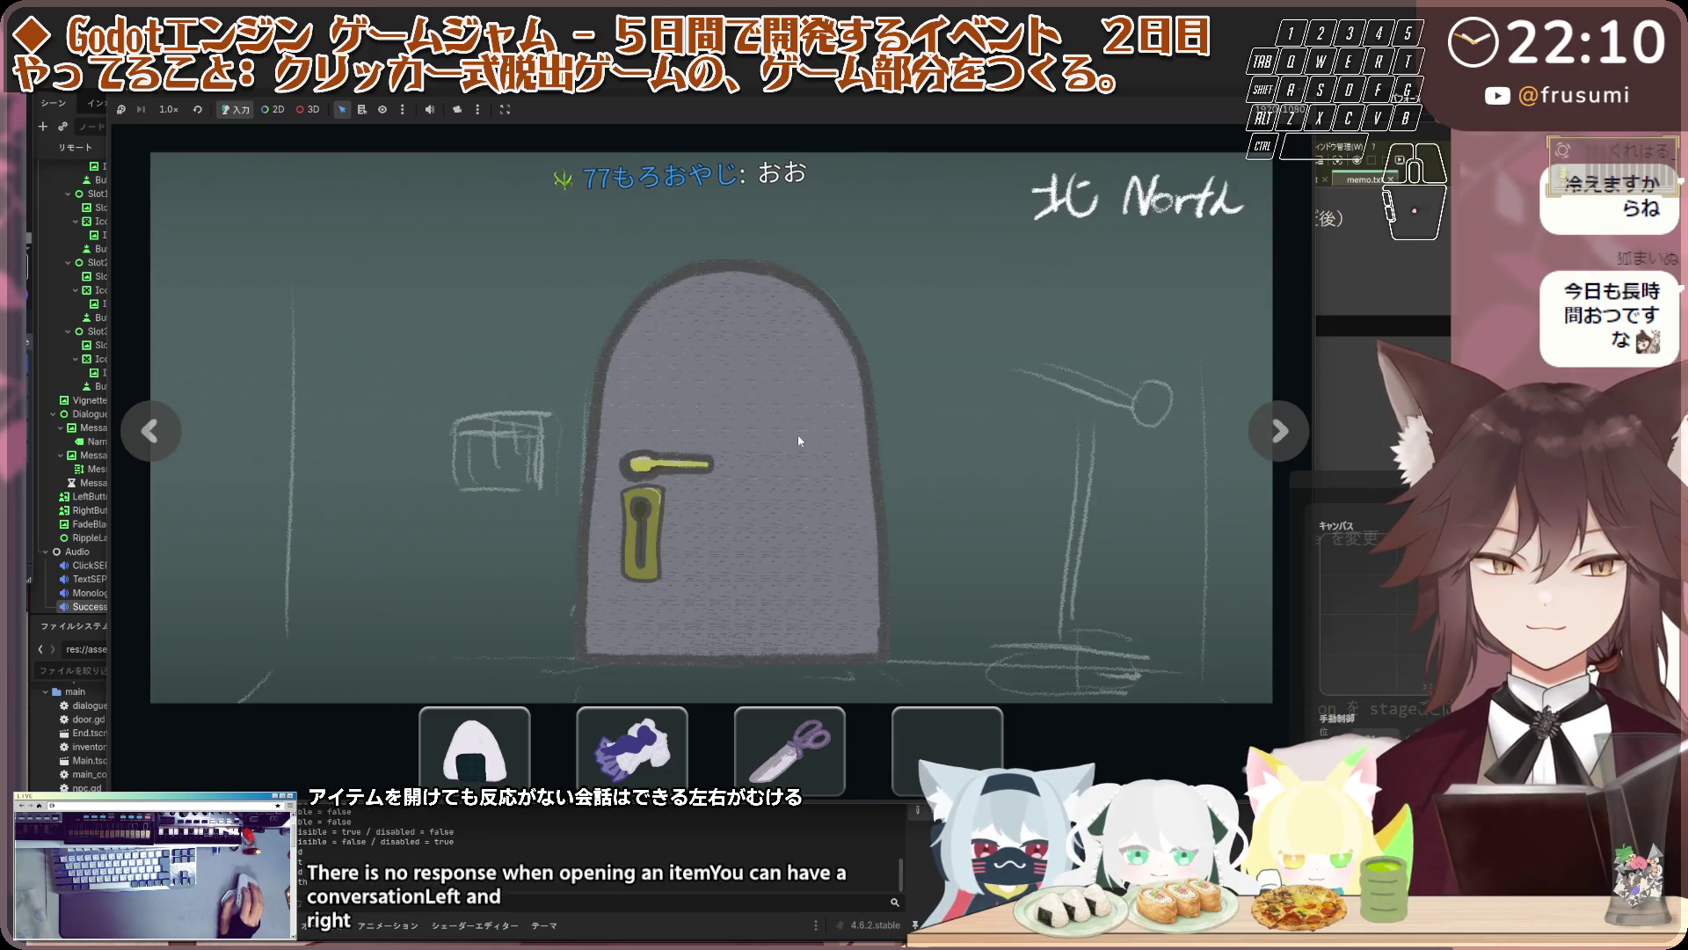
left_click(739, 429)
left_click(731, 429)
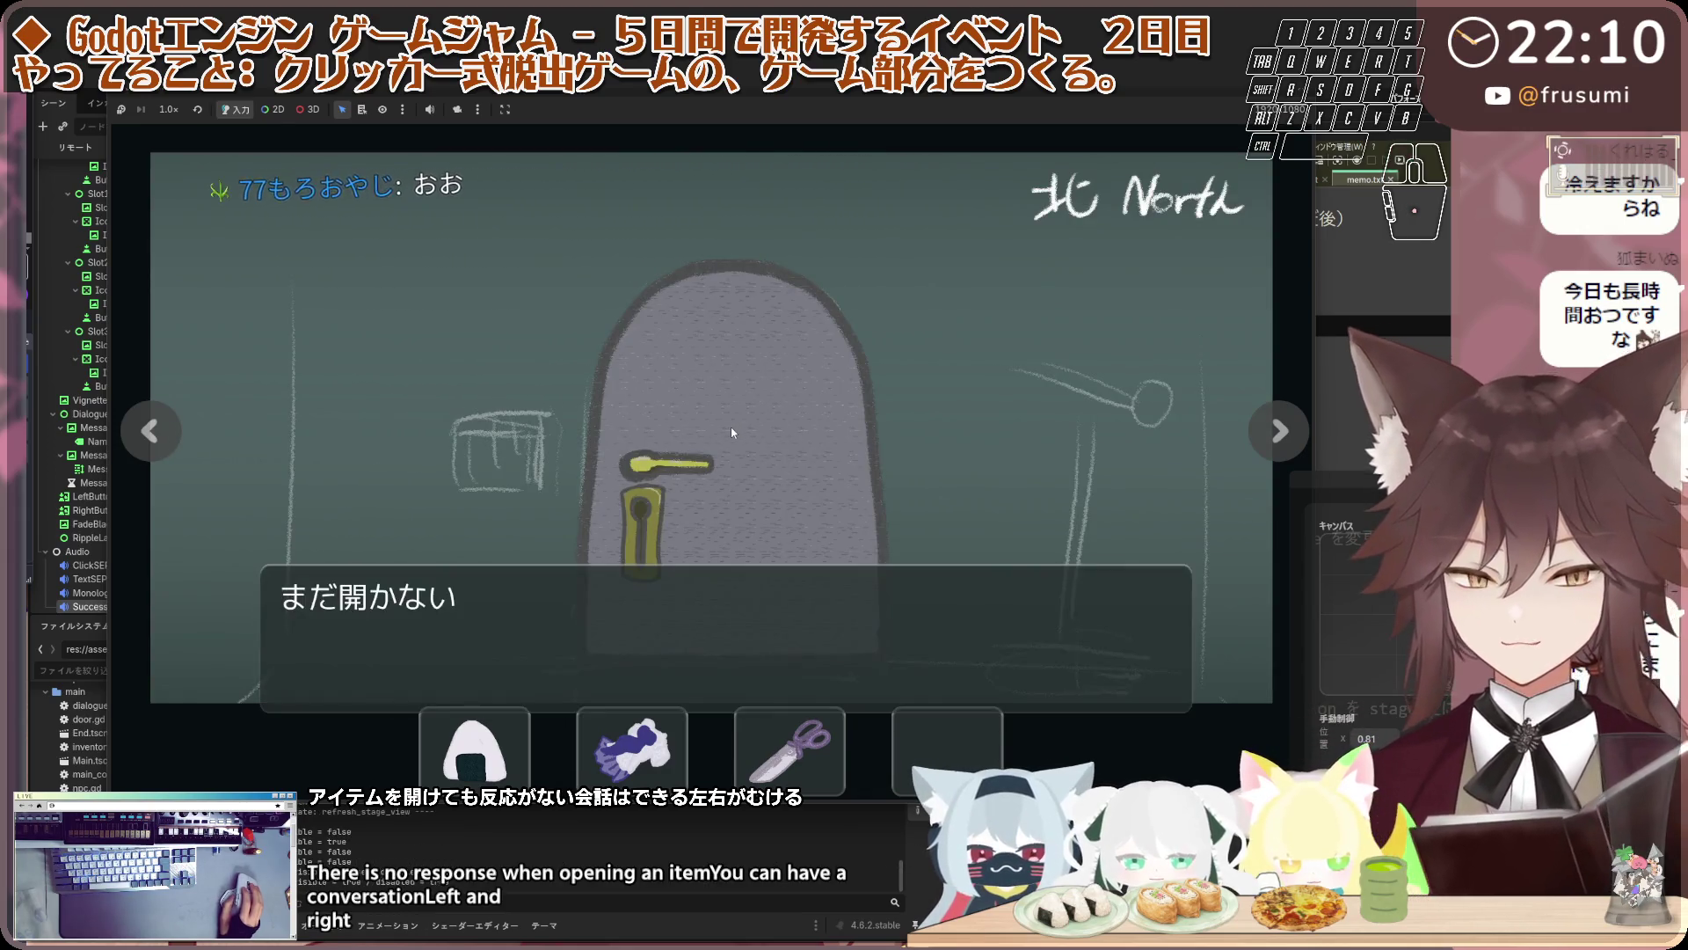
left_click(732, 428)
left_click(731, 428)
Select and deselect the scissors, try the door again, then pick the rice ball
left_click(733, 431)
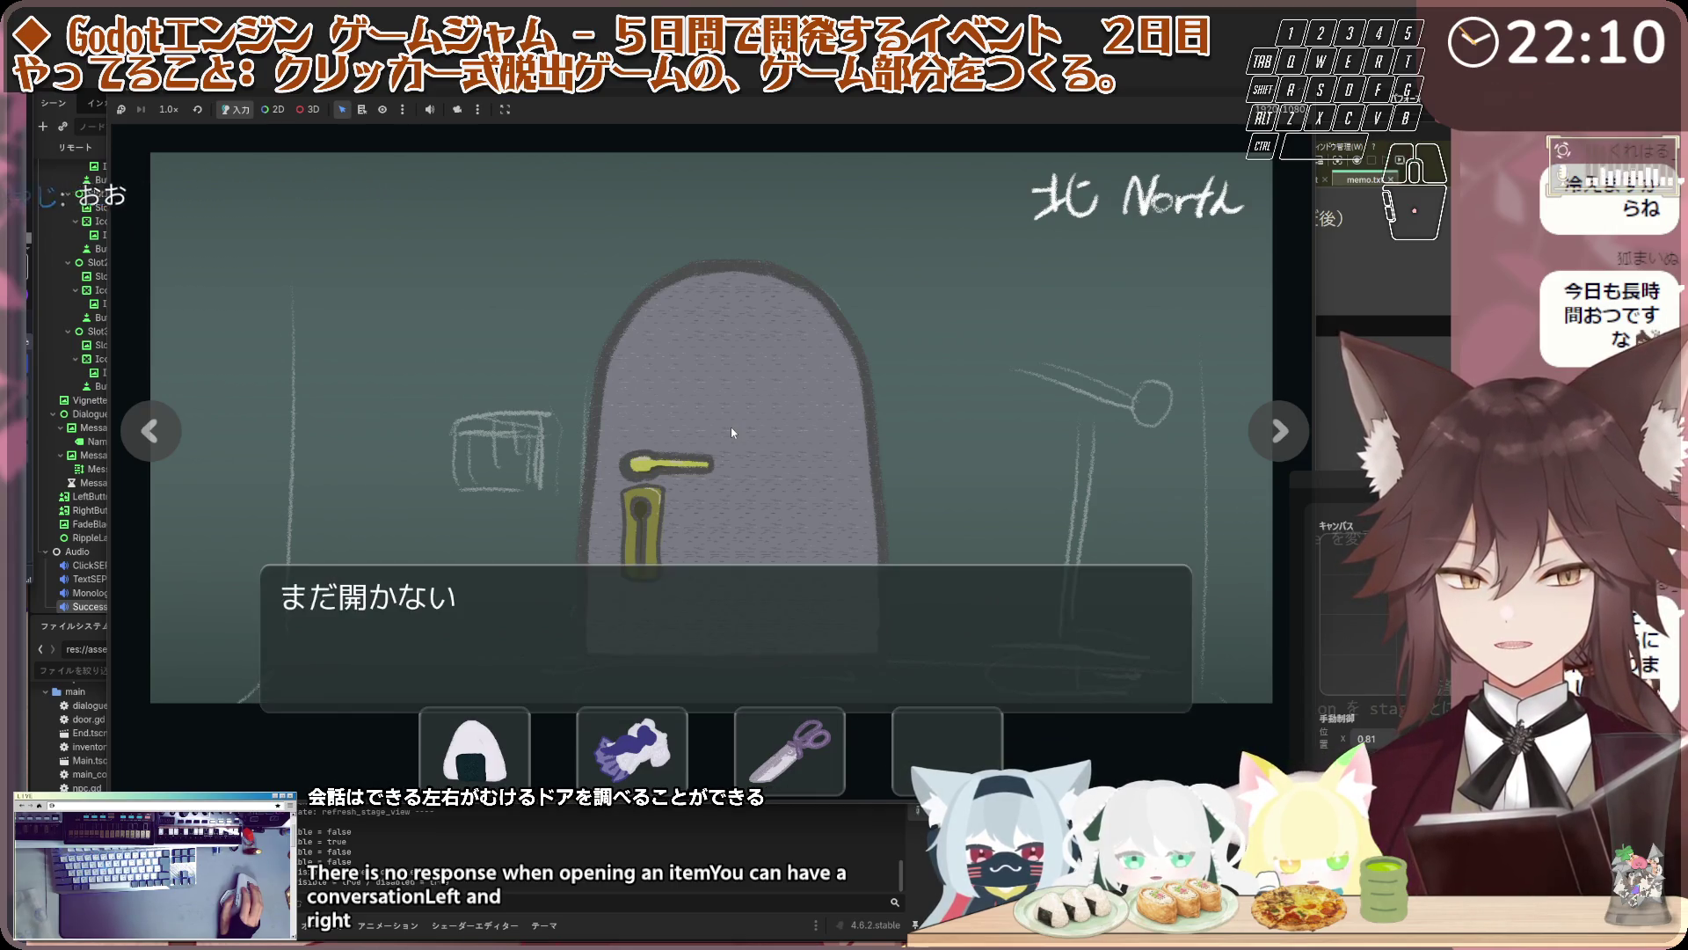
left_click(822, 725)
left_click(793, 490)
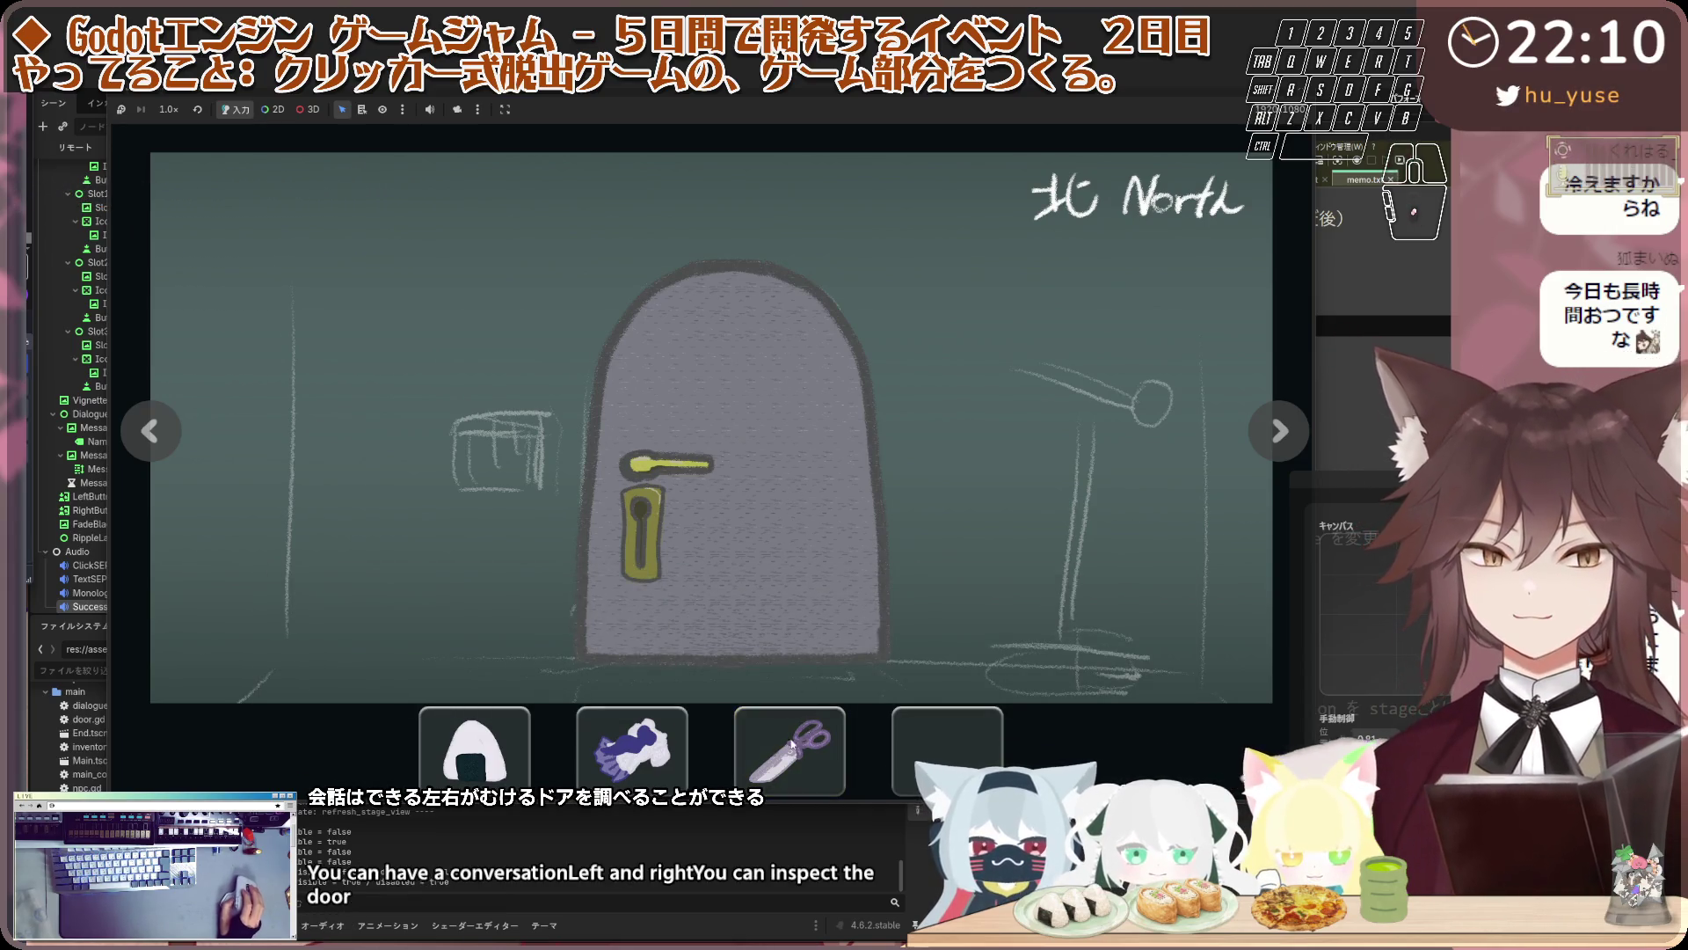
left_click(842, 657)
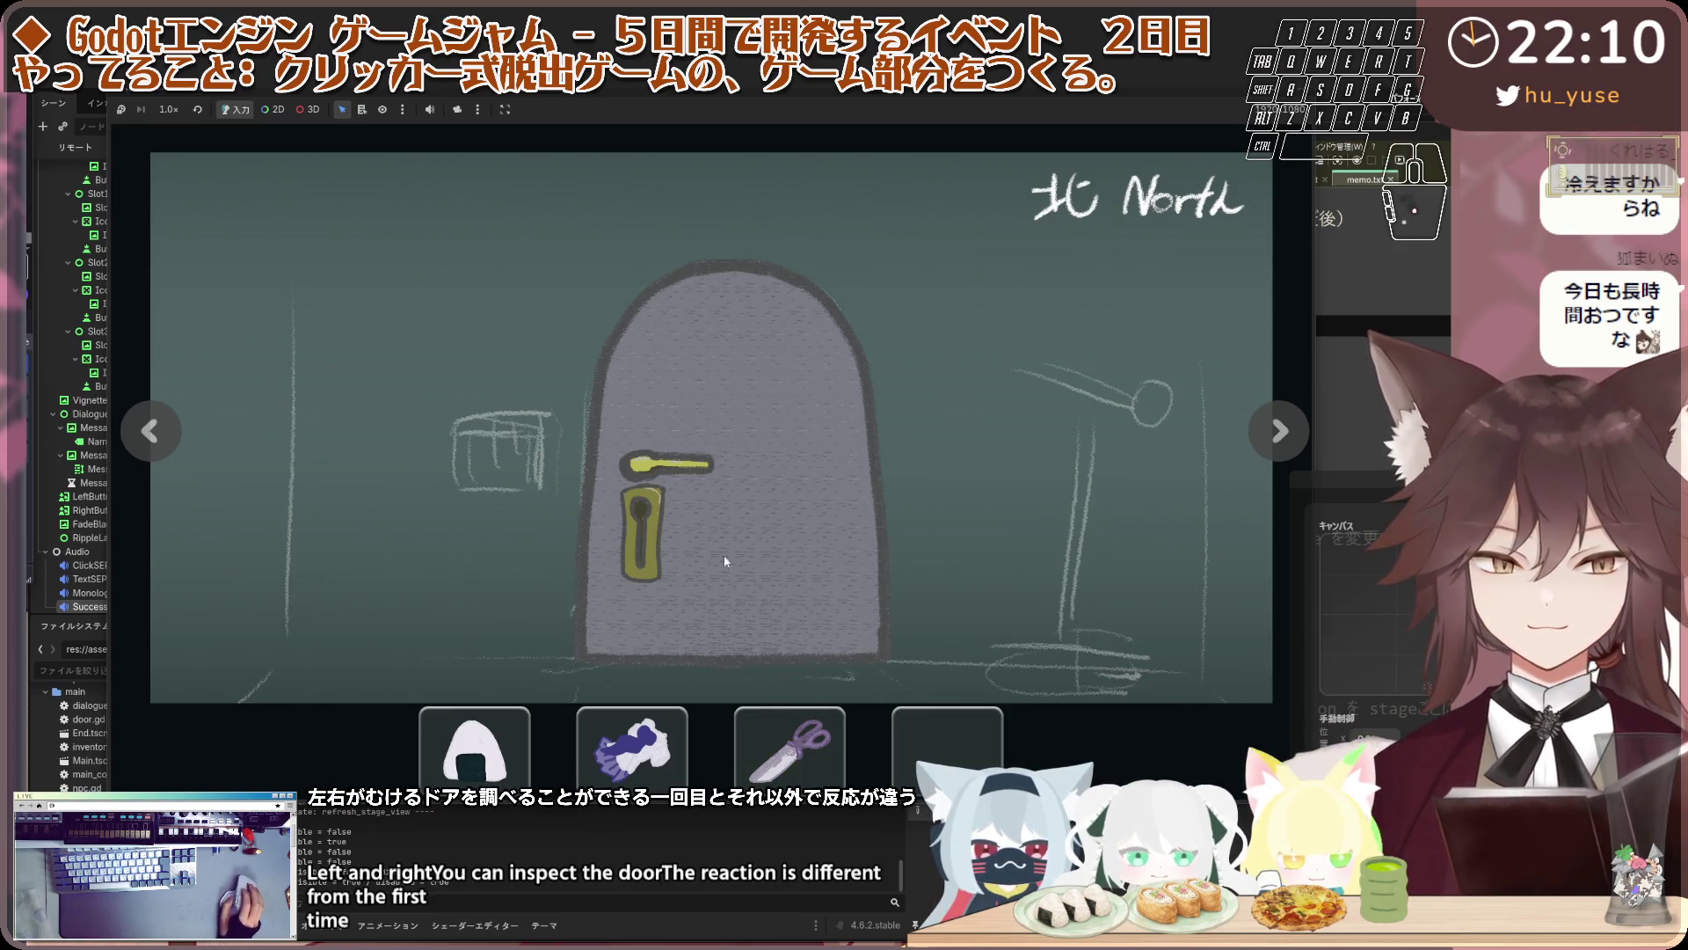
left_click(475, 747)
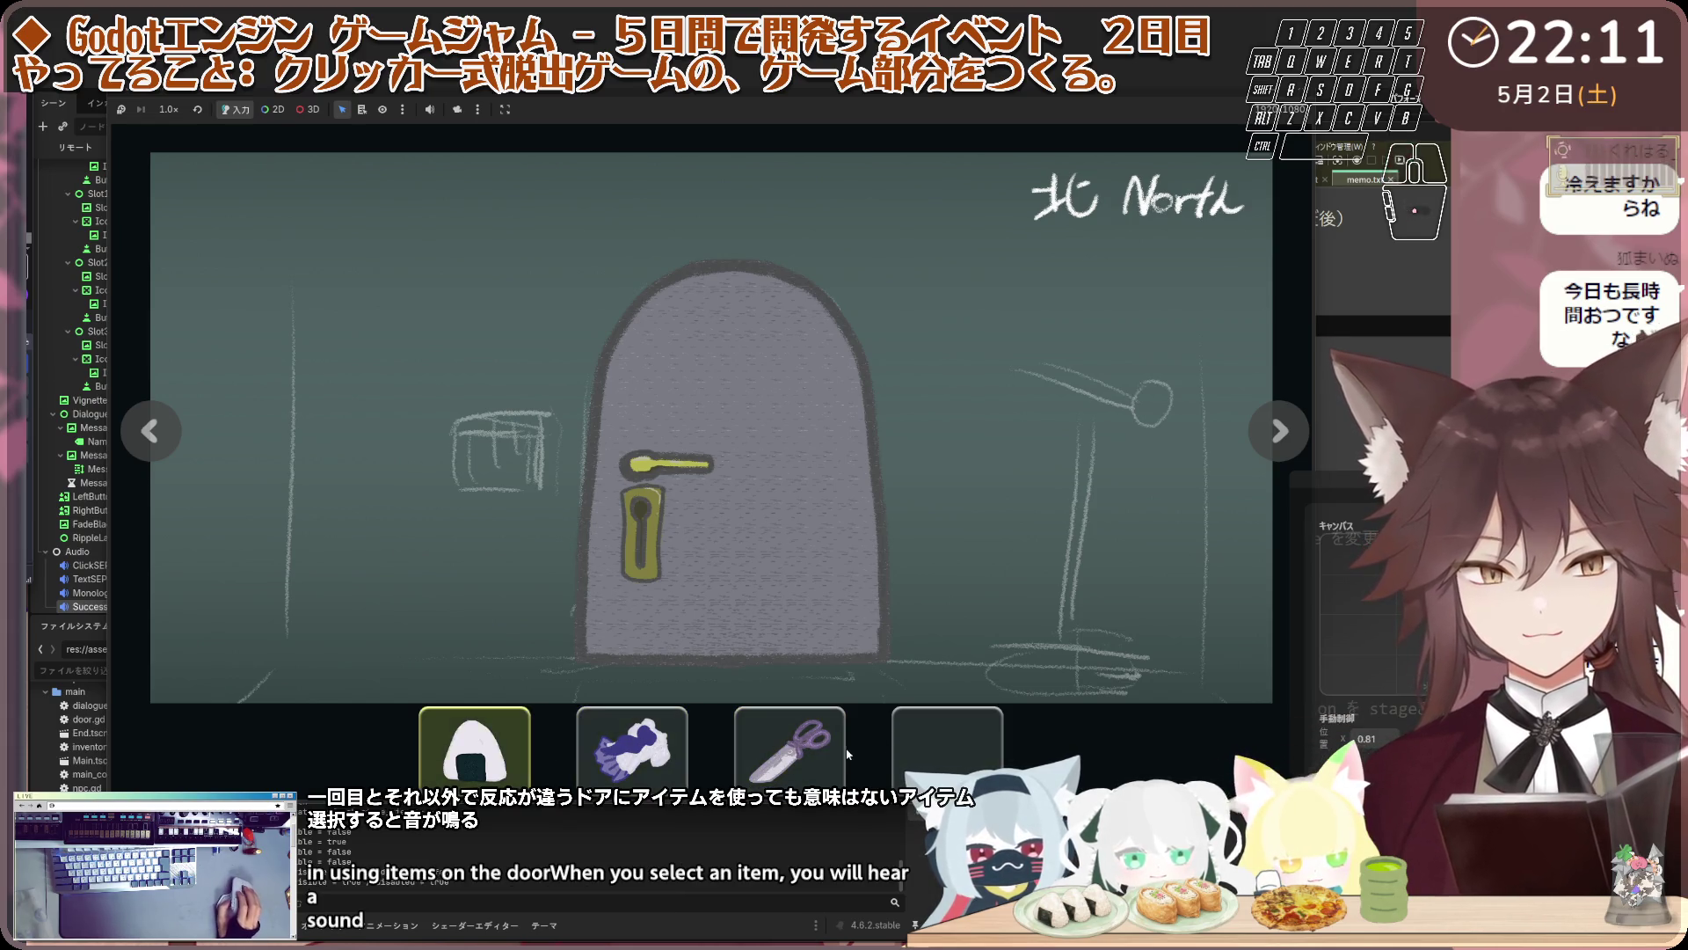
Return to the South room, talk to the cat, and offer it the scissors and cloth
left_click(156, 433)
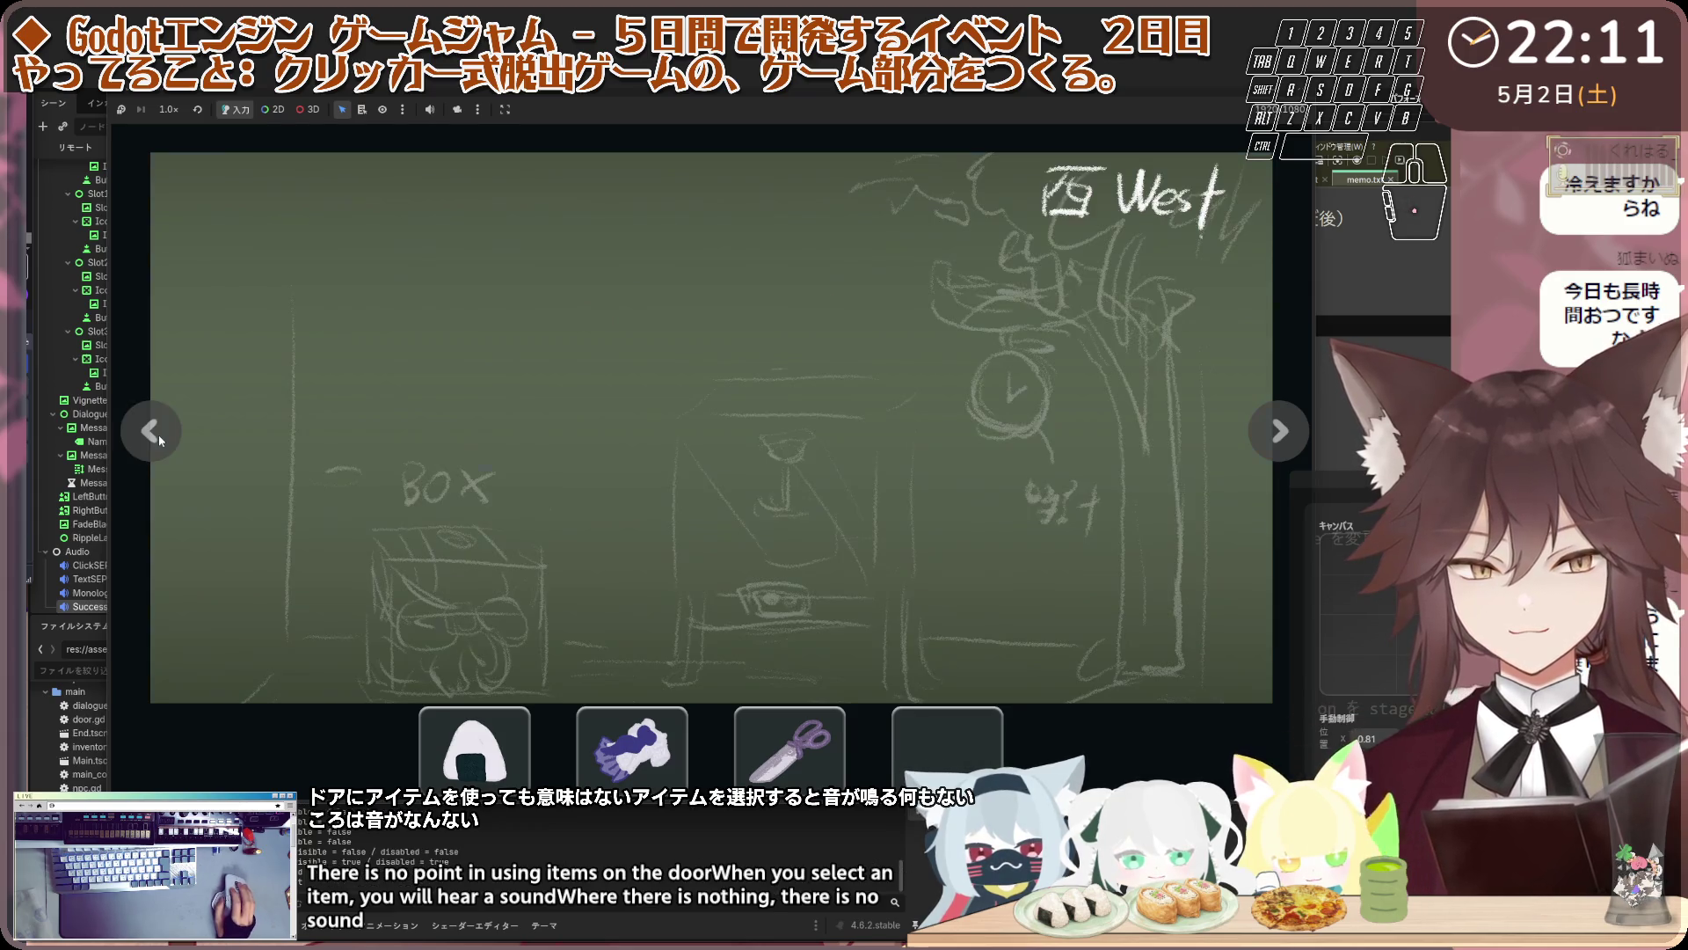
left_click(158, 435)
left_click(858, 610)
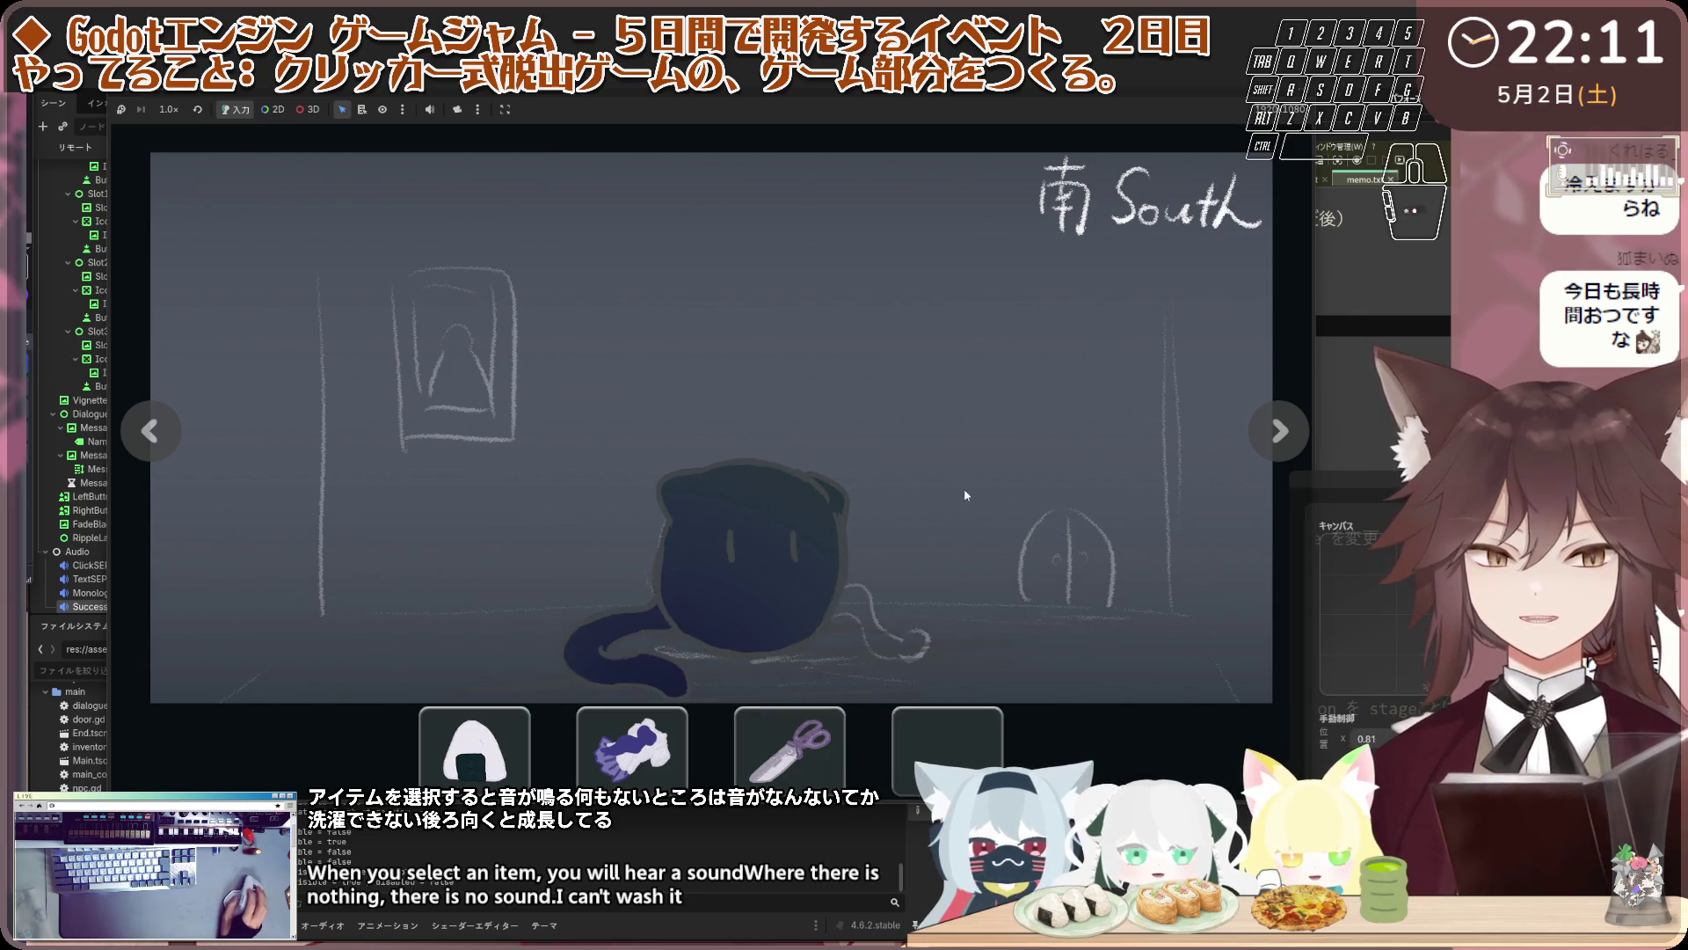
key("3")
left_click(965, 494)
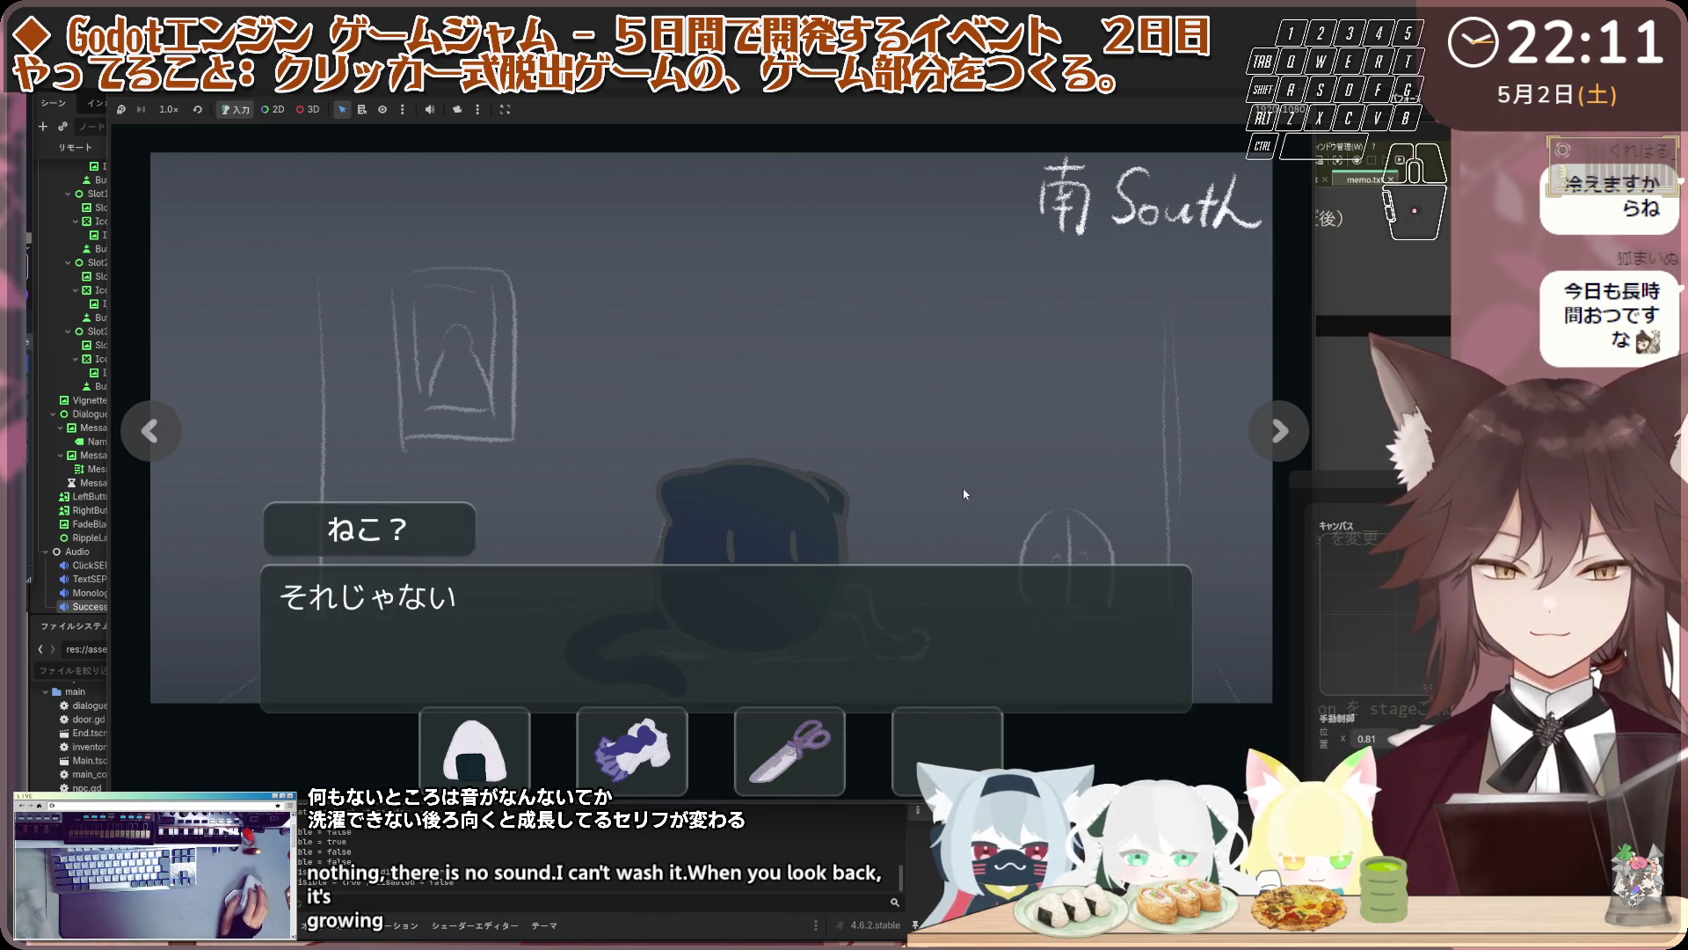
key("2")
left_click(785, 570)
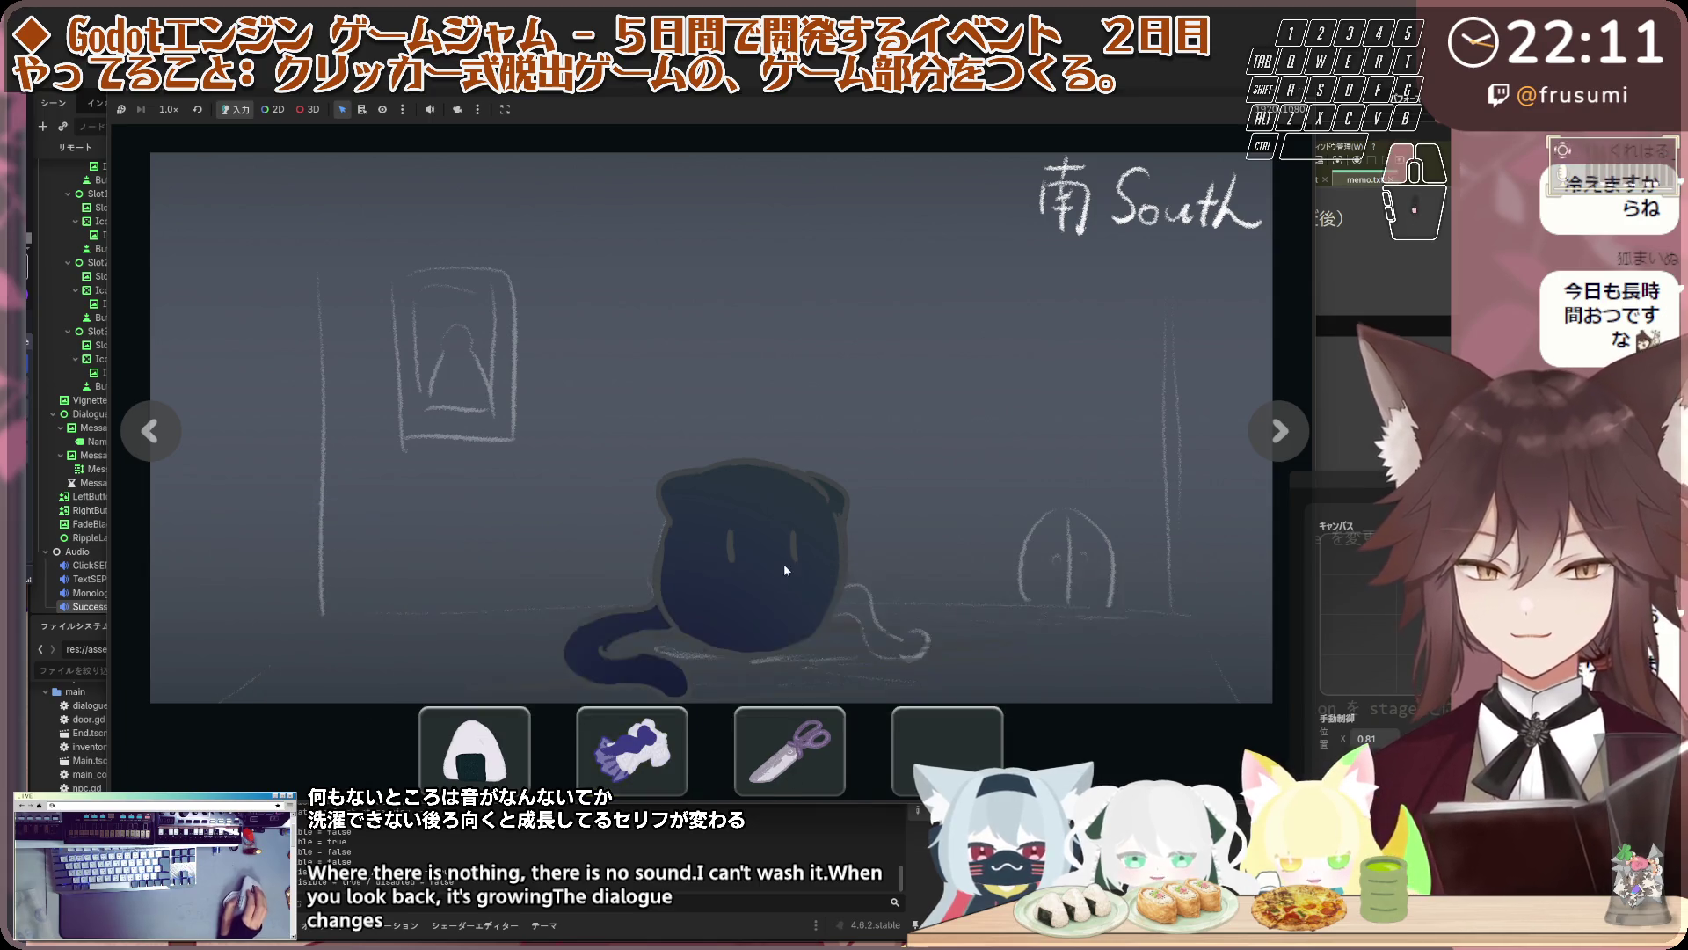
left_click(784, 570)
Offer the cloth again, then give the rice ball to the cat and read its reply
key("2")
left_click(783, 569)
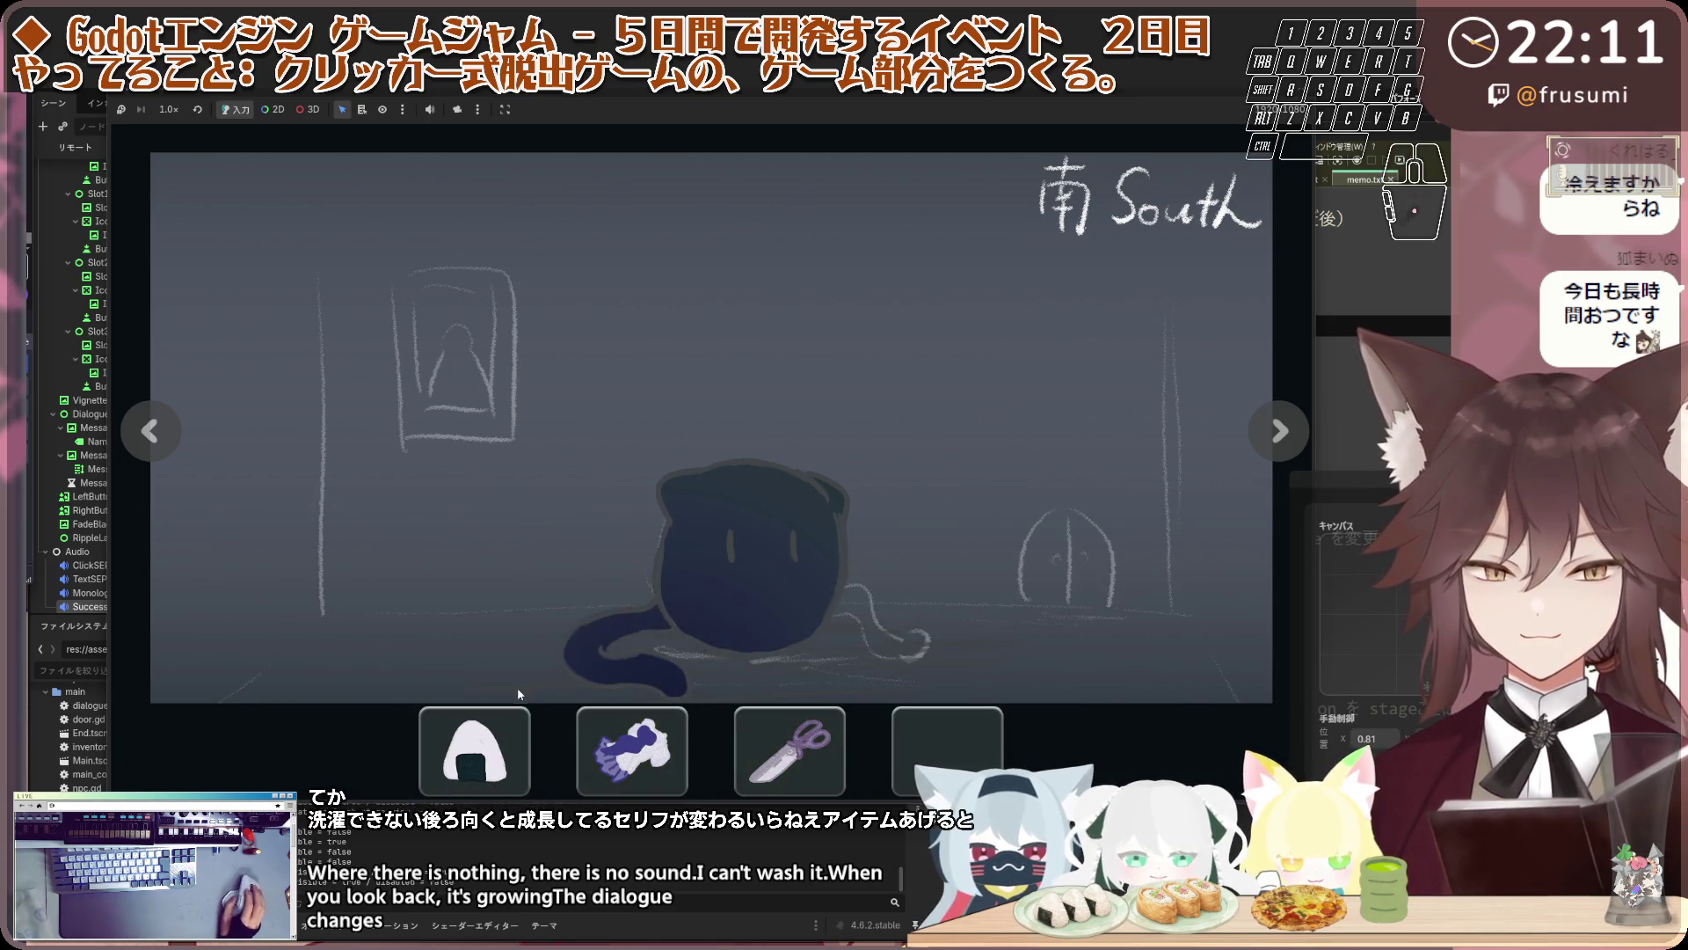
key("1")
left_click(774, 519)
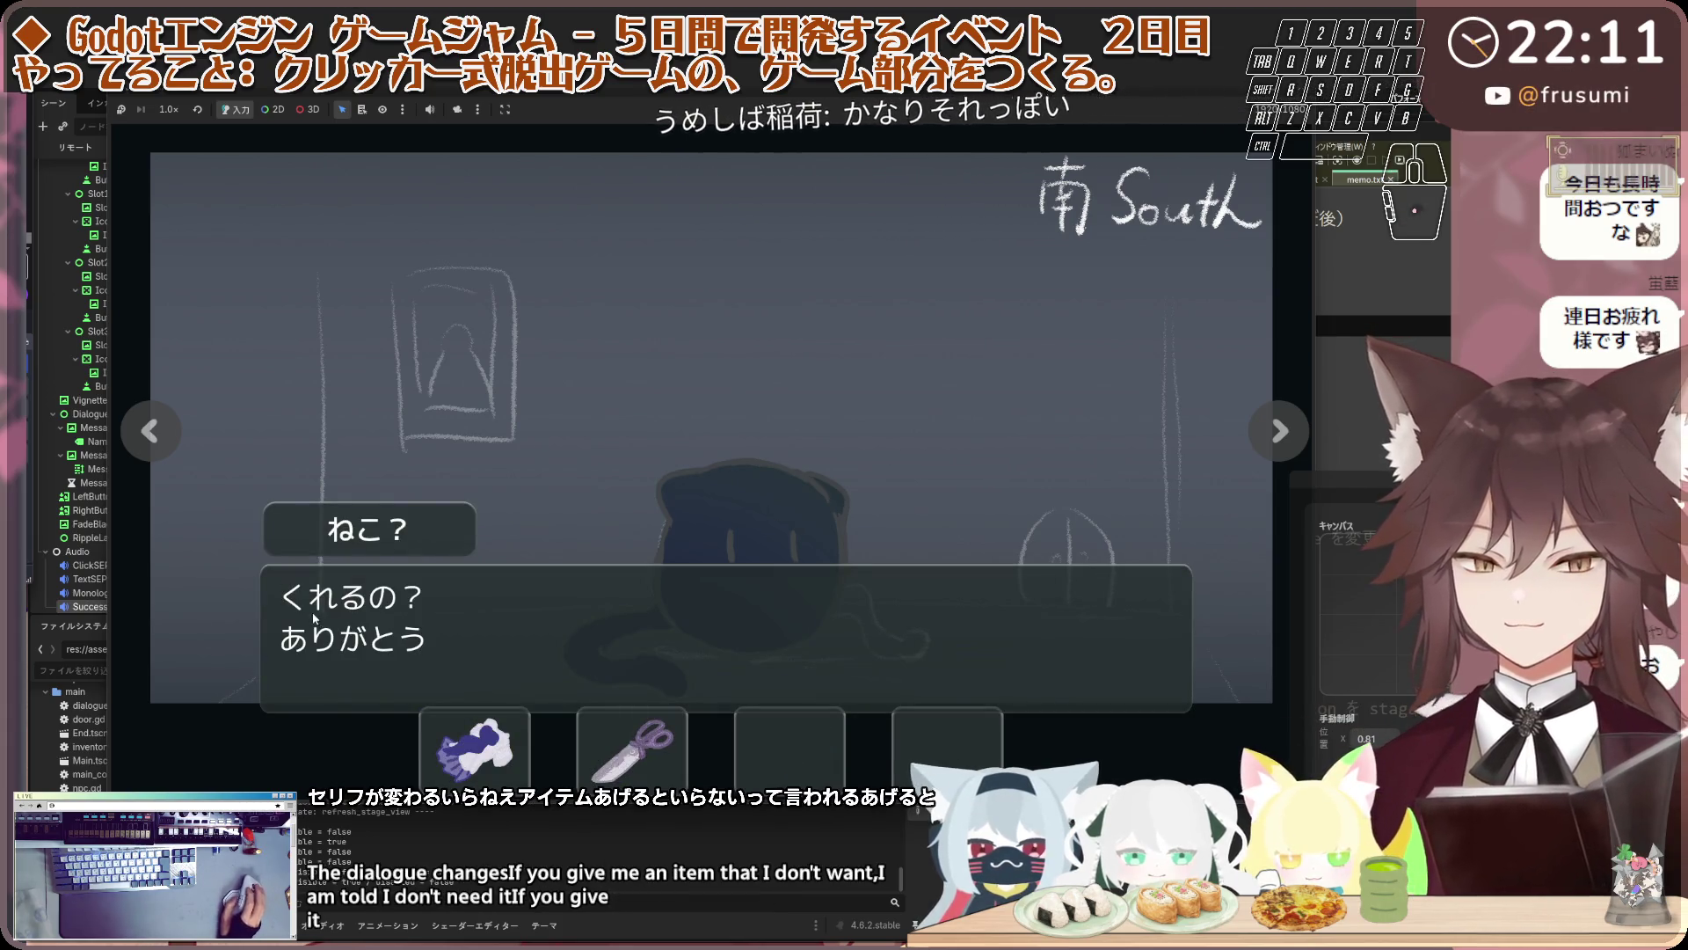
left_click(793, 528)
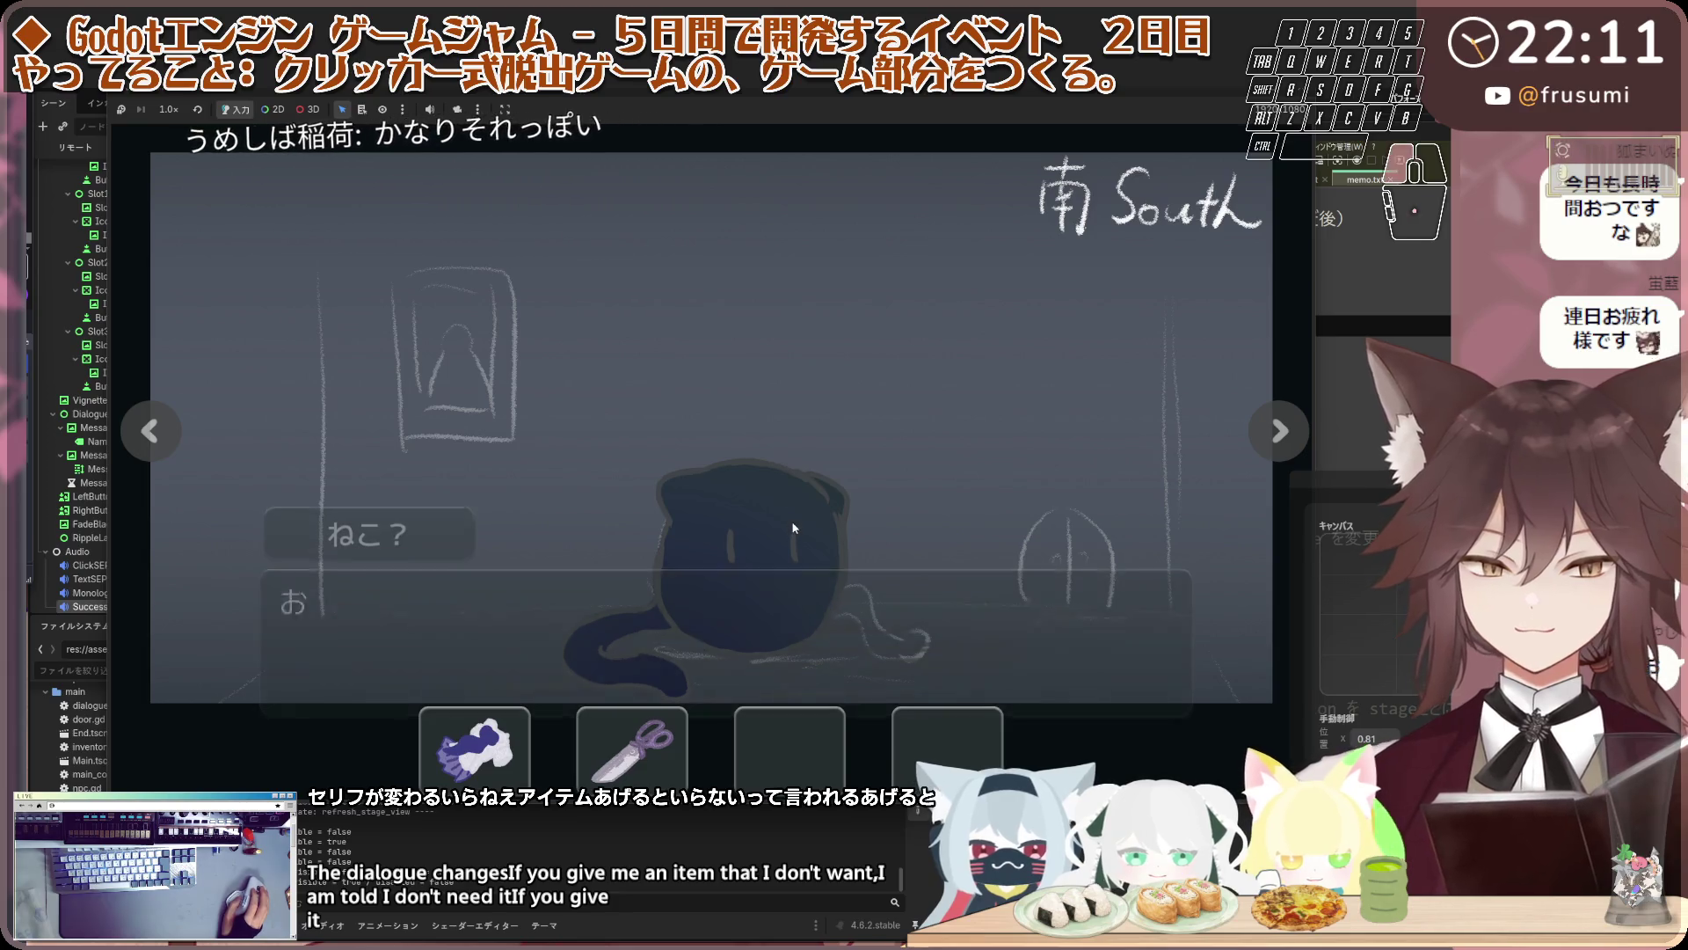
left_click(563, 606)
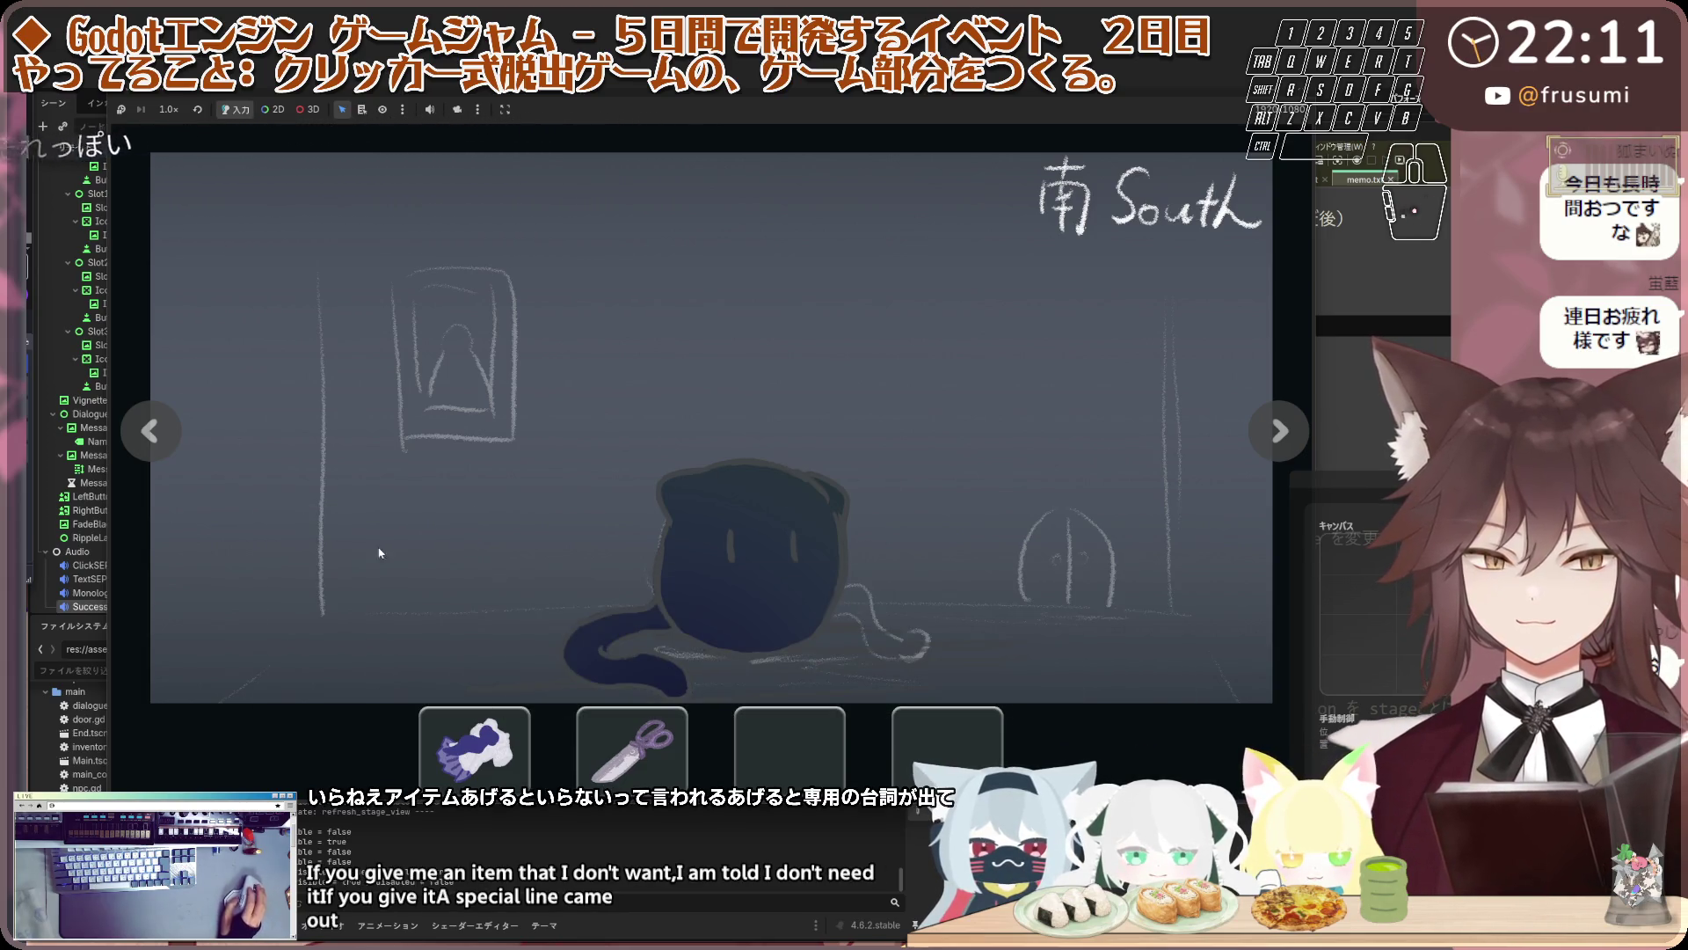
Check the door again, then talk to the child that replaced the cat
left_click(148, 435)
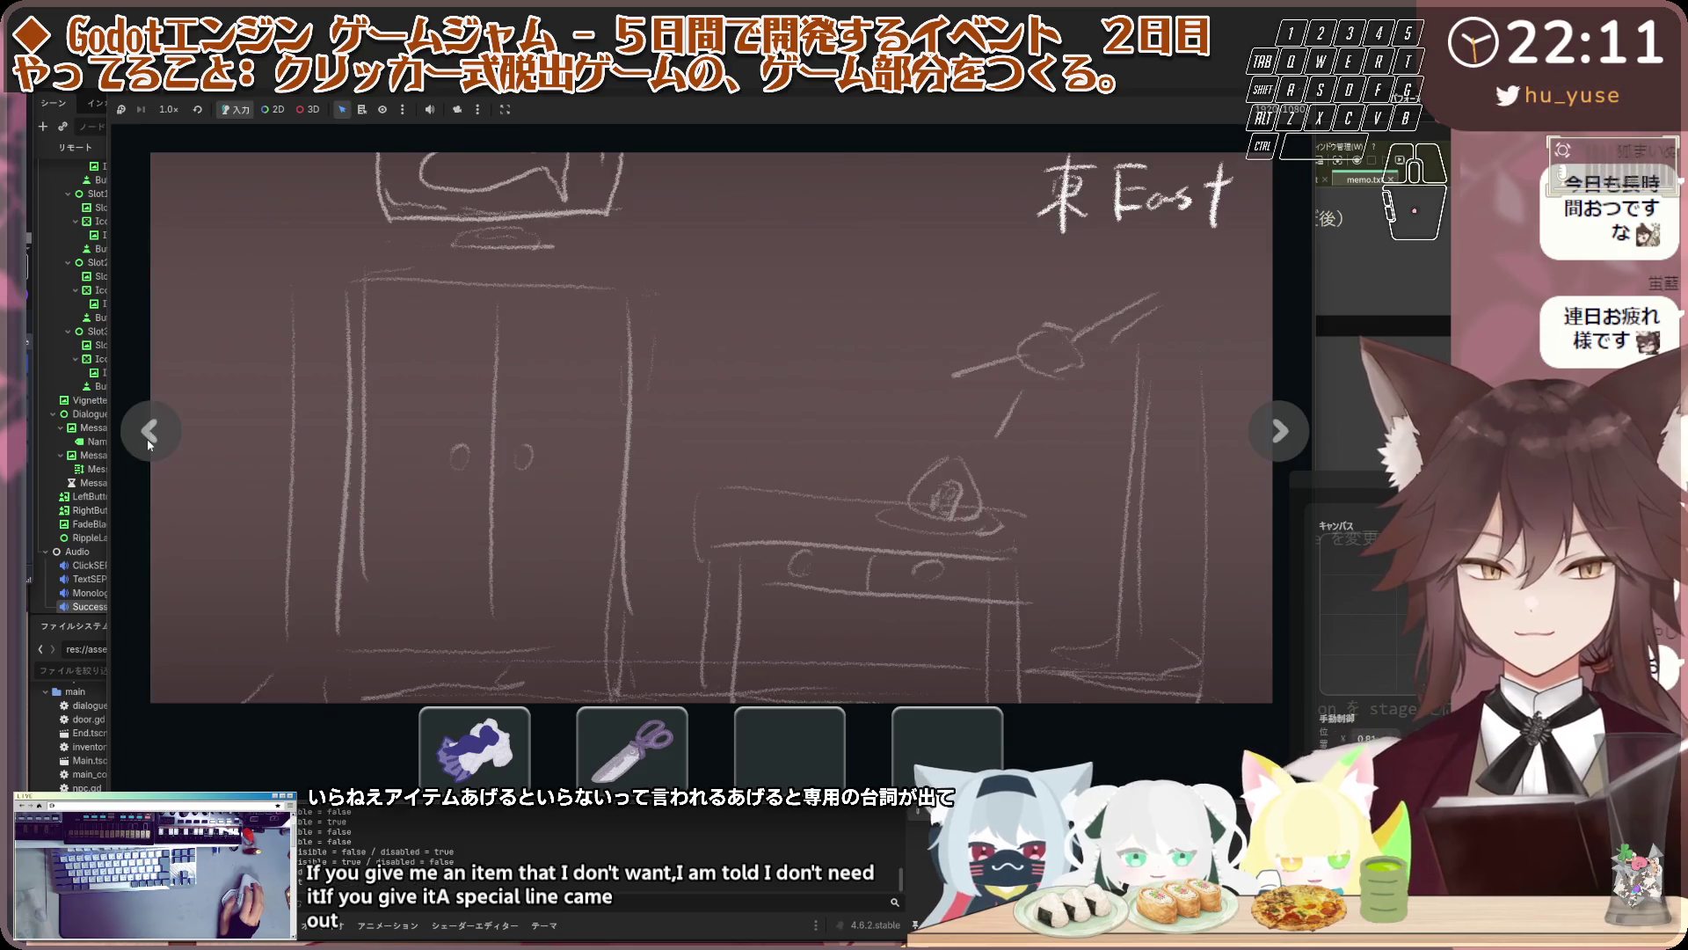
left_click(146, 439)
left_click(740, 408)
left_click(741, 407)
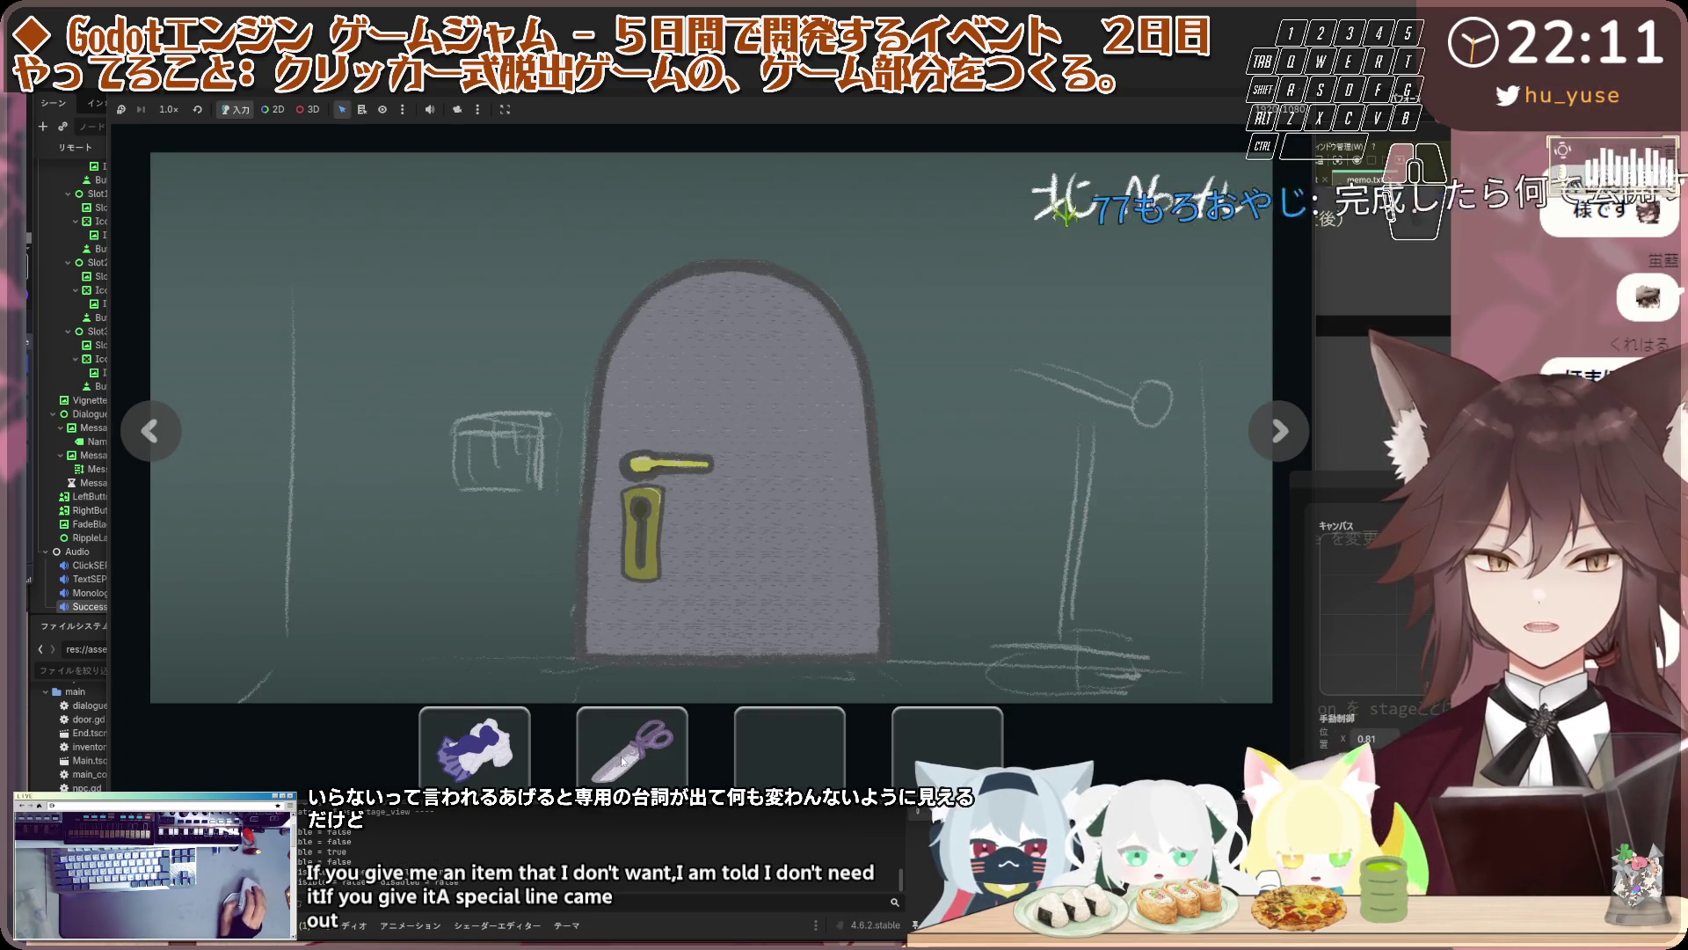
left_click(151, 431)
left_click(151, 431)
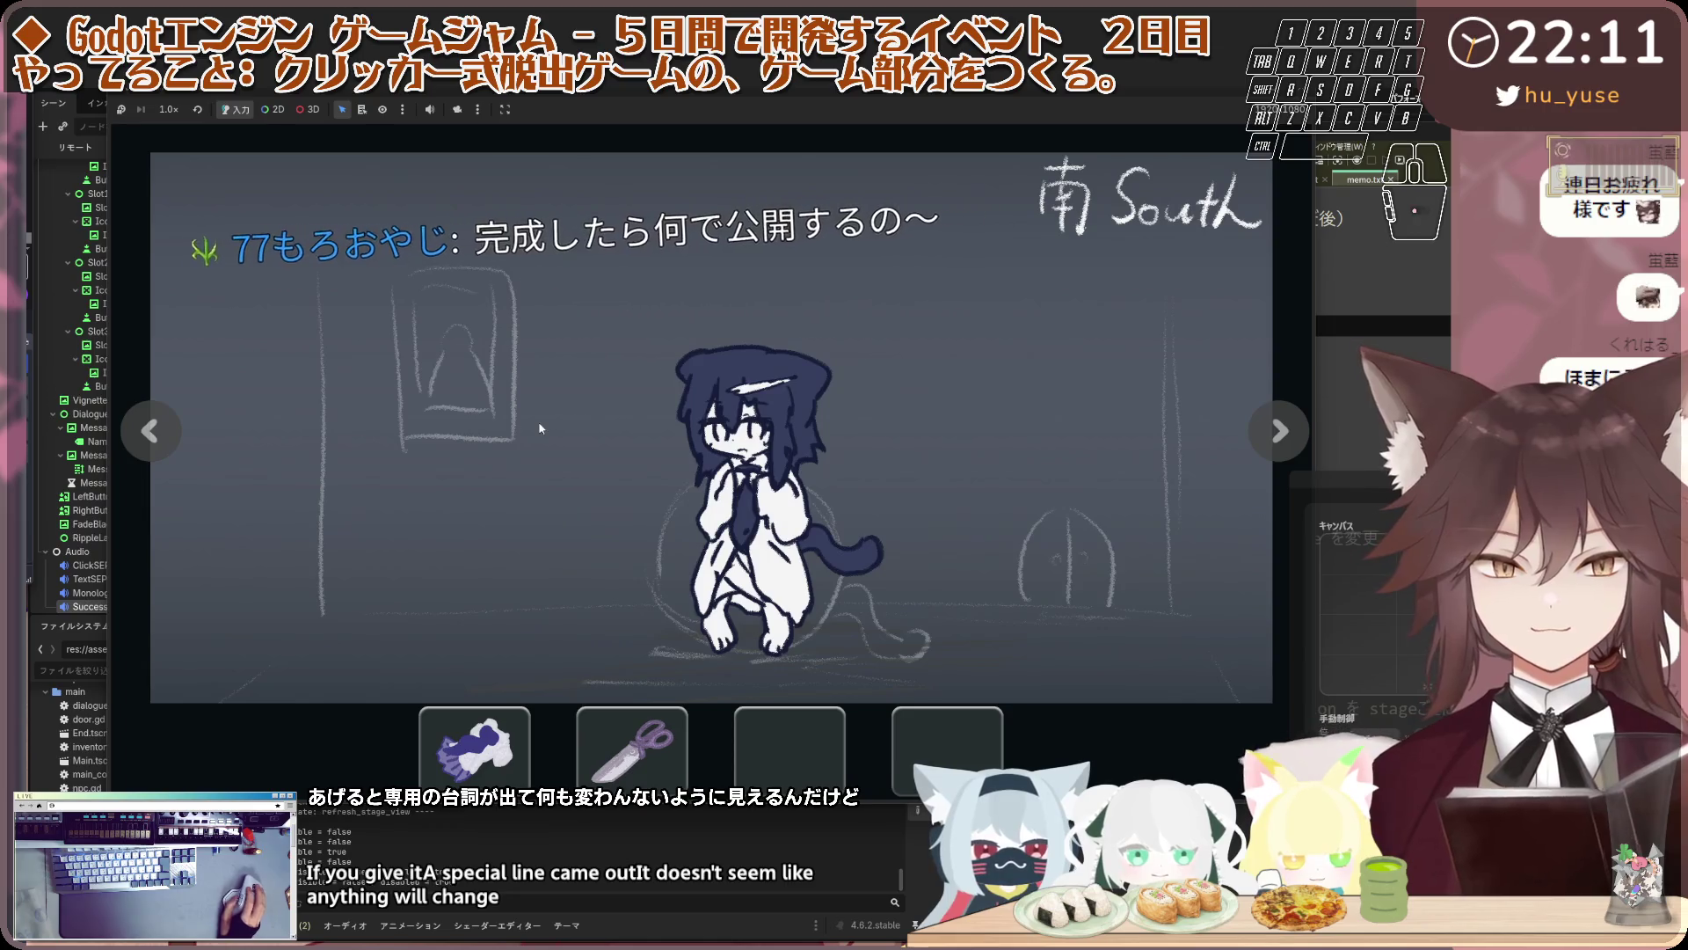
left_click(823, 375)
left_click(840, 348)
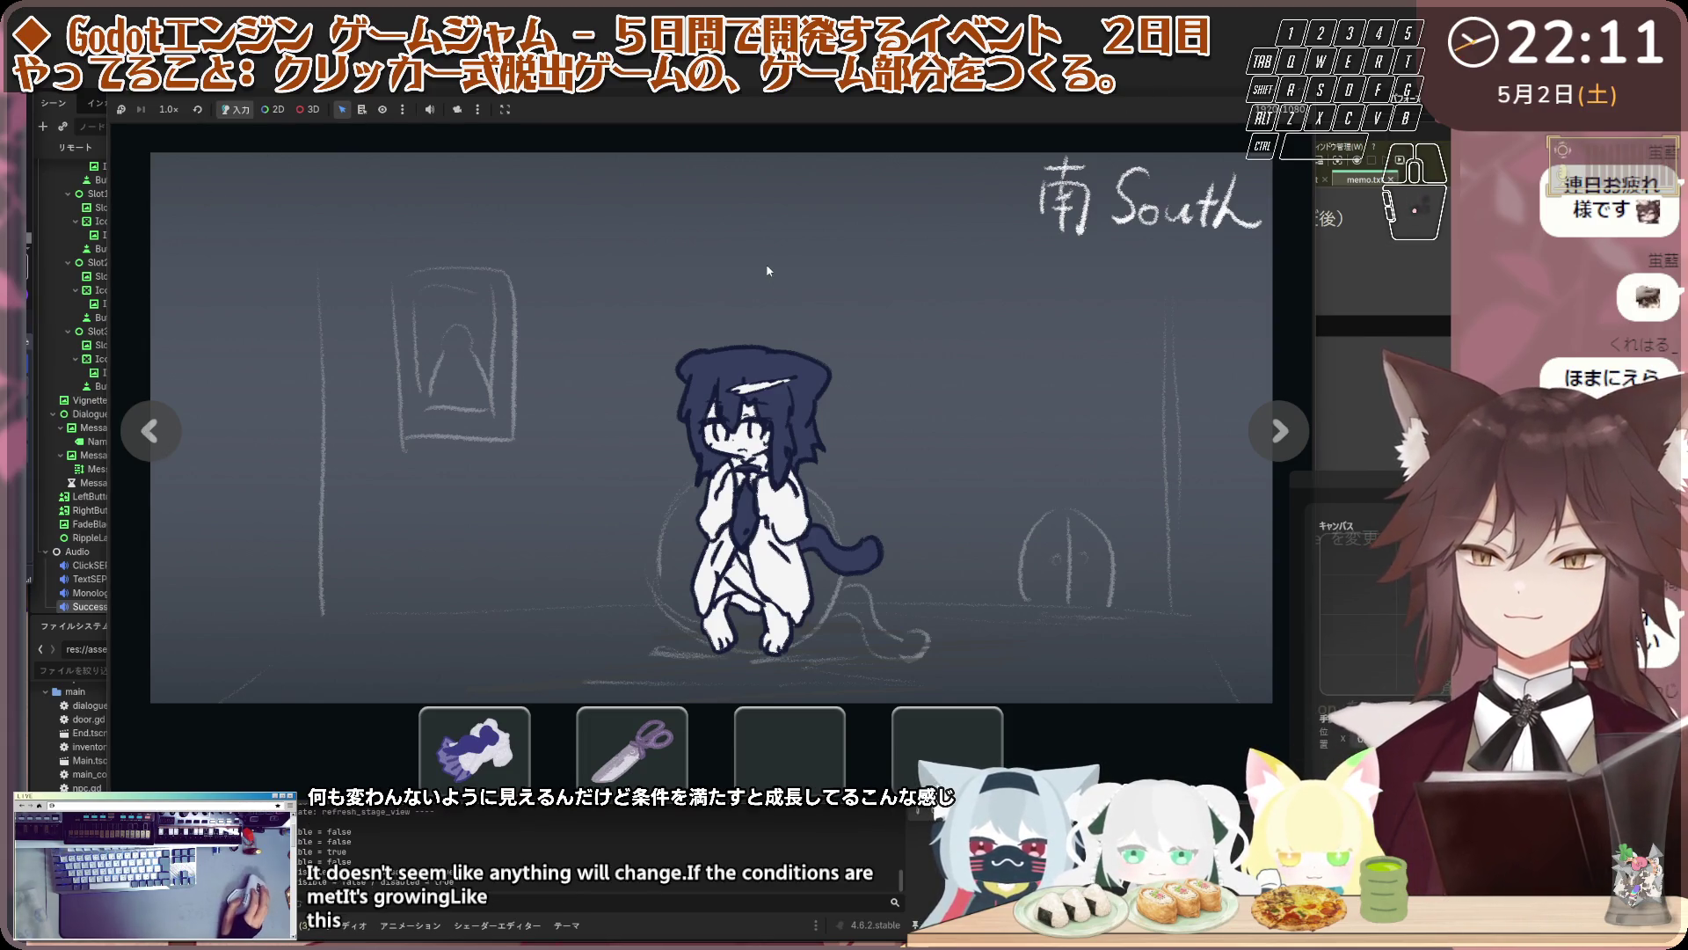
Inspect the door once more and stop the running game
left_click(151, 432)
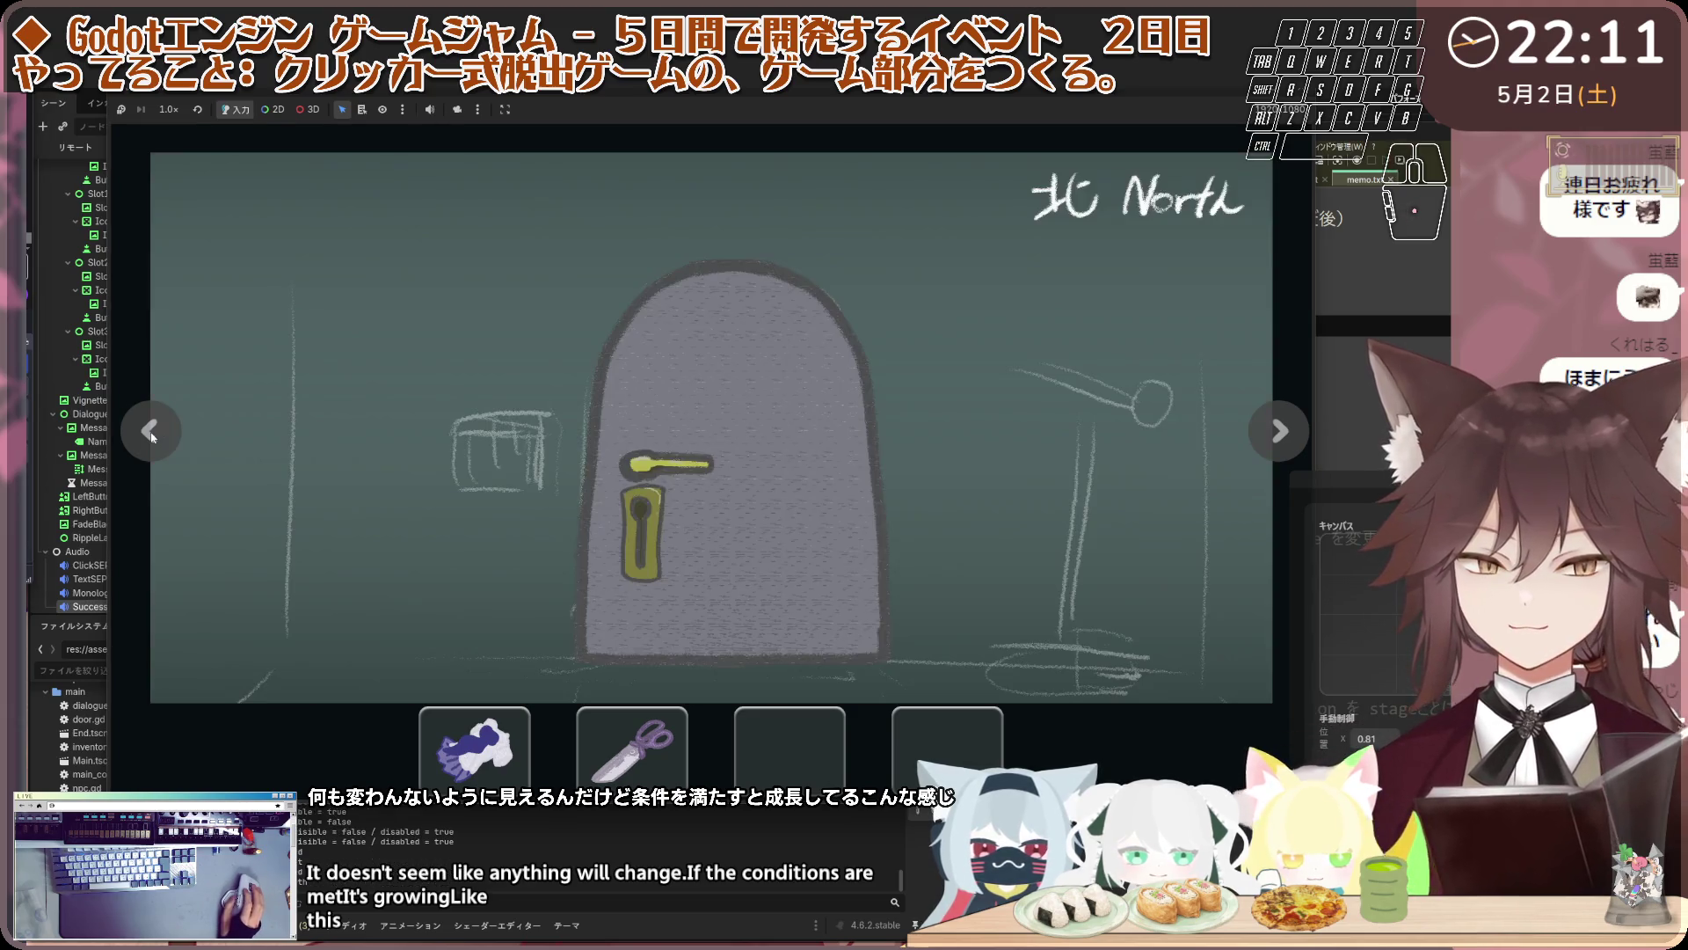
left_click(718, 514)
key("F8")
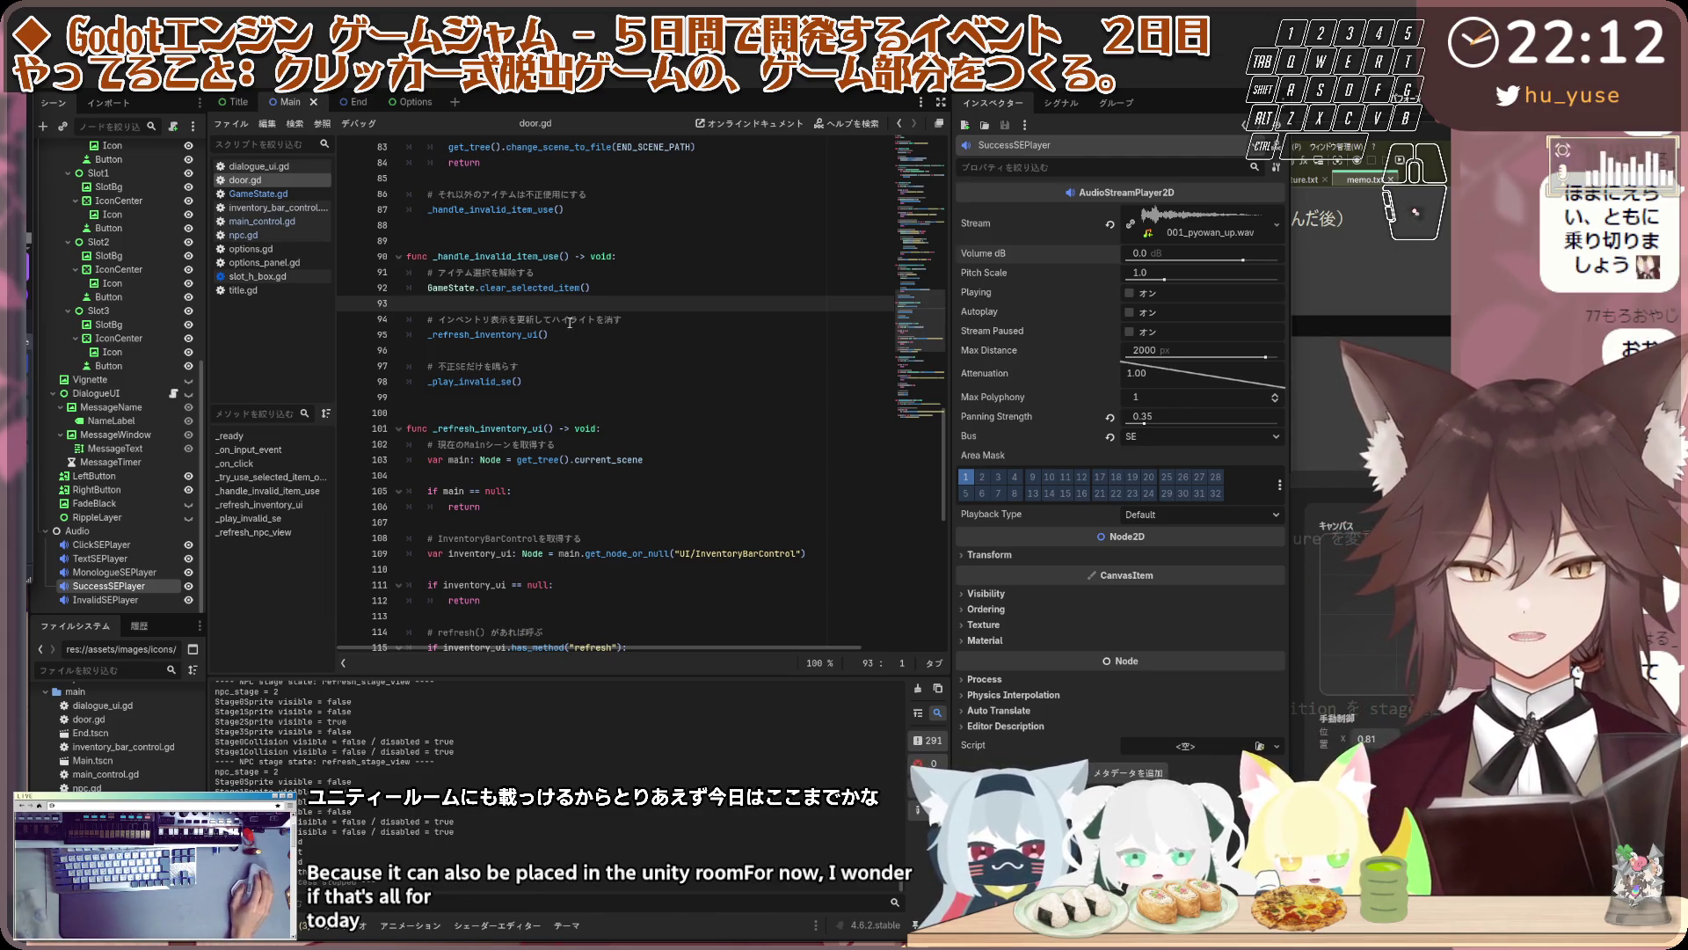
left_click(571, 381)
scroll(606, 378, "down", 5)
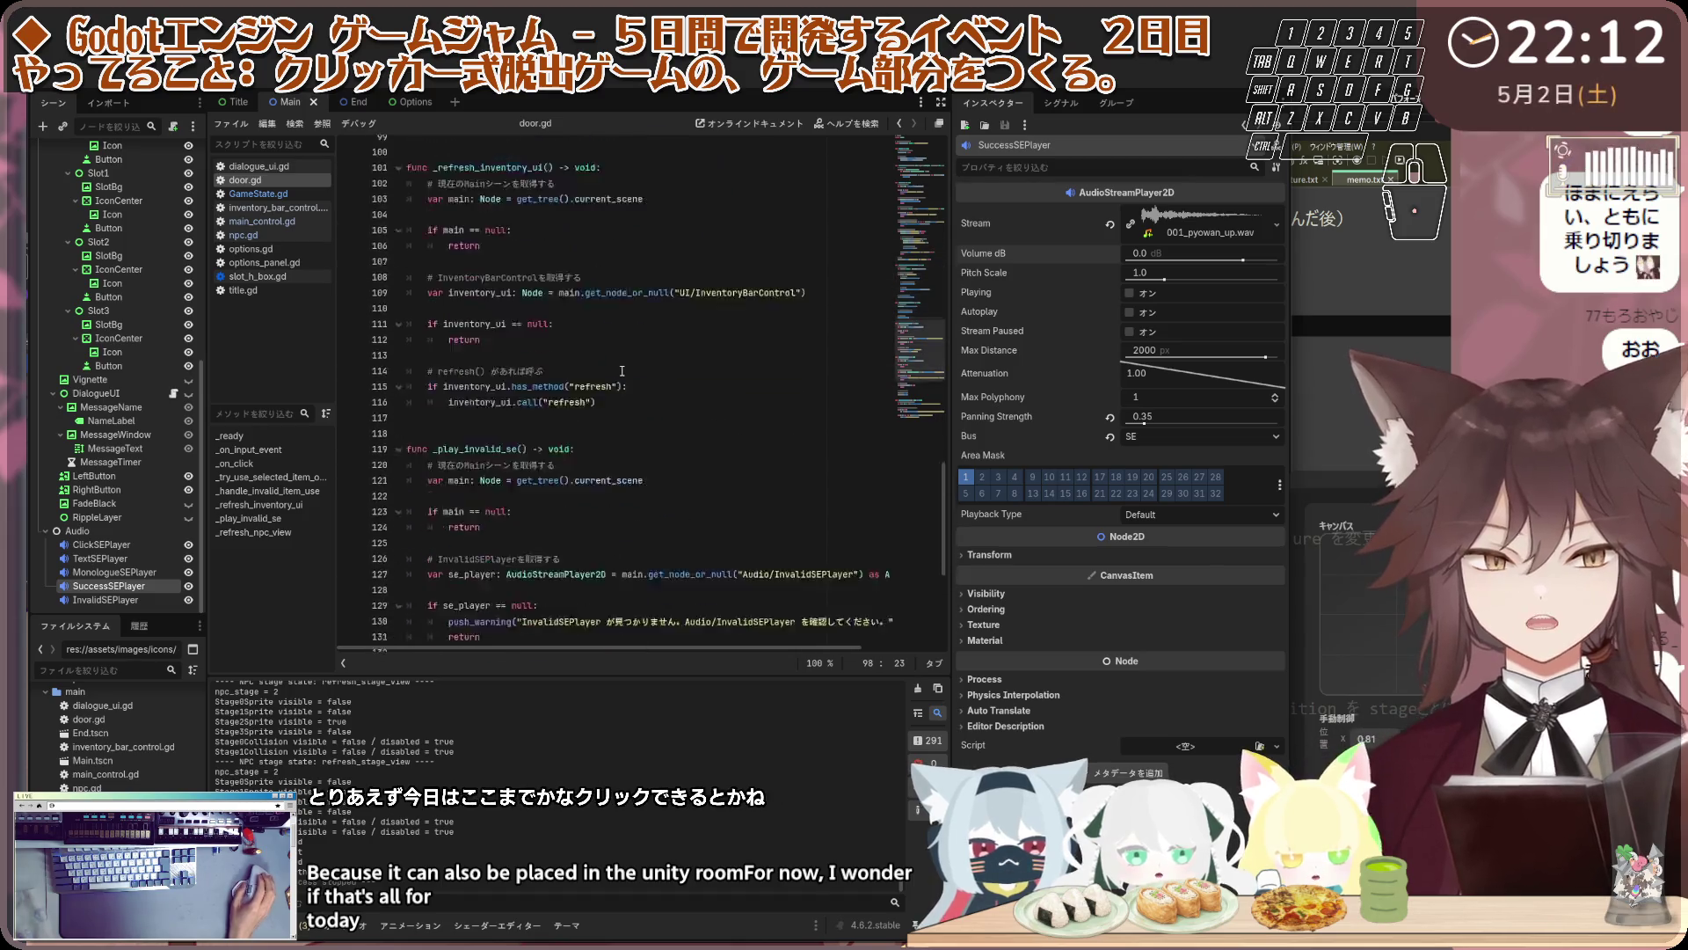
scroll(621, 371, "up", 20)
left_click(720, 240)
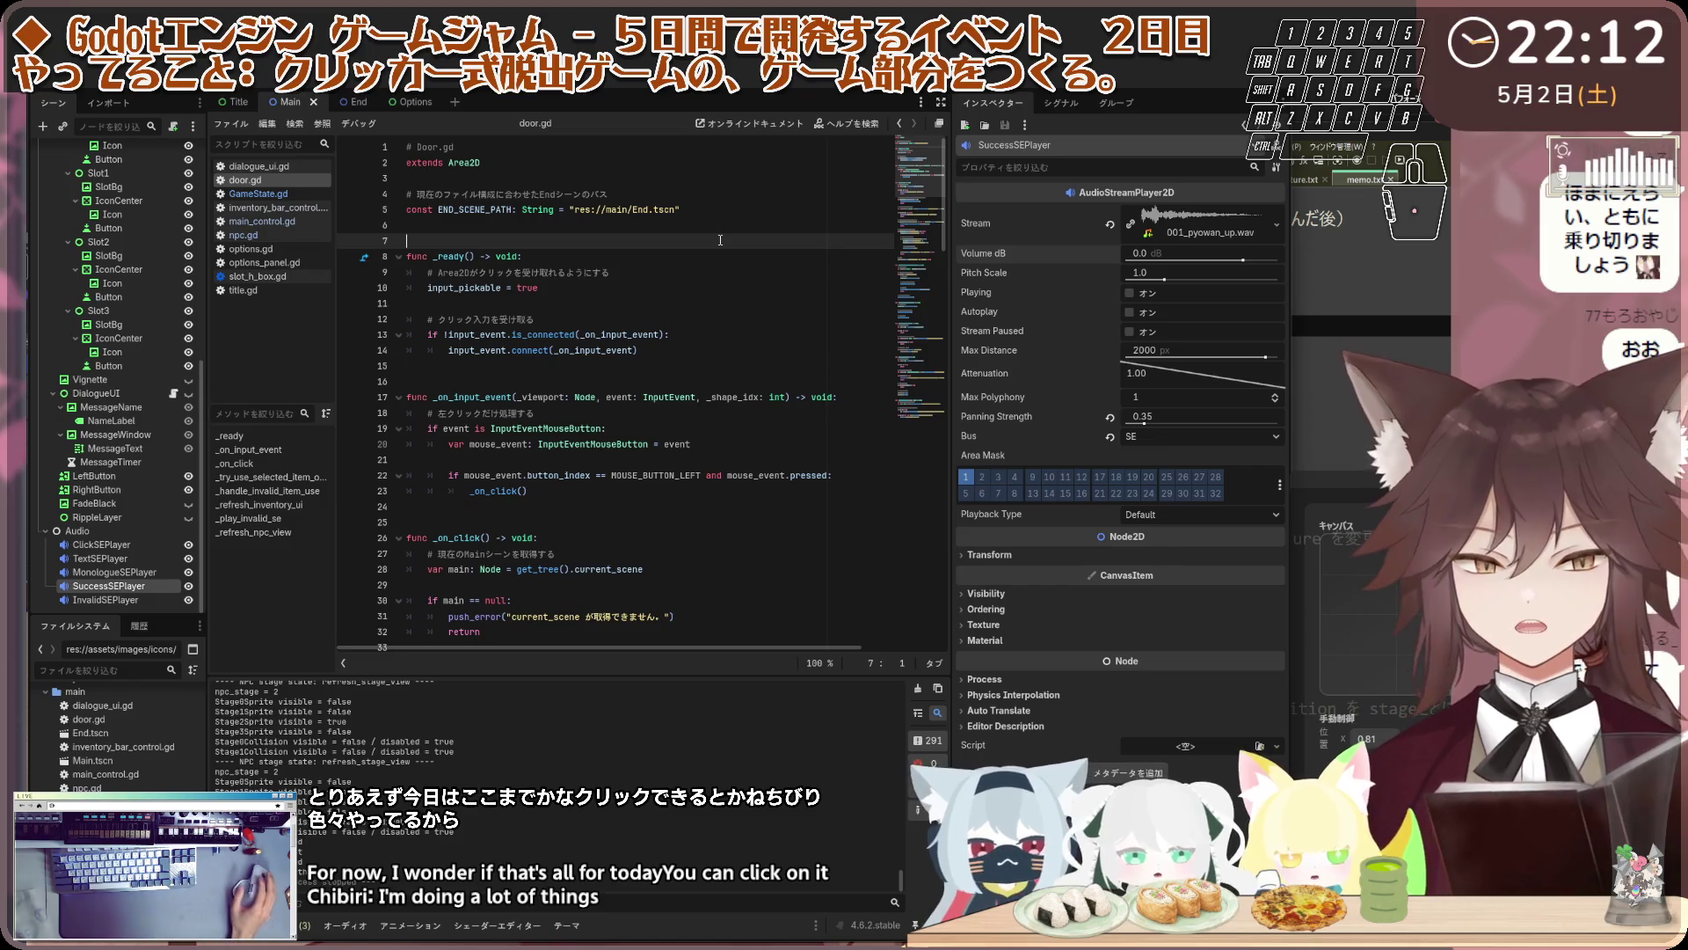
left_click(453, 174)
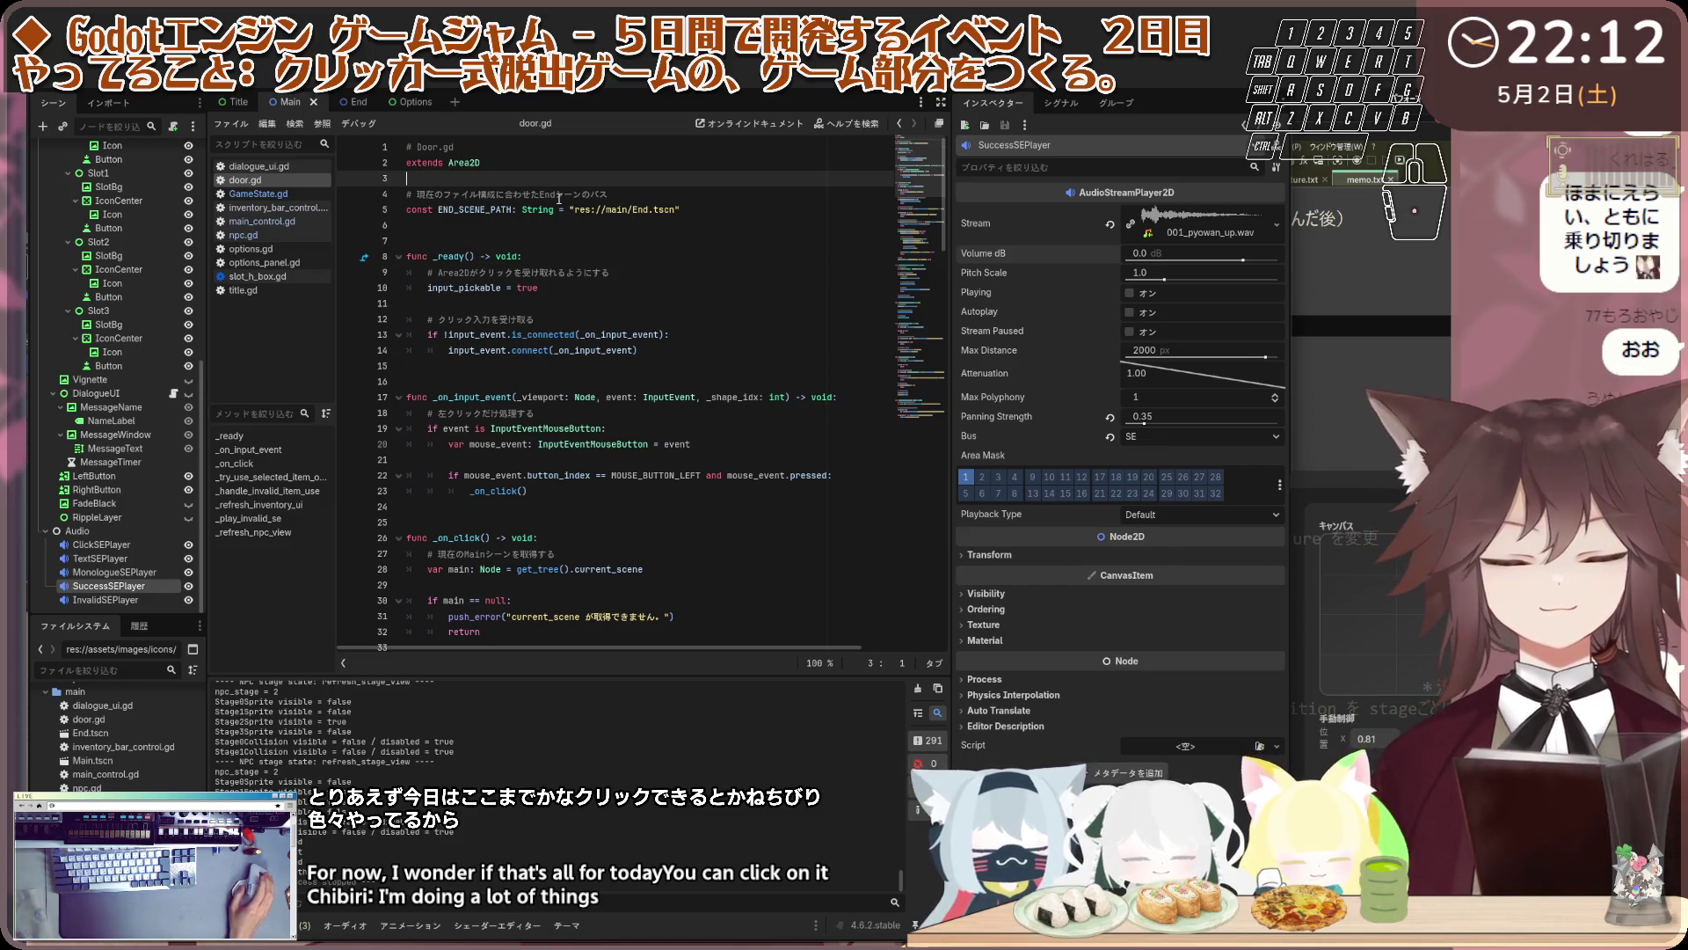
left_click(570, 180)
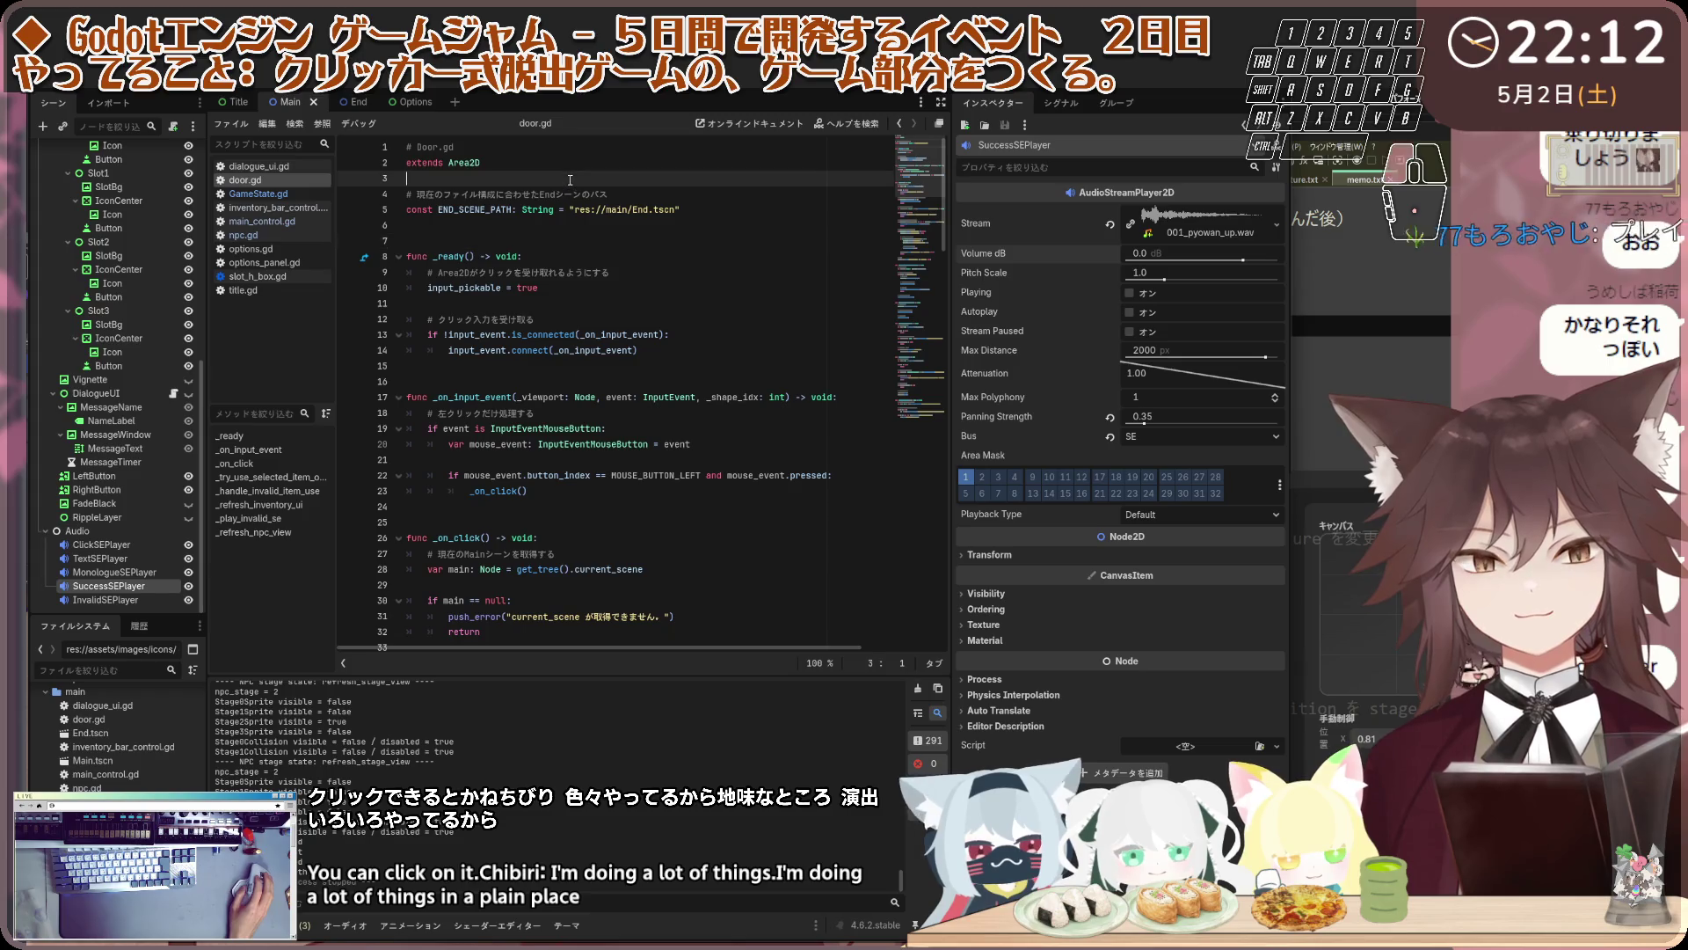
key("Down")
key("Down")
key("Down")
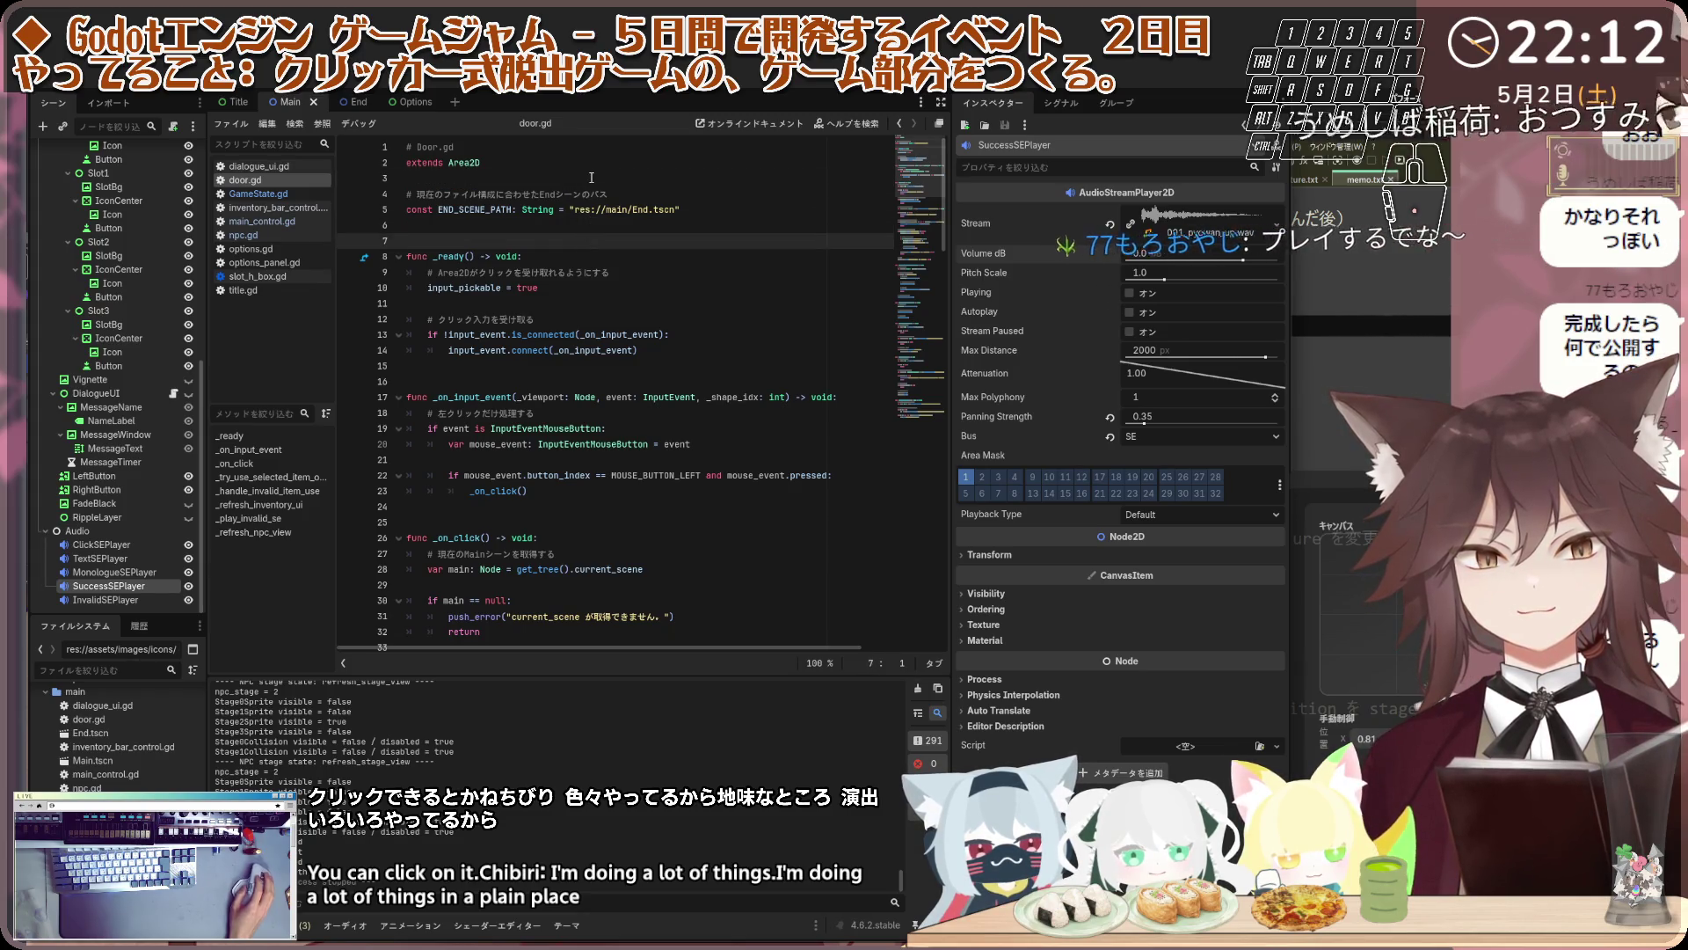
left_click(590, 177)
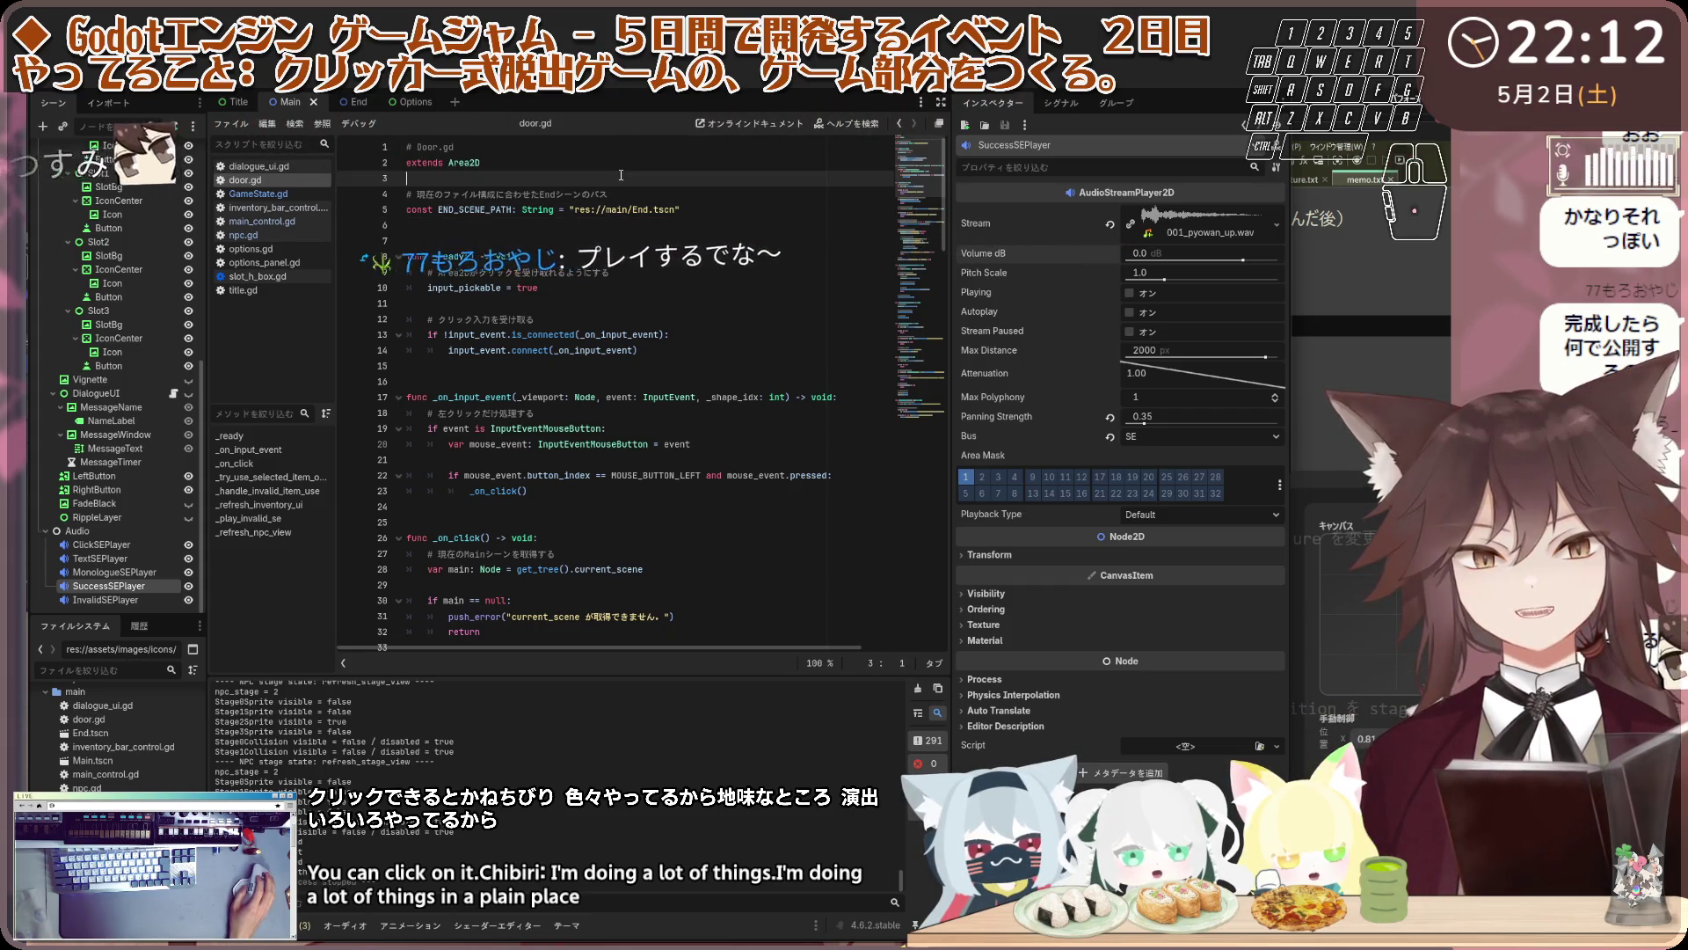
left_click(641, 222)
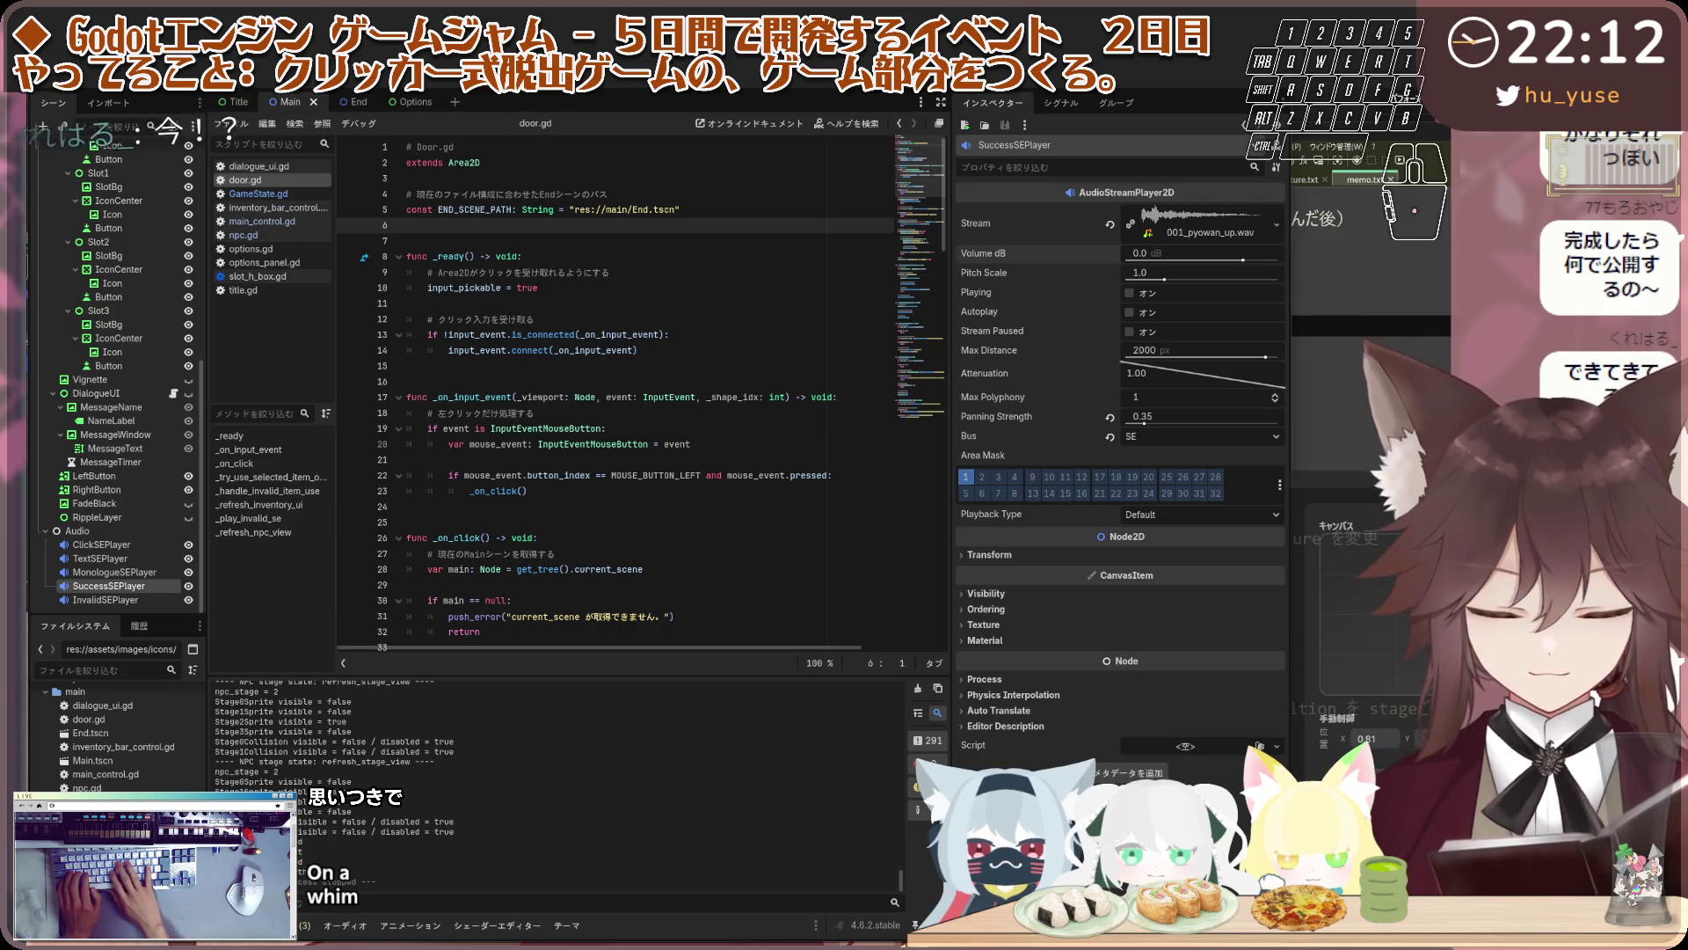
key("shift")
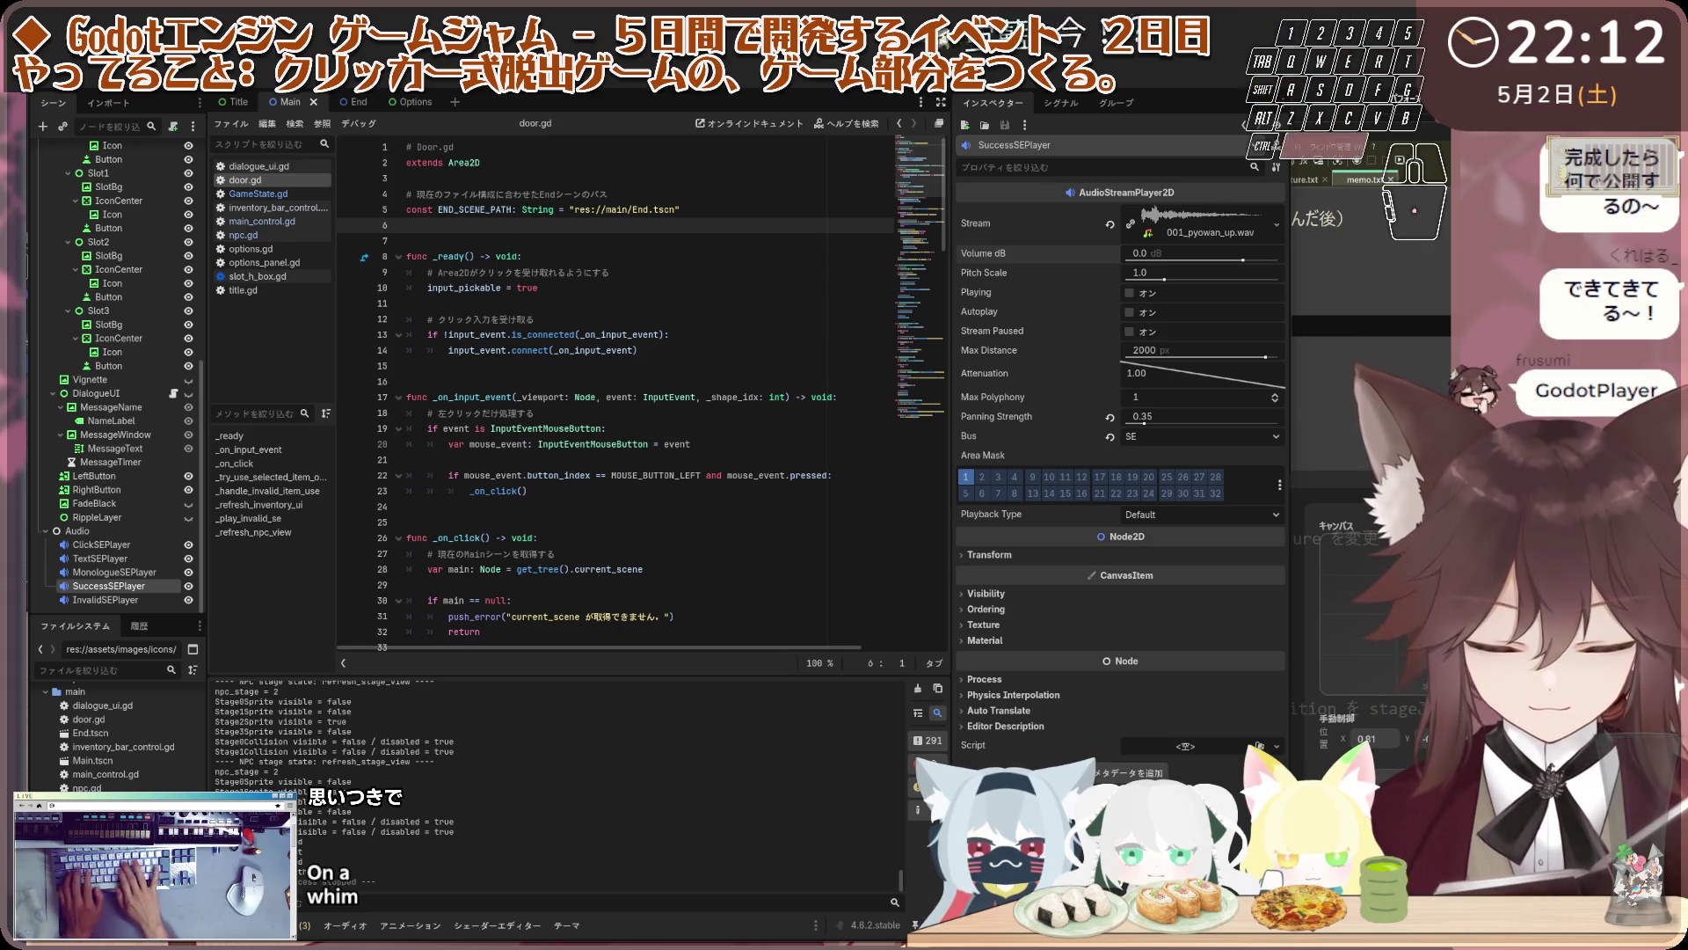
key("e")
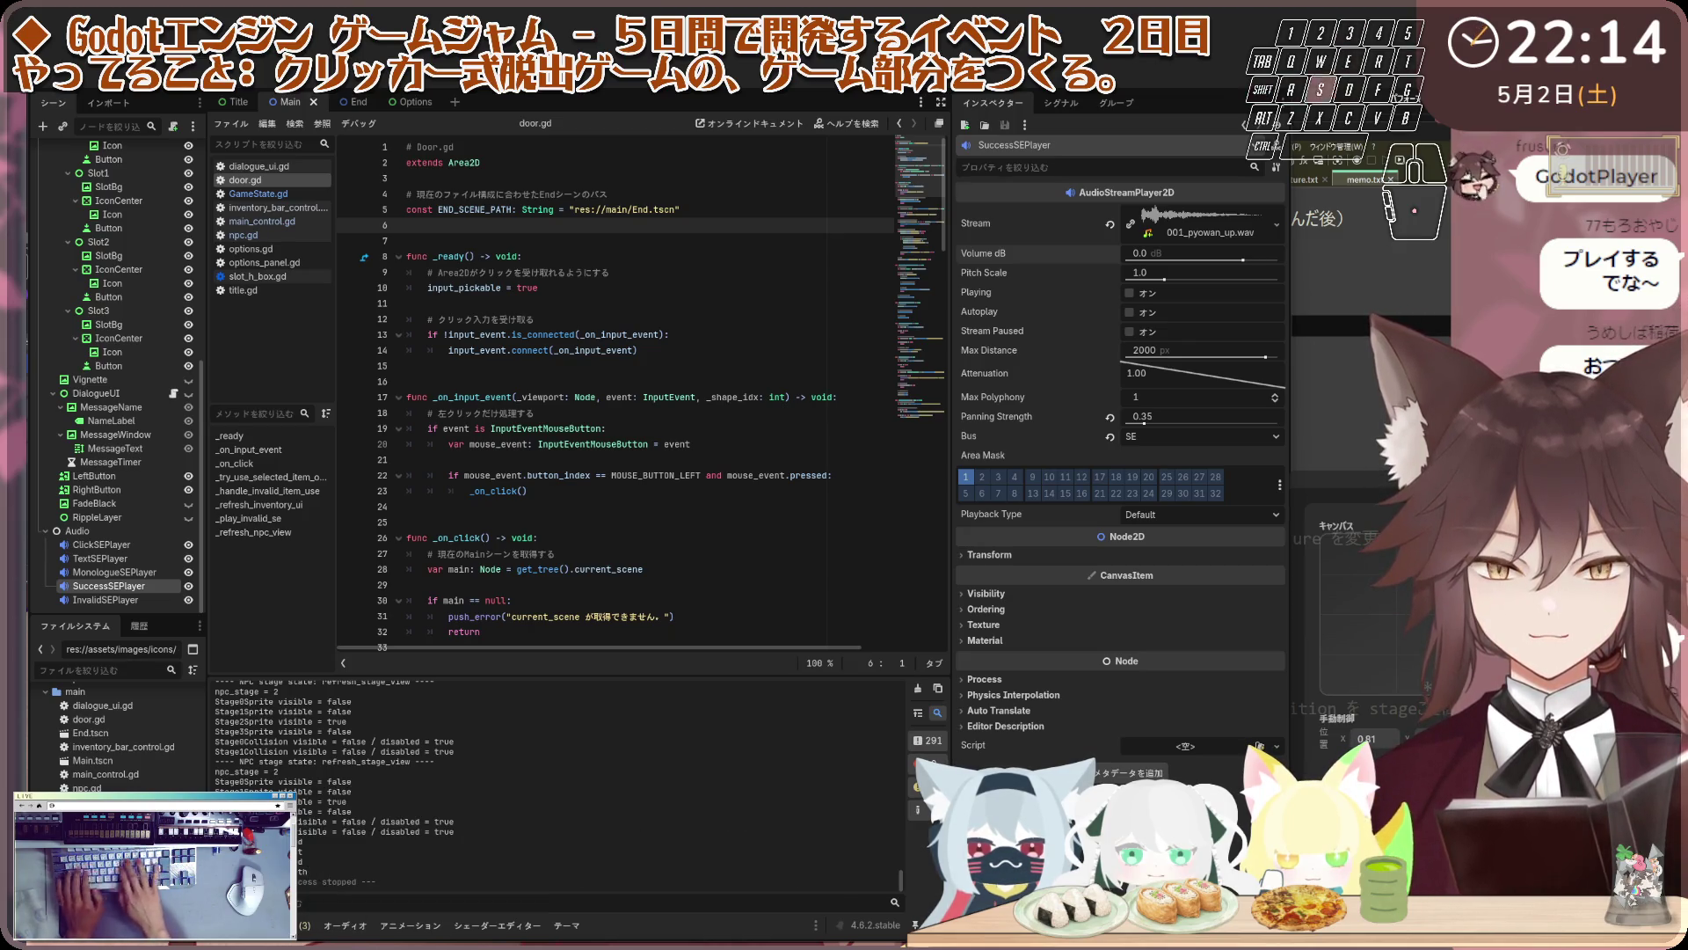
key("a")
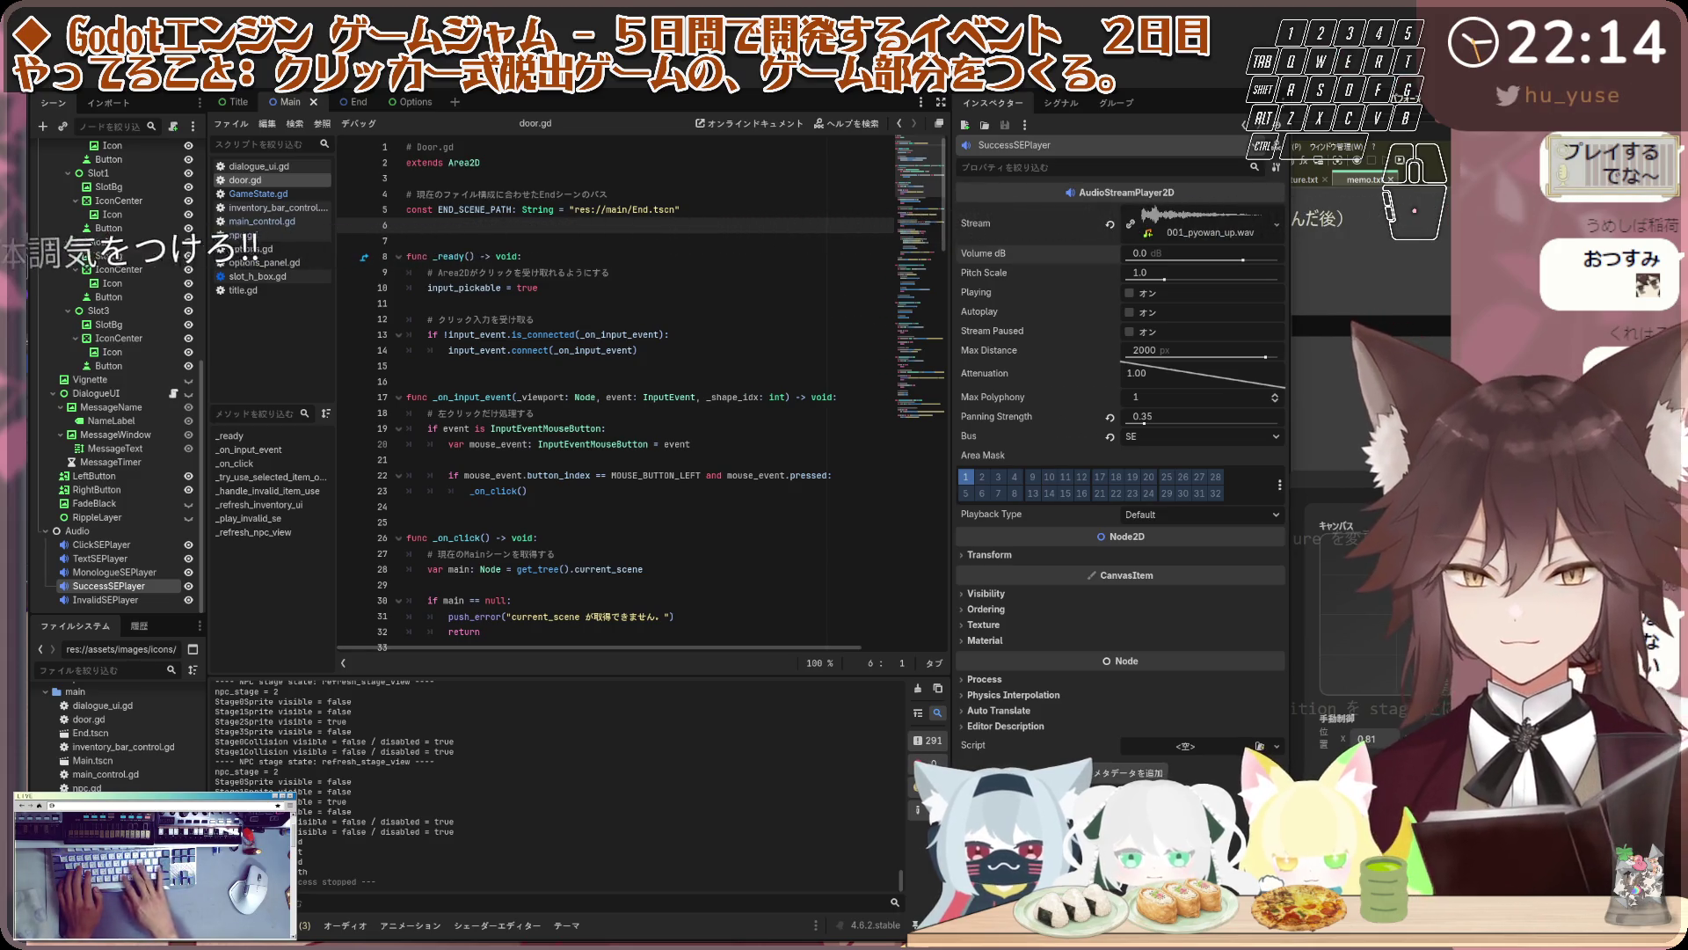
scroll(161, 460, "up", 5)
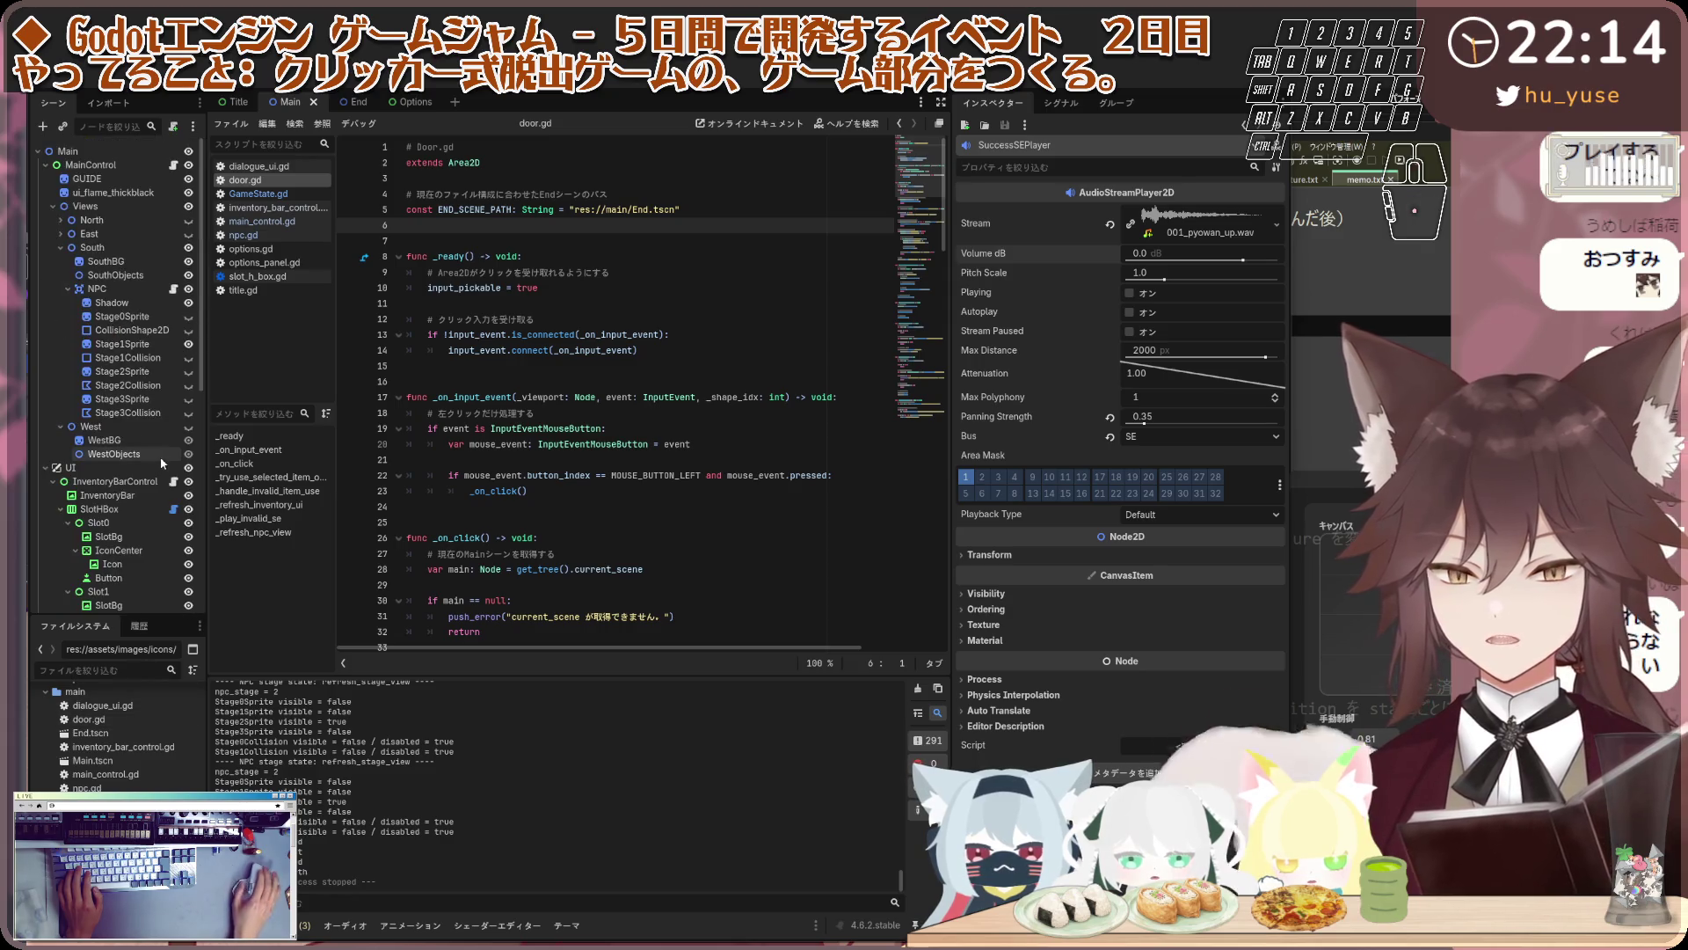
left_click(119, 344)
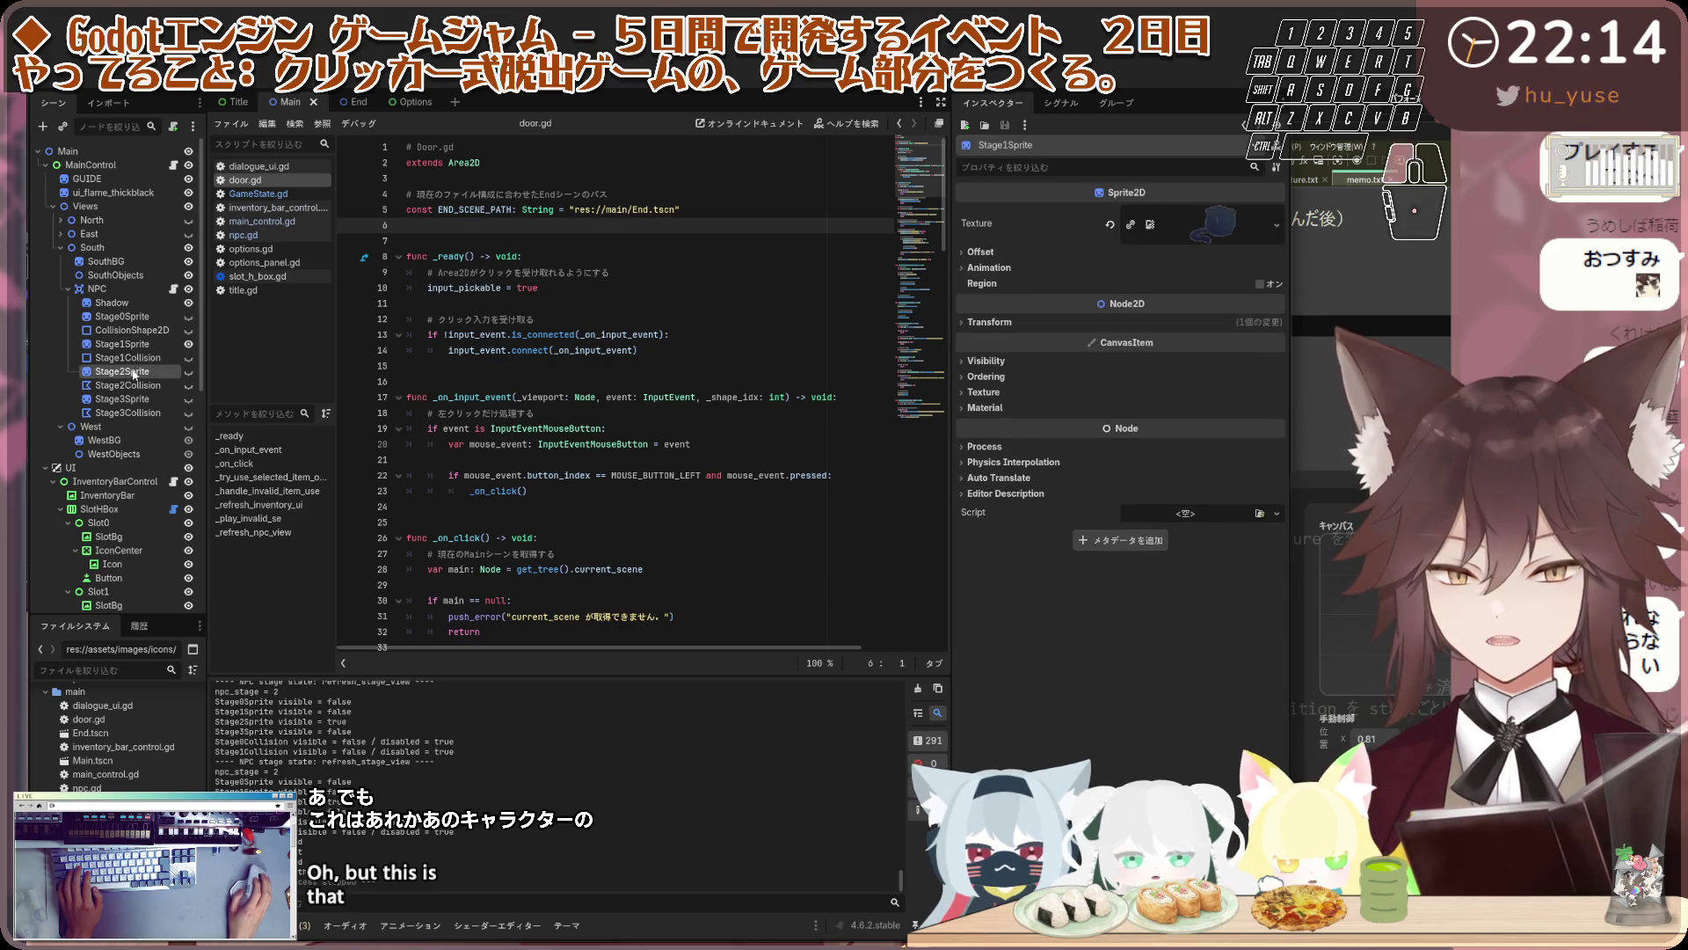
Select Stage2Sprite and toggle its visibility in the 2D view to compare the stage sprites
left_click(134, 373)
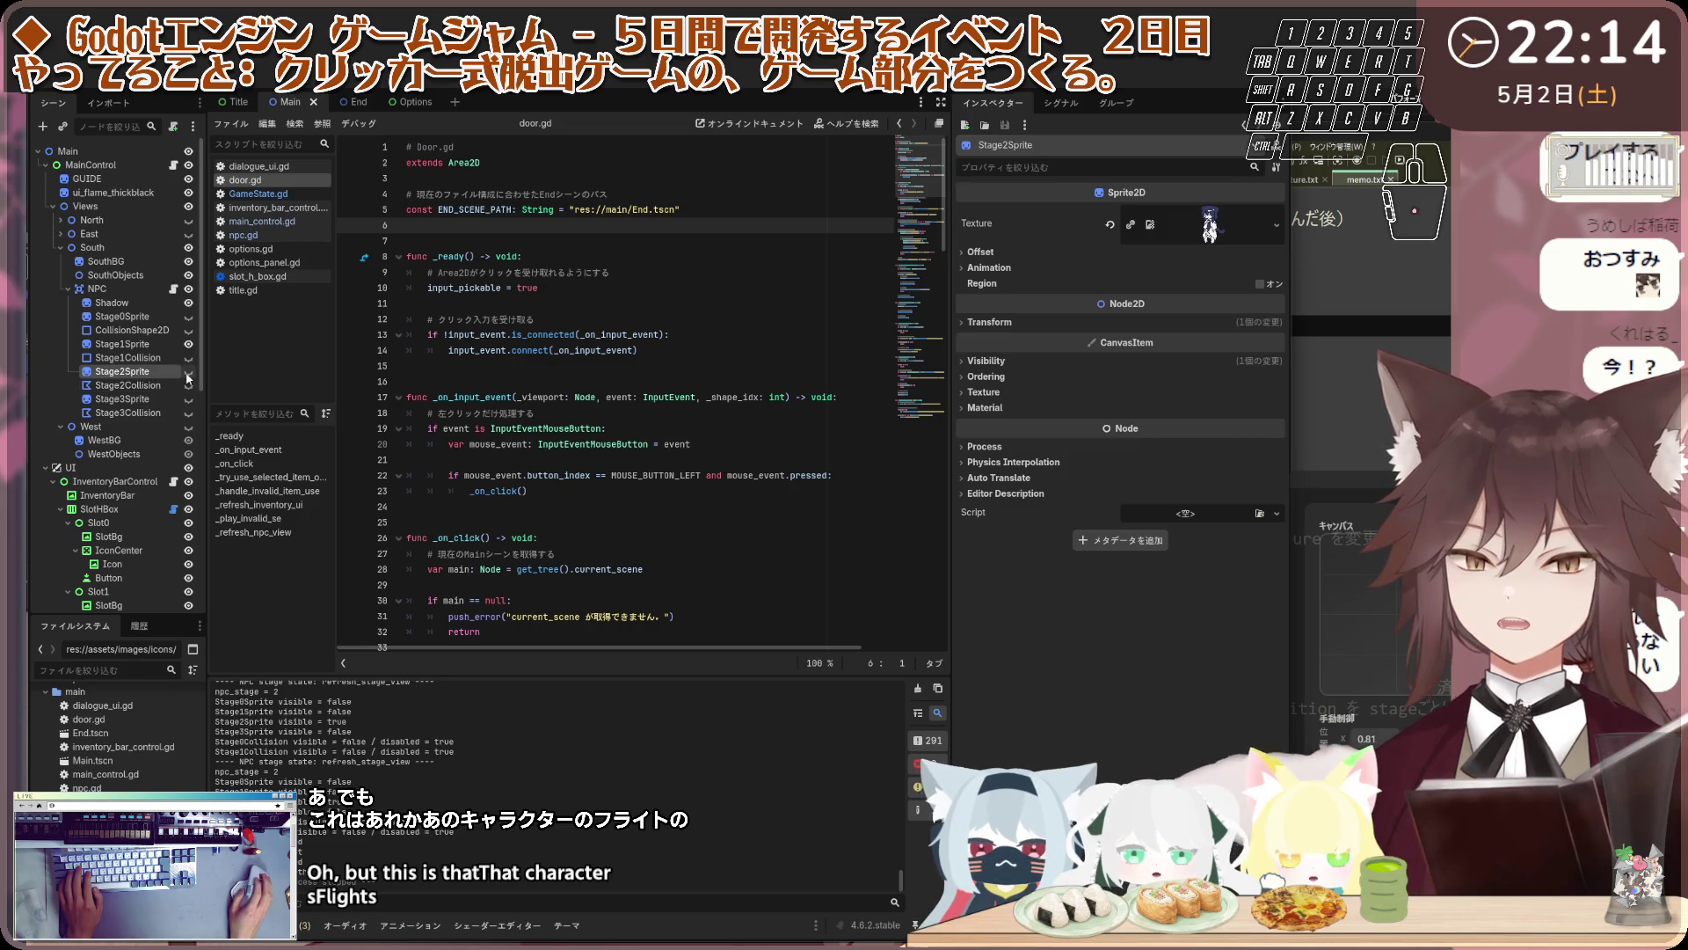
left_click(187, 373)
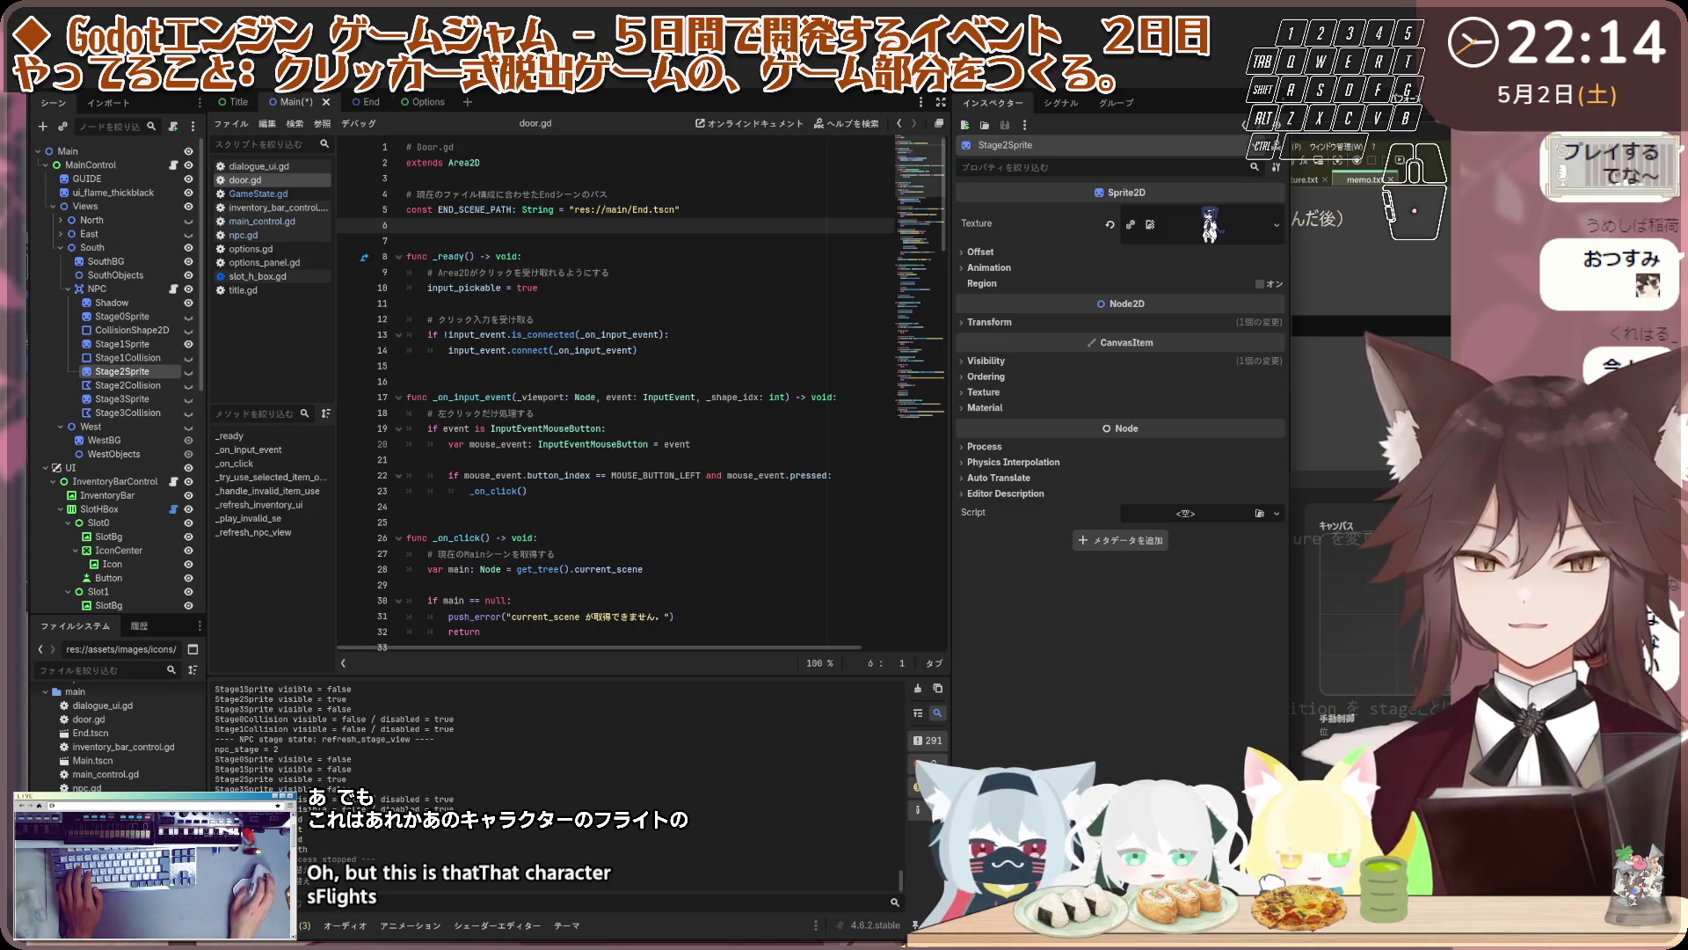
key("ctrl+F1")
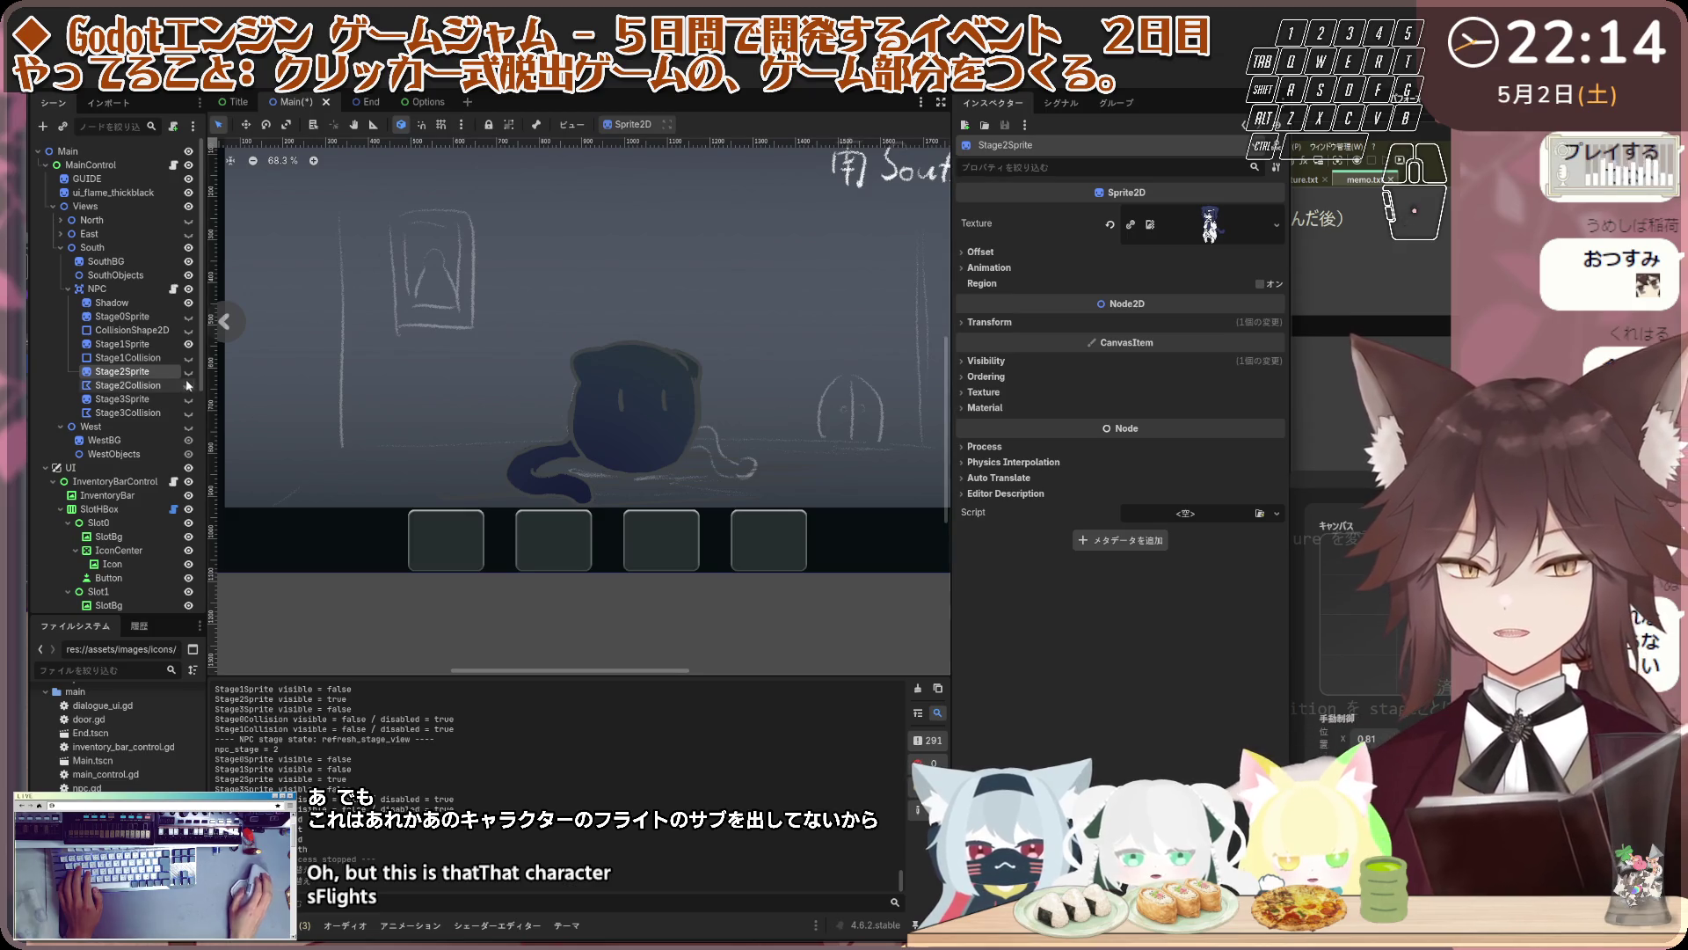
left_click(188, 373)
left_click(189, 375)
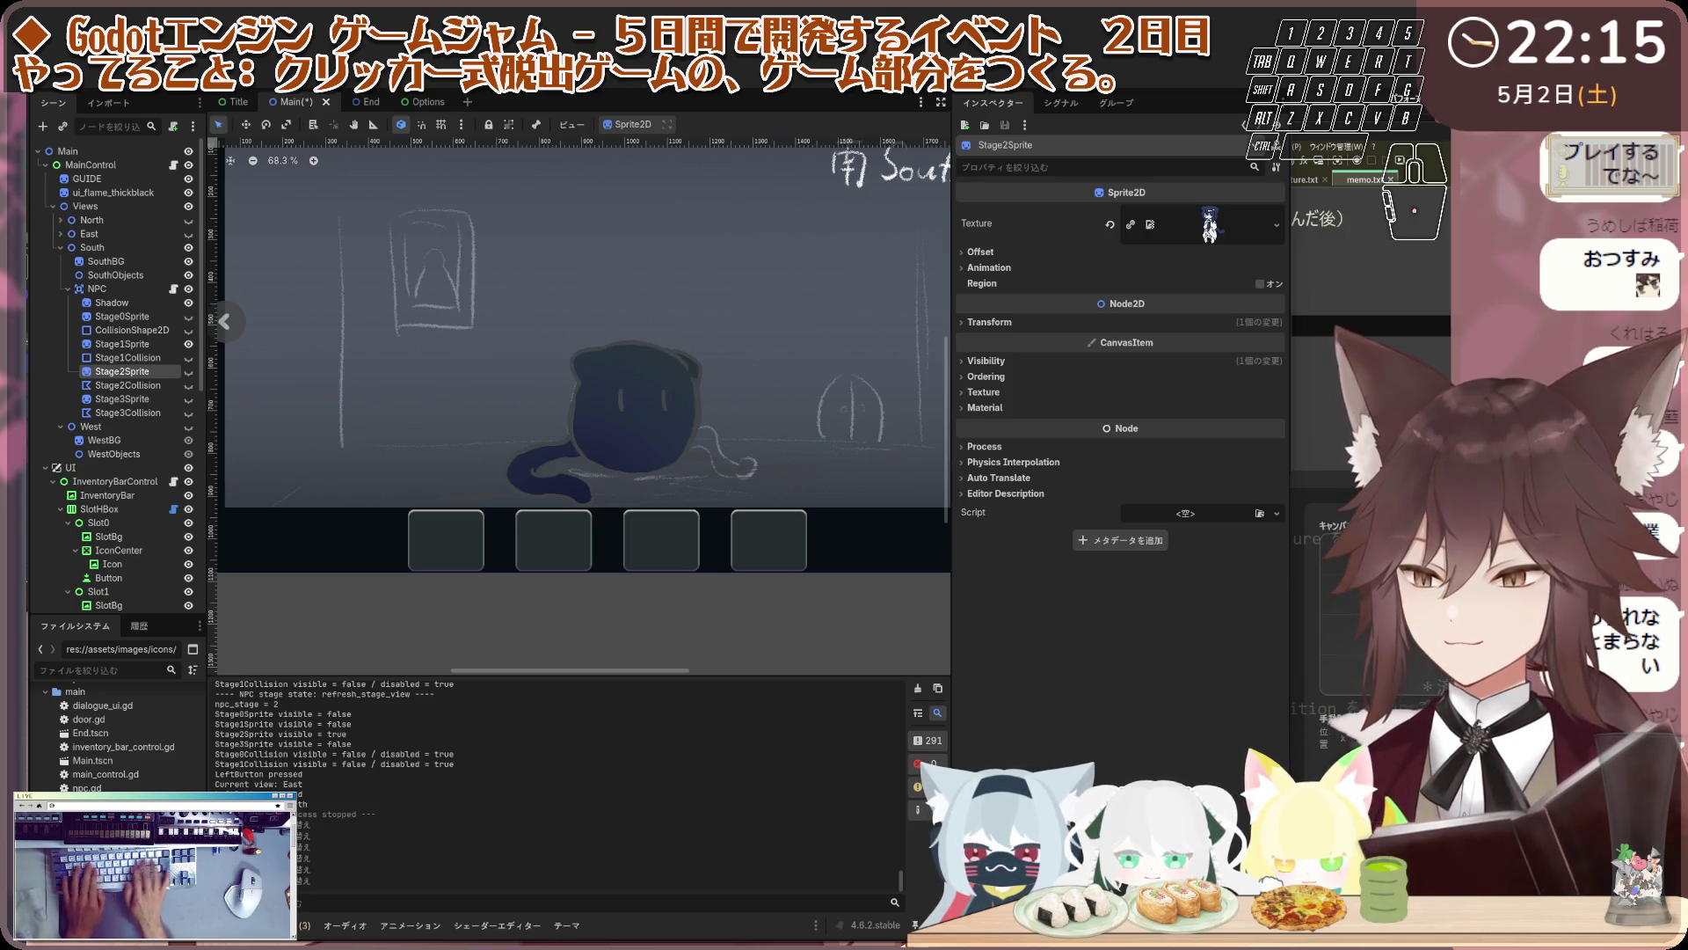
key("b")
key("a")
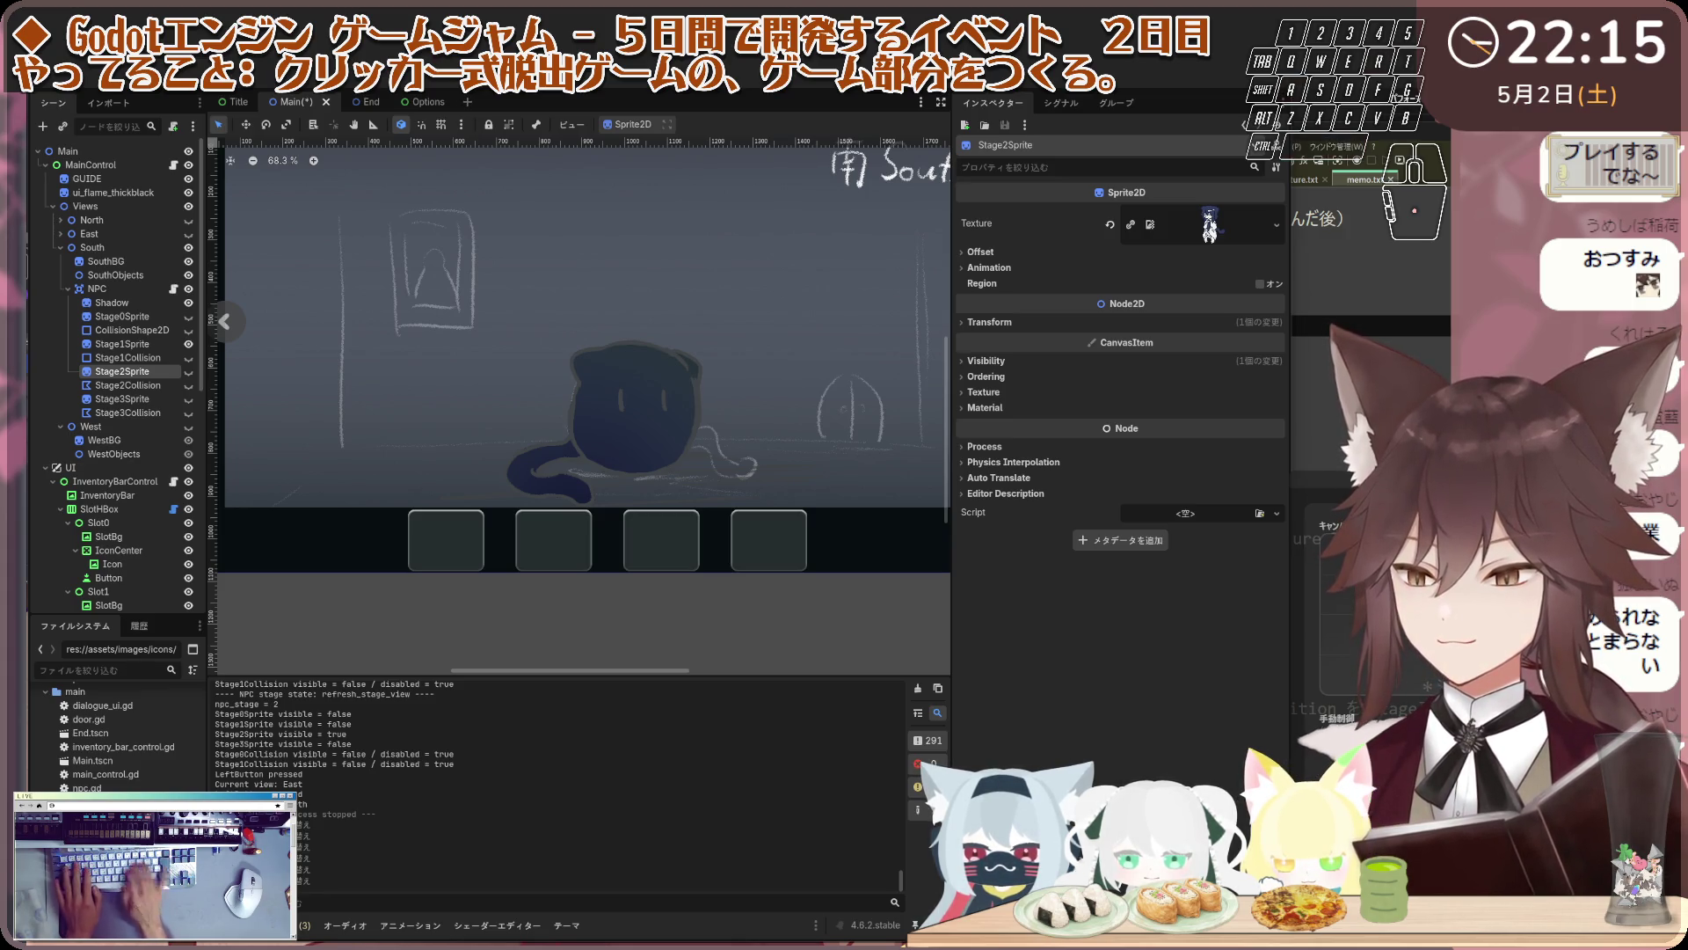
Deselect the sprite, save the Main scene with Ctrl+S, and open npc.gd from the NPC node
key("shift+s")
key("t")
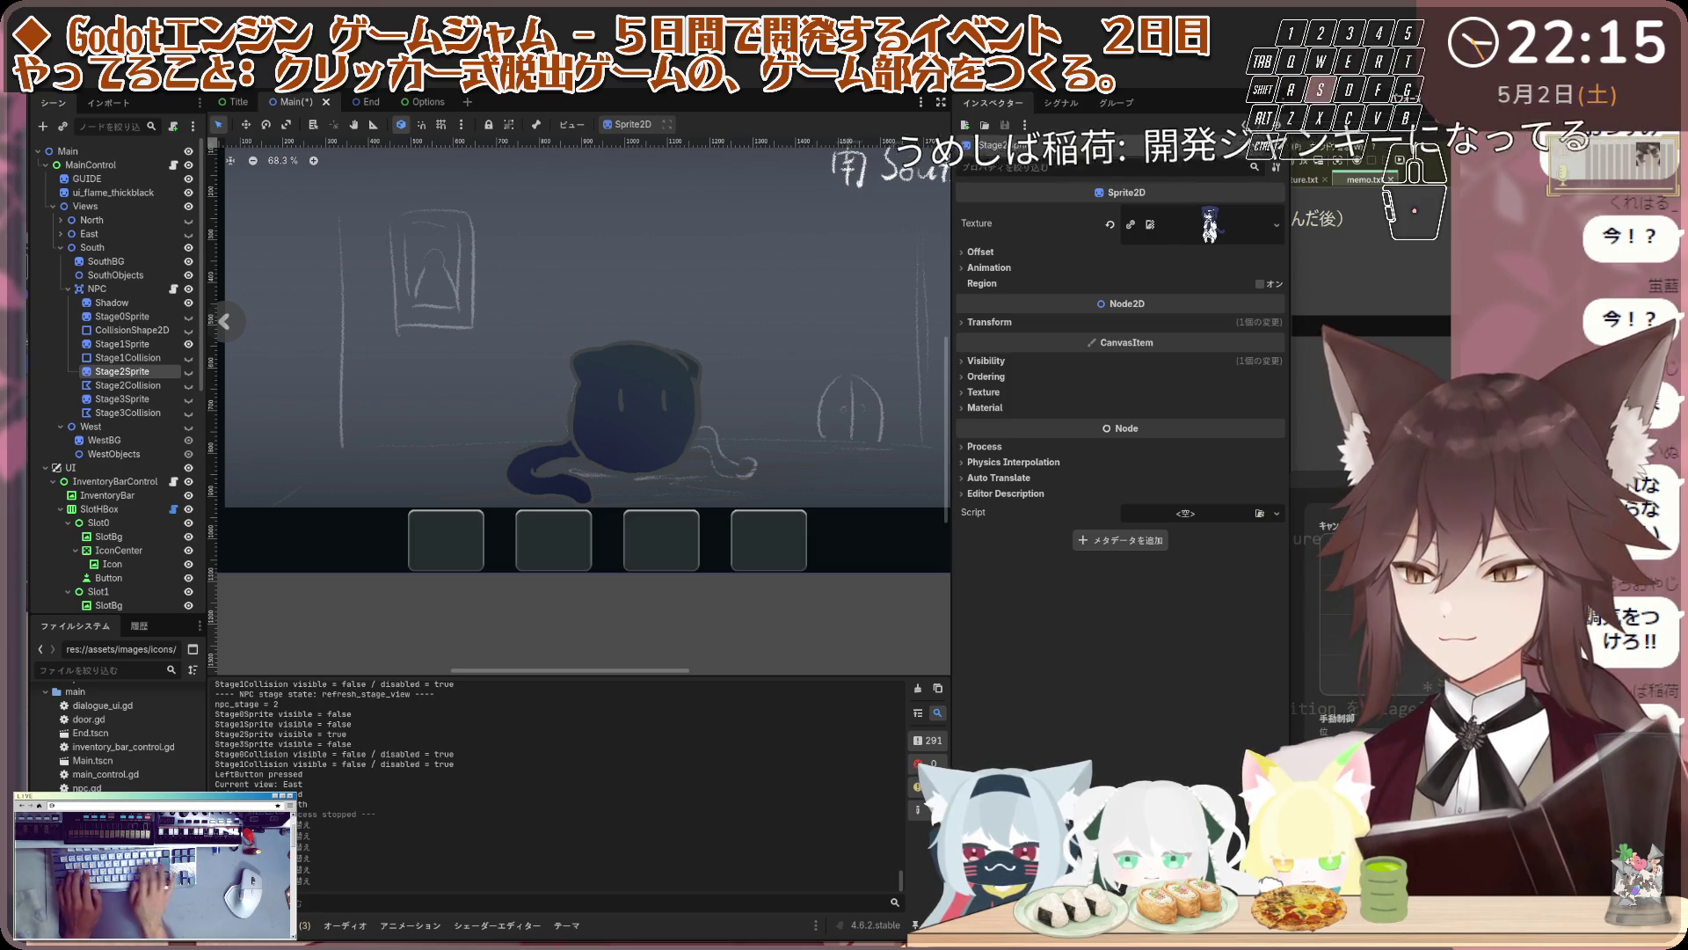
key("t")
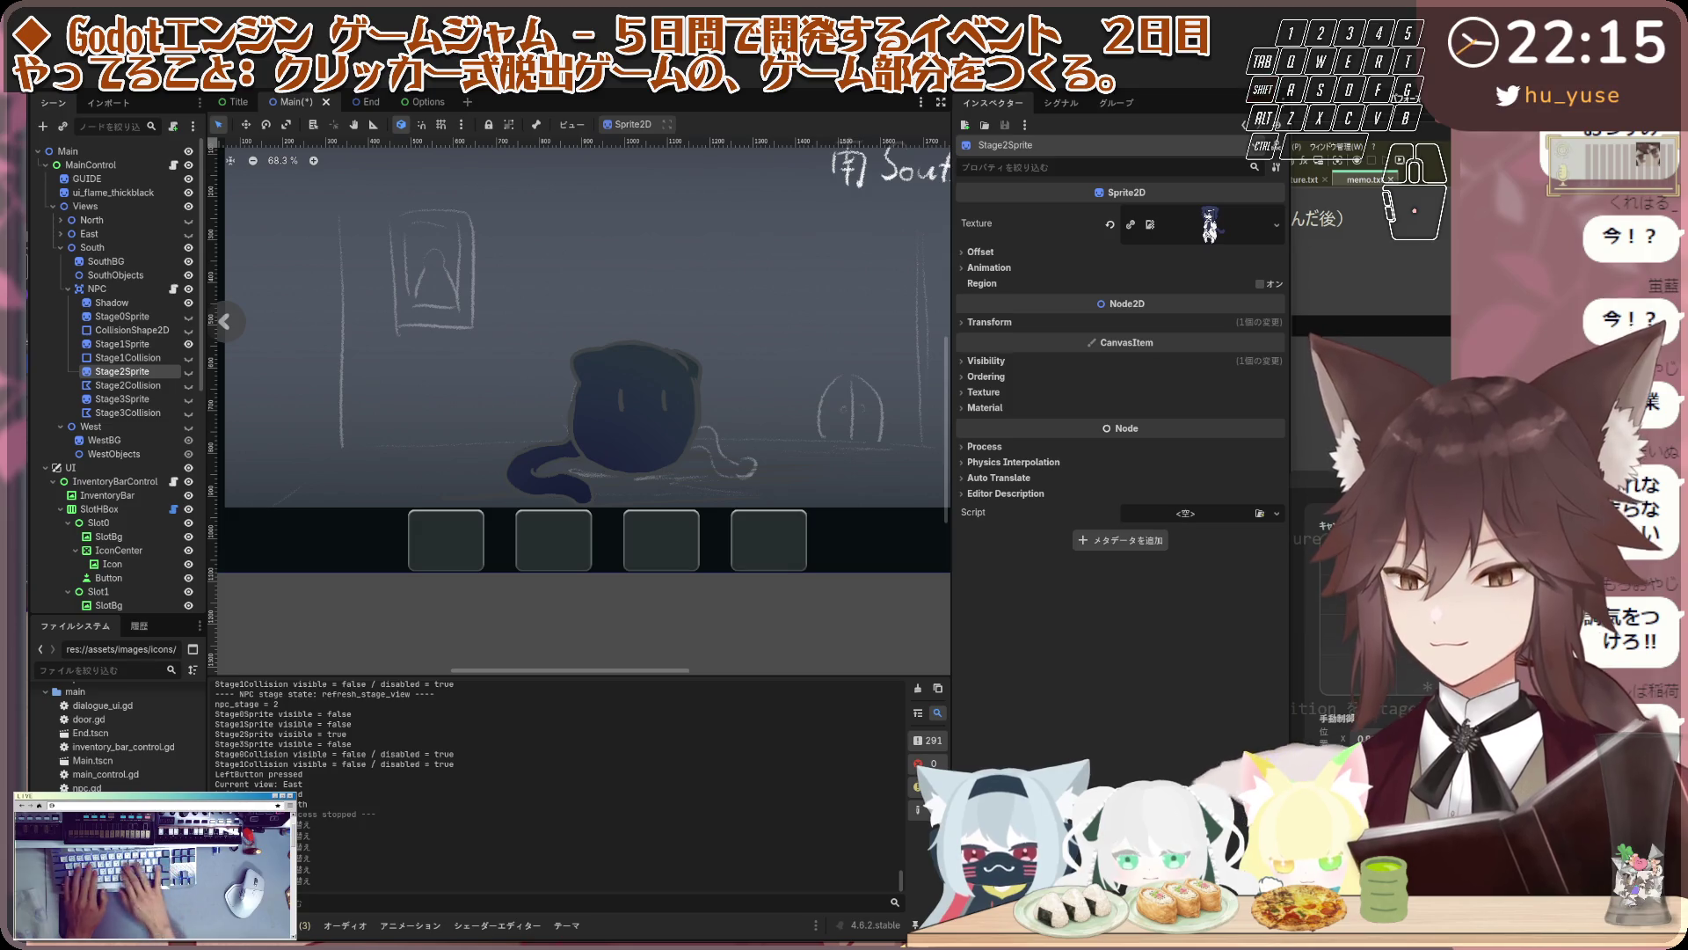
key("a")
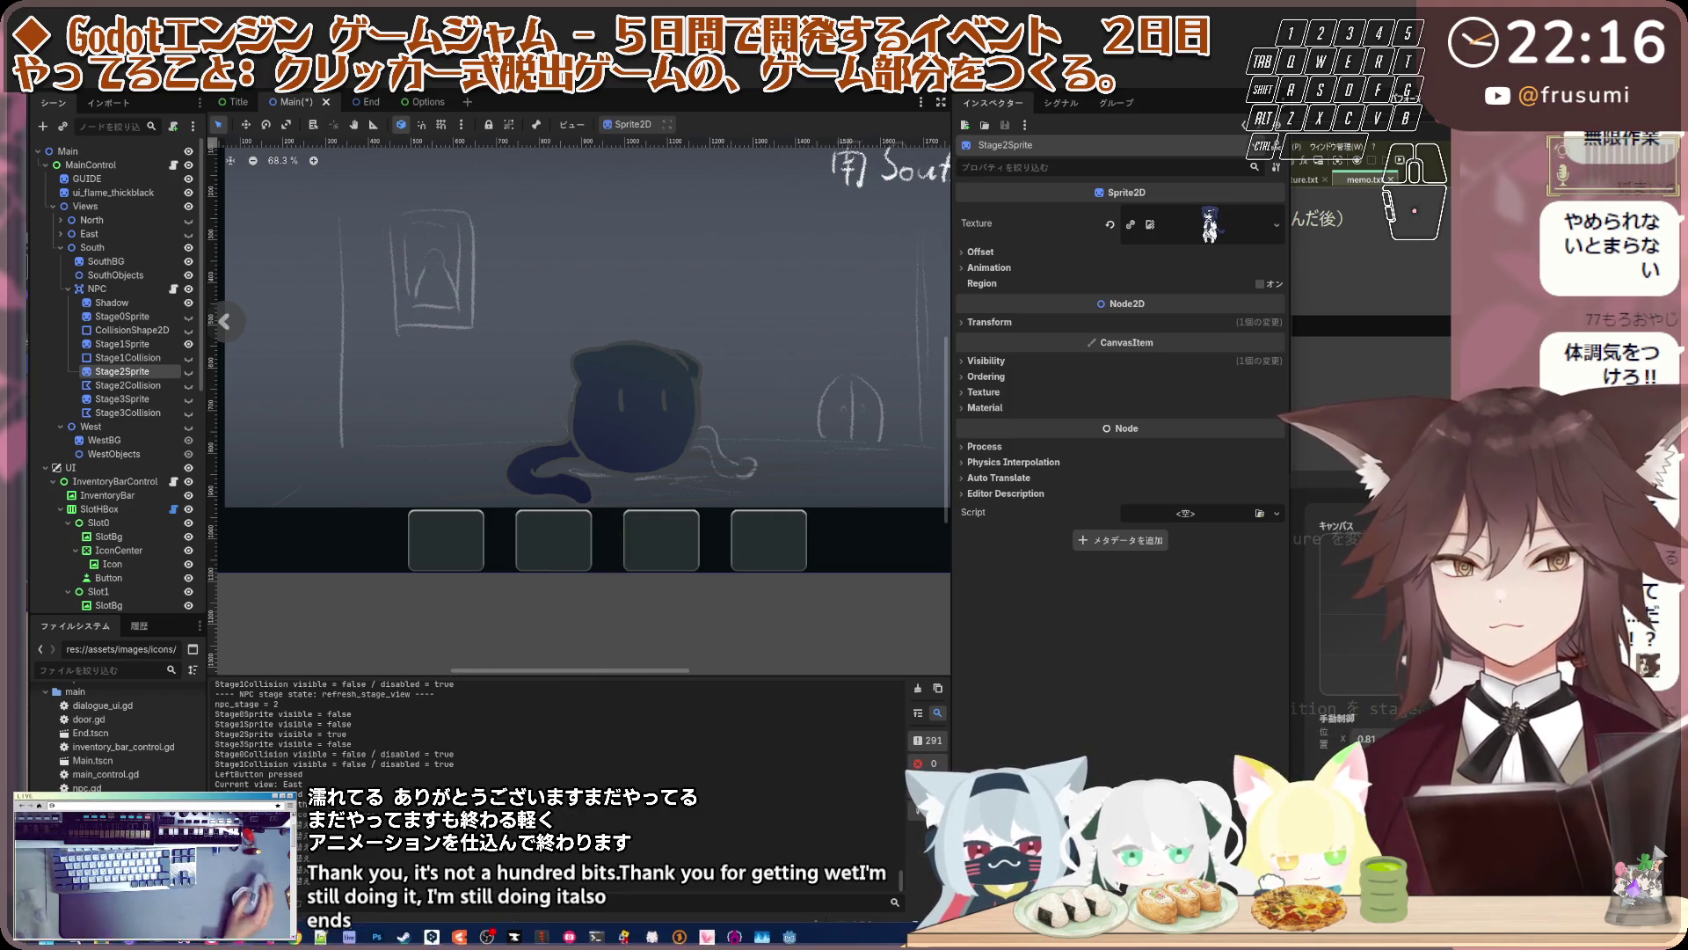
left_click(653, 626)
scroll(633, 638, "down", 1)
scroll(730, 475, "up", 1)
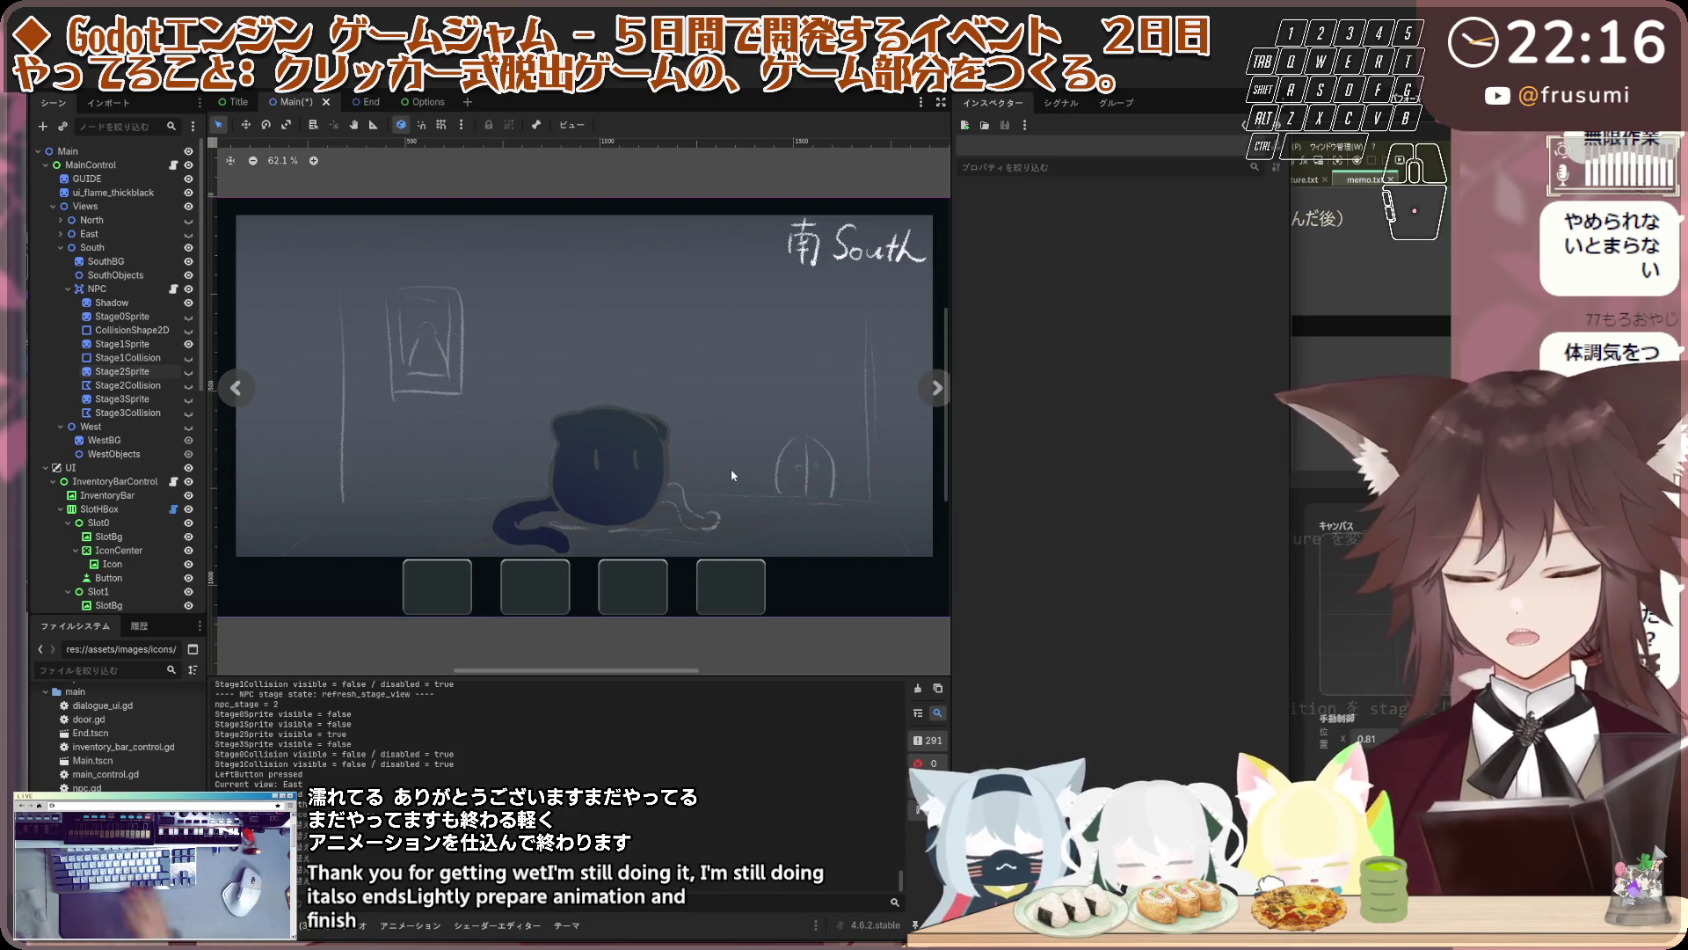
key("ctrl+s")
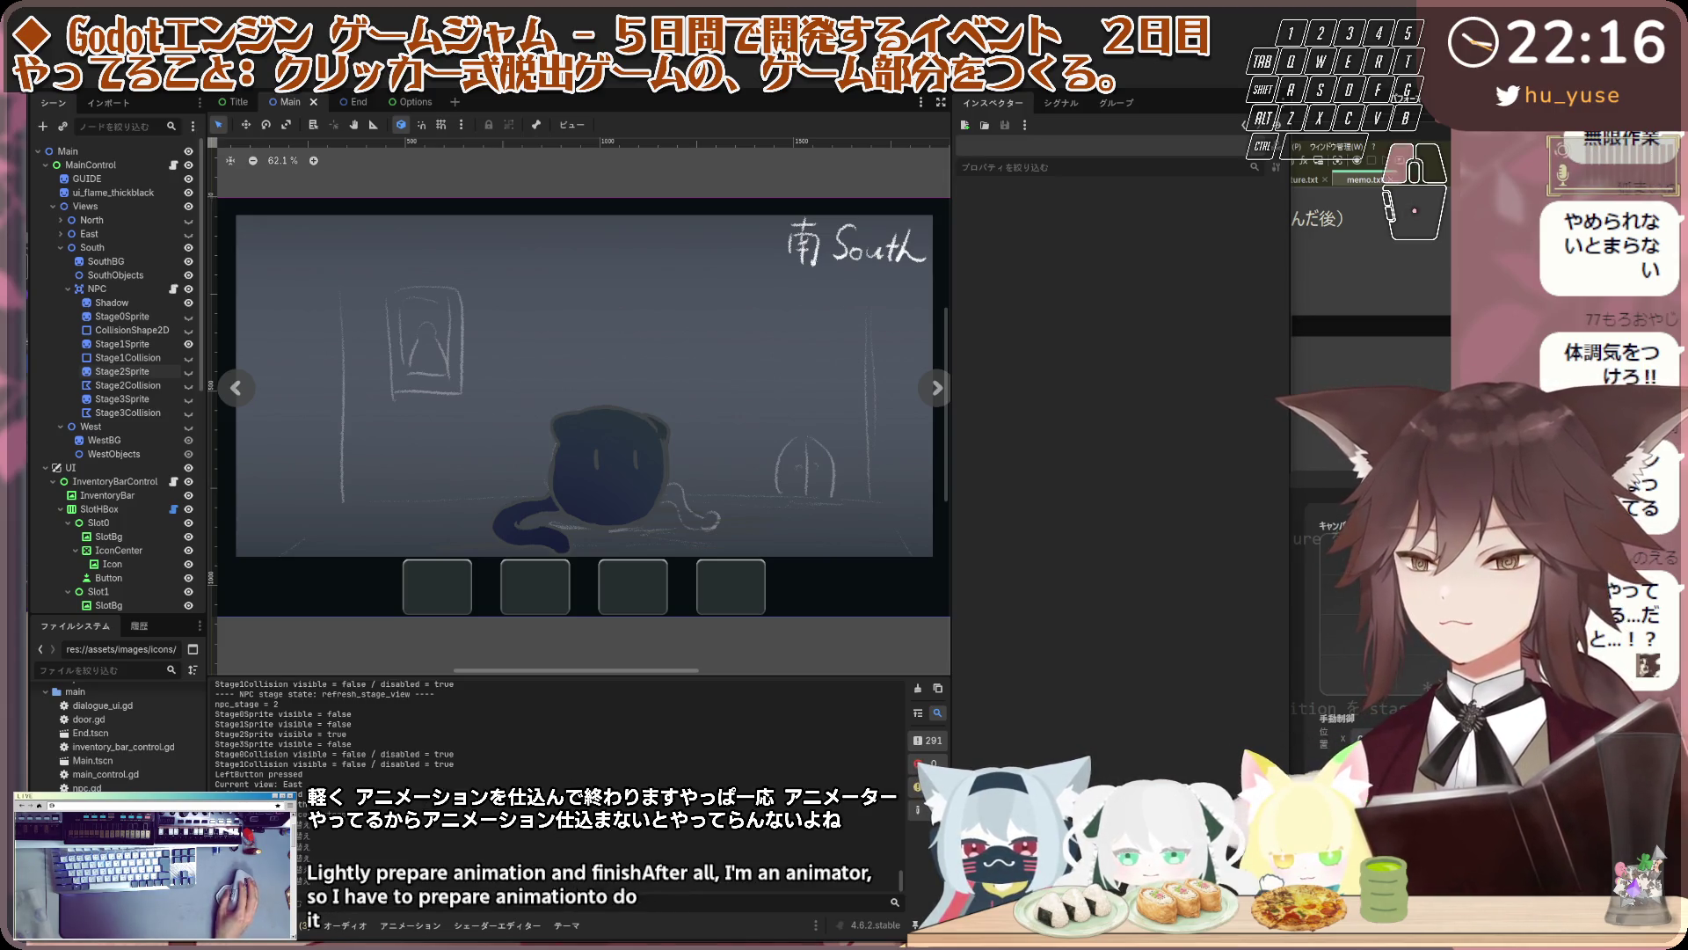
left_click(173, 289)
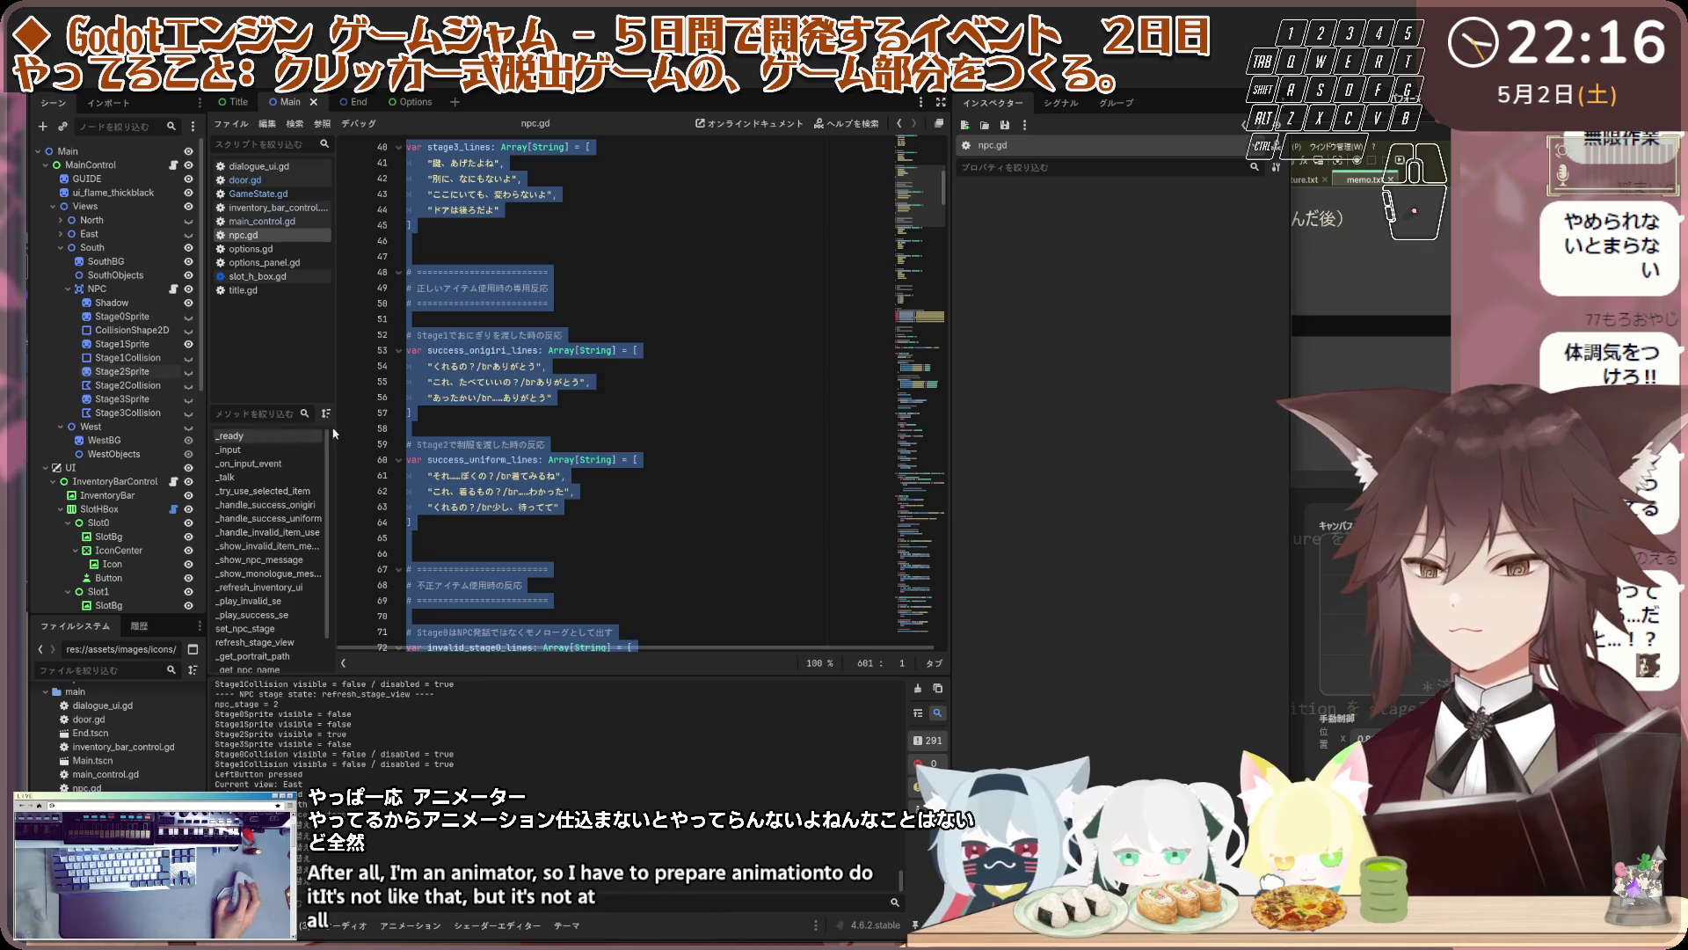
Jump to _ready in npc.gd and scroll through the surrounding script code
left_click(251, 436)
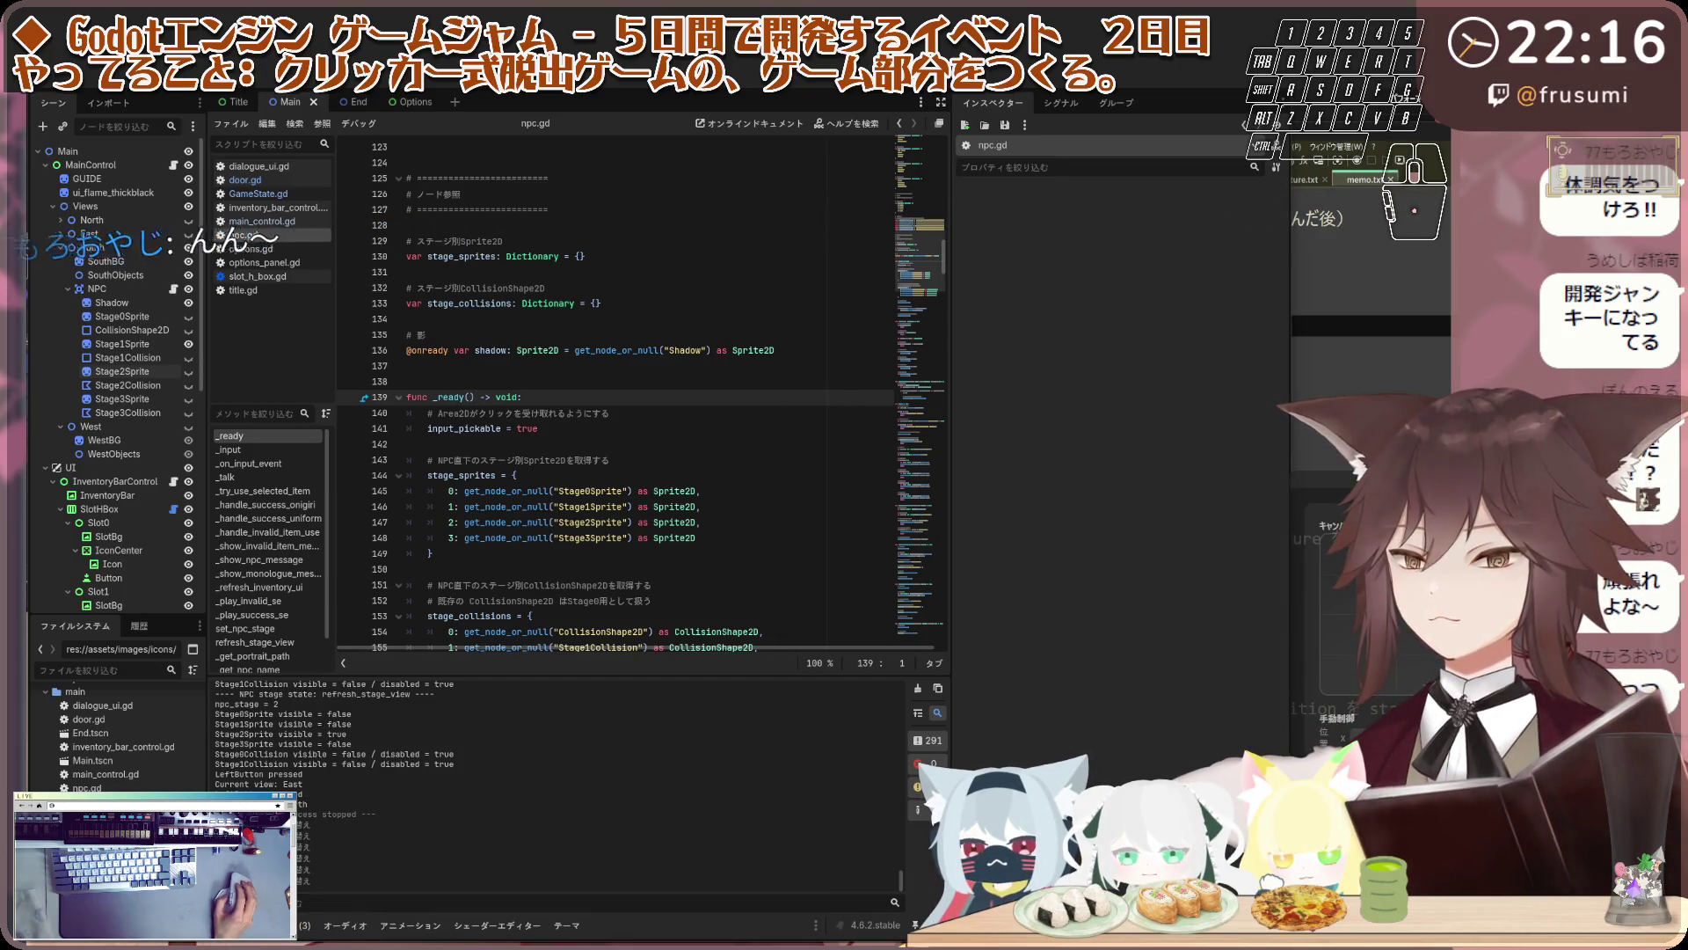
scroll(571, 443, "down", 2)
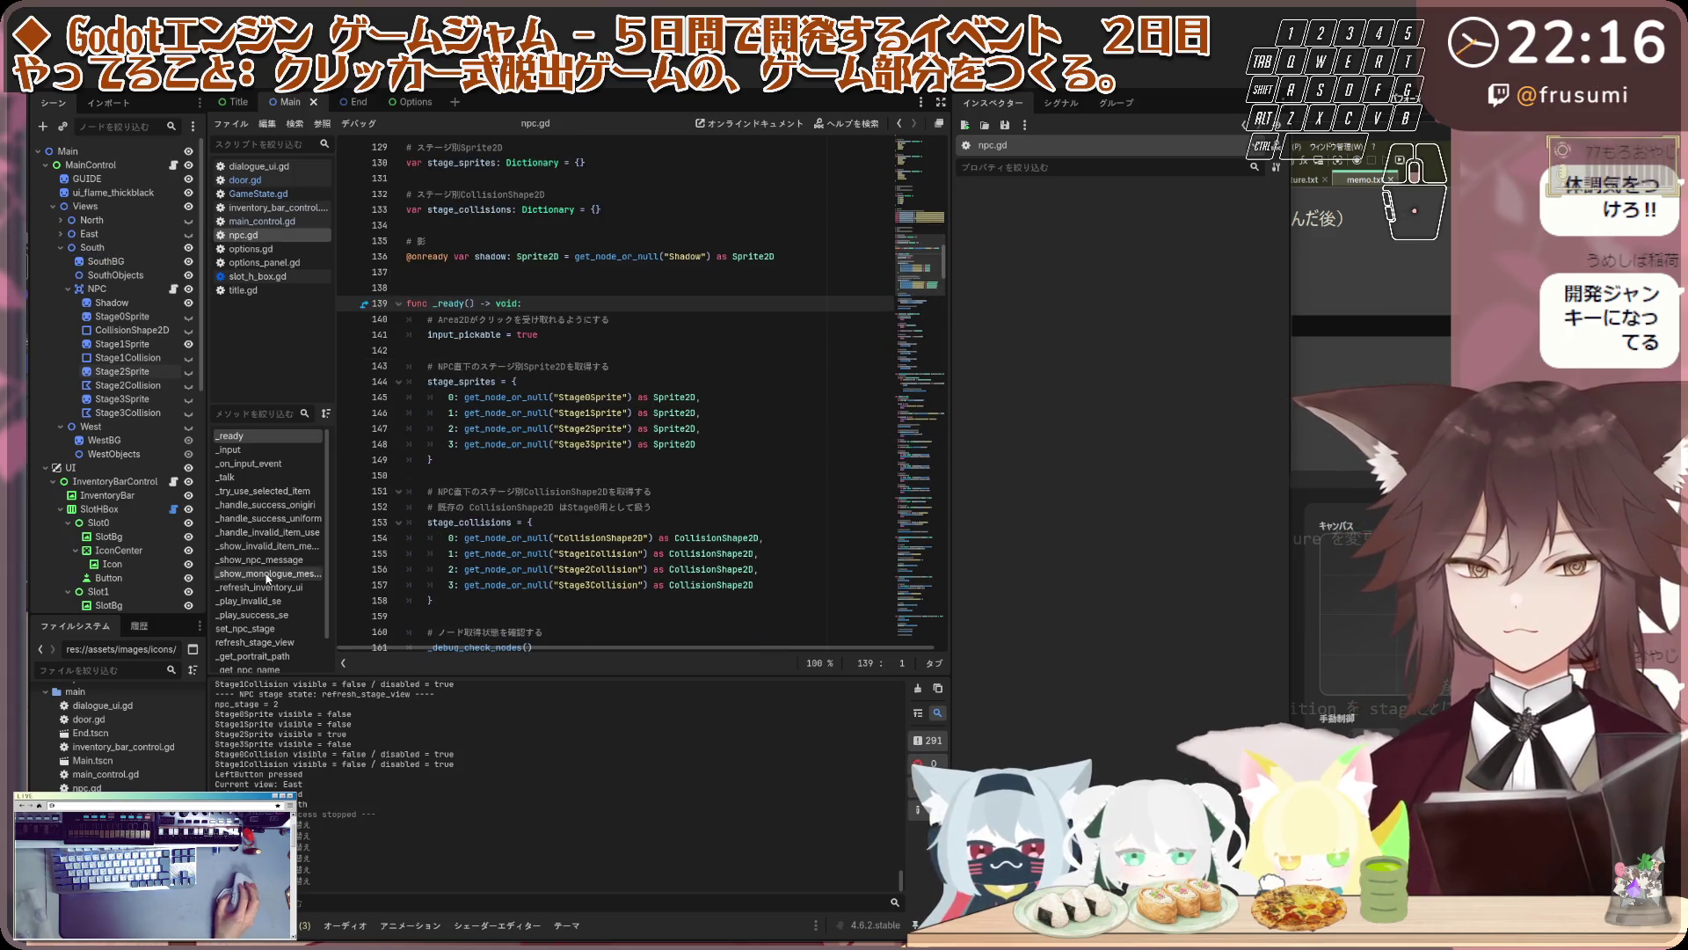
scroll(690, 443, "down", 6)
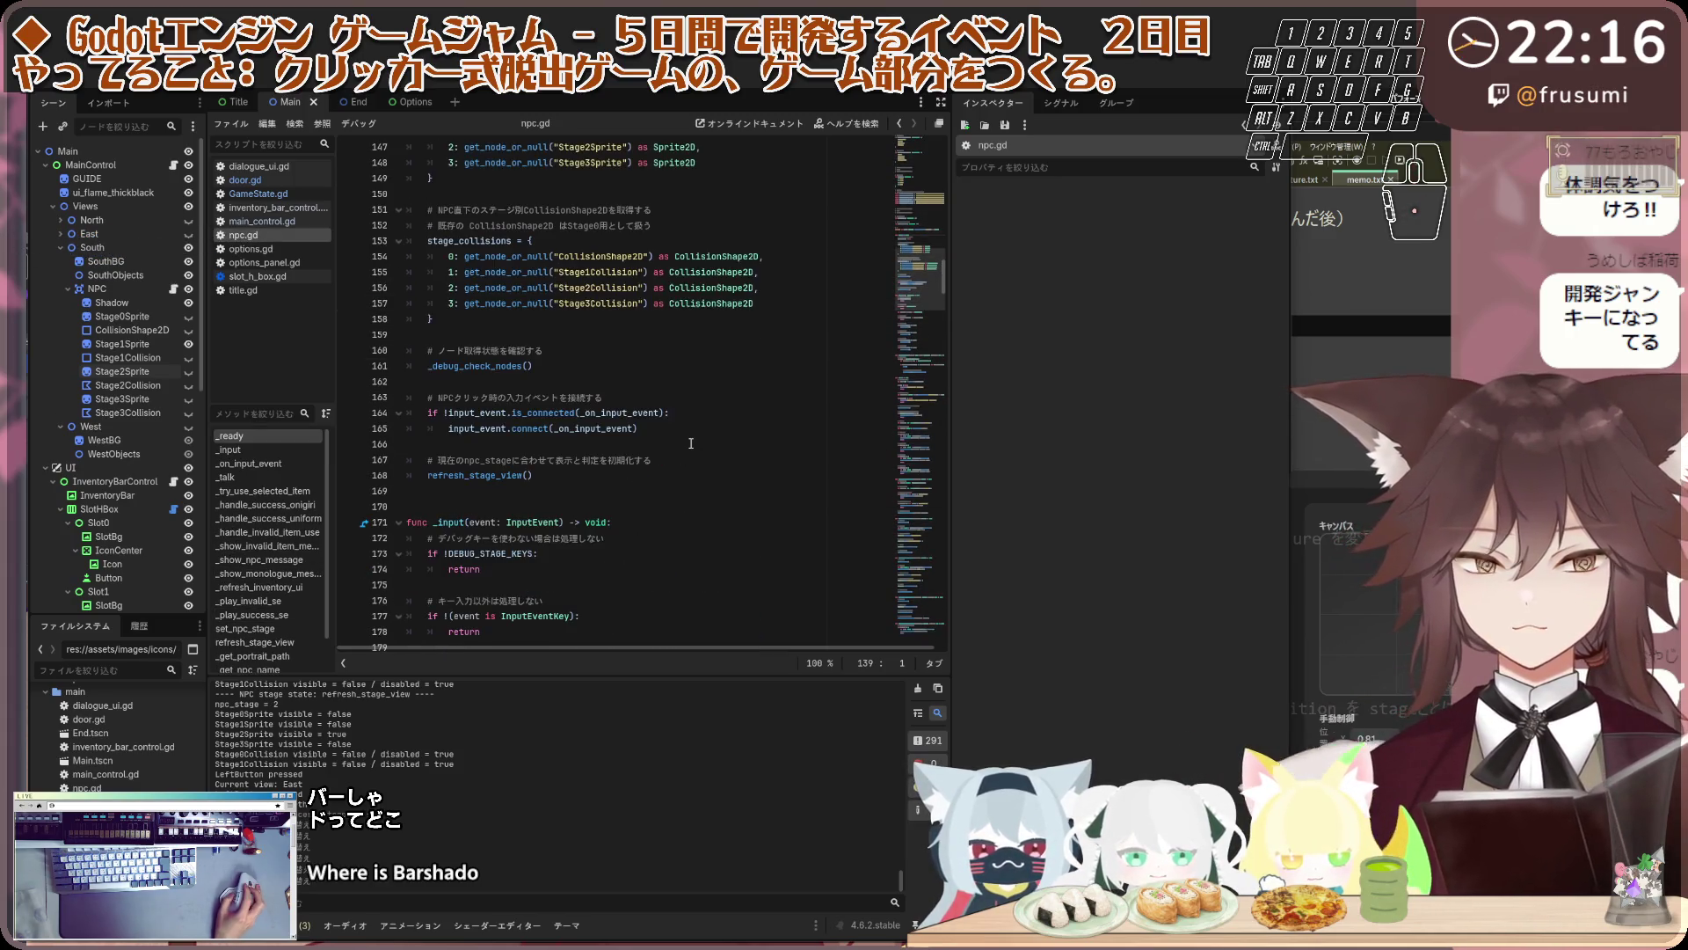
scroll(684, 450, "up", 12)
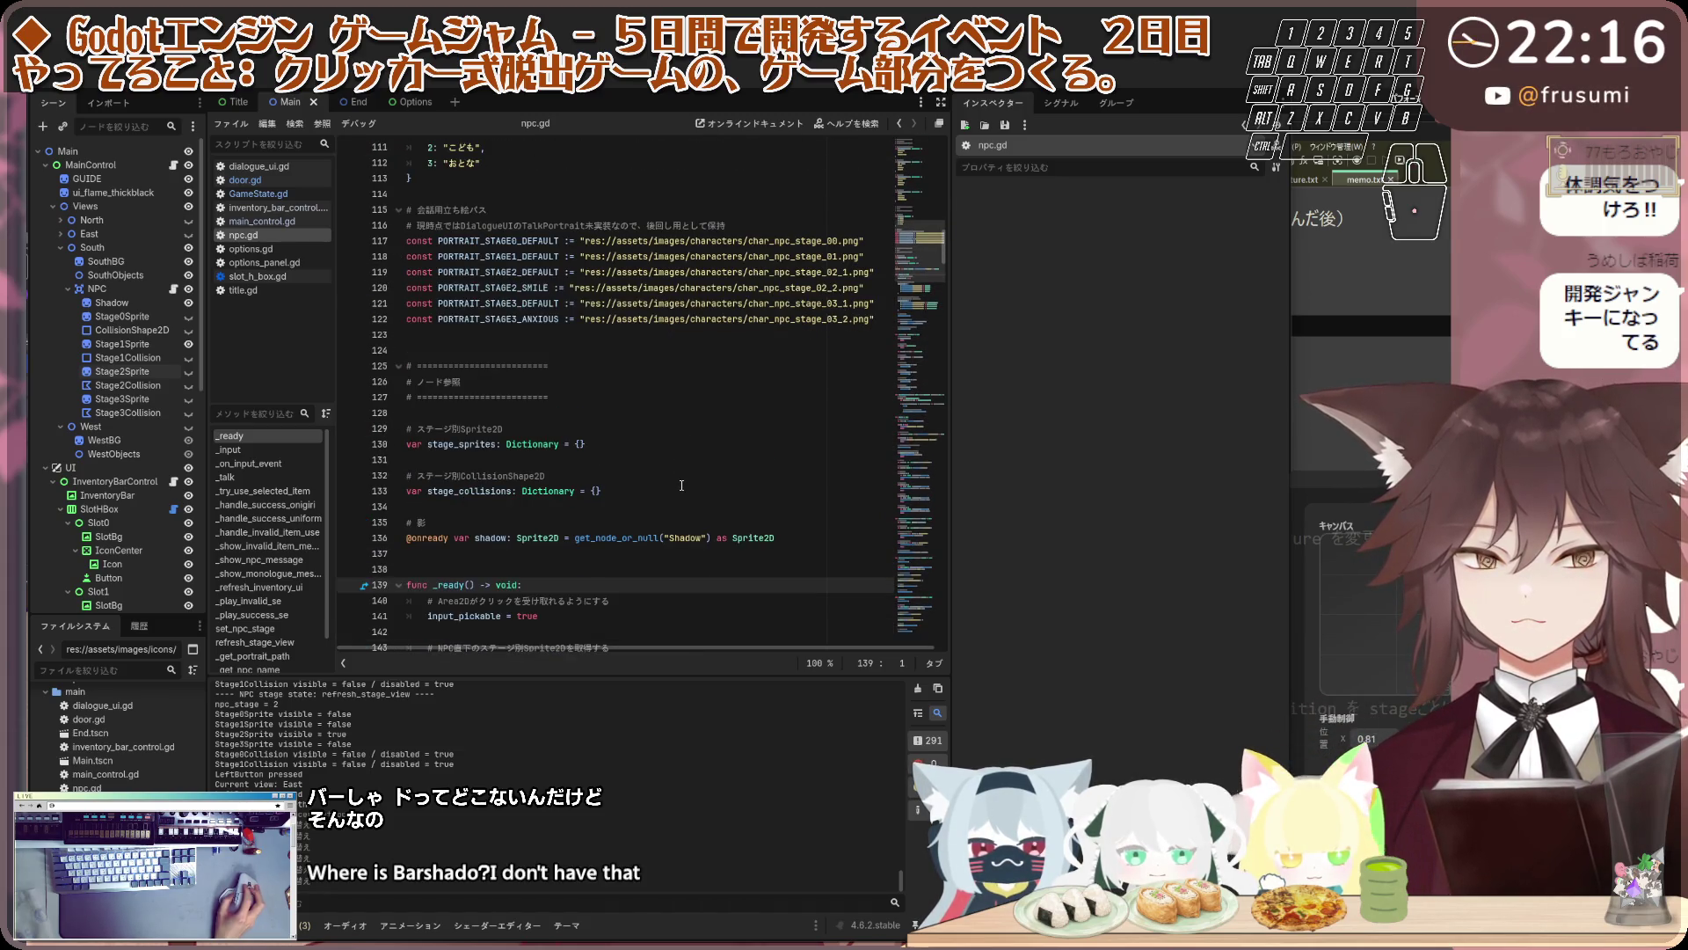
scroll(682, 484, "up", 7)
scroll(680, 483, "up", 18)
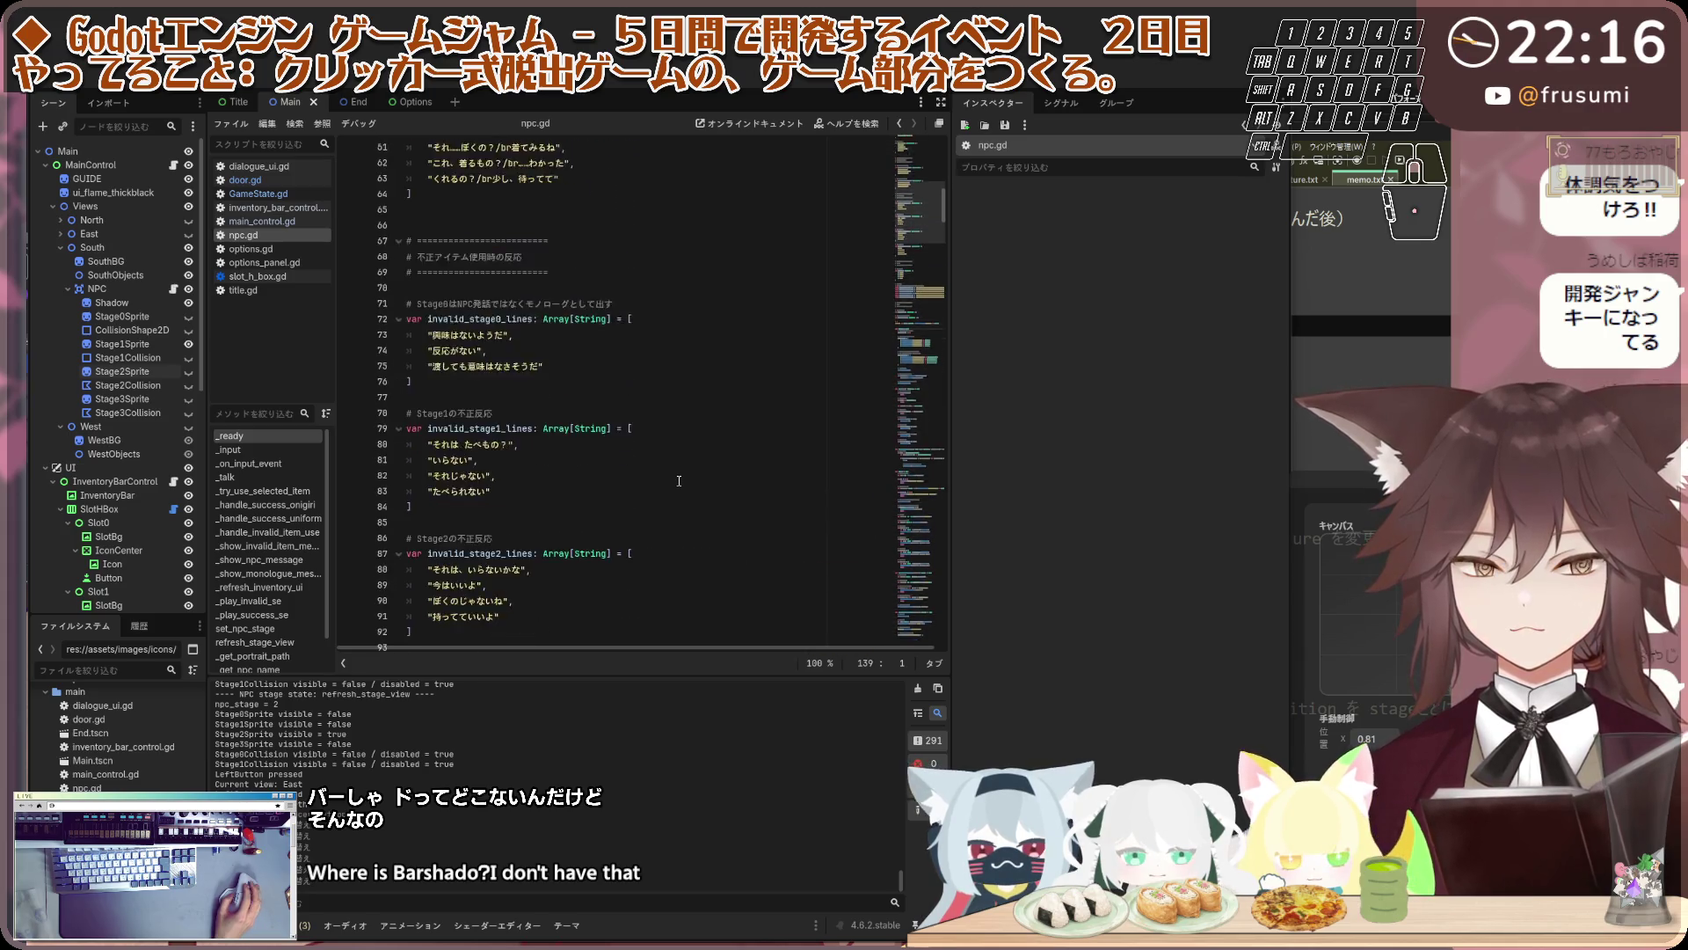
scroll(677, 479, "up", 12)
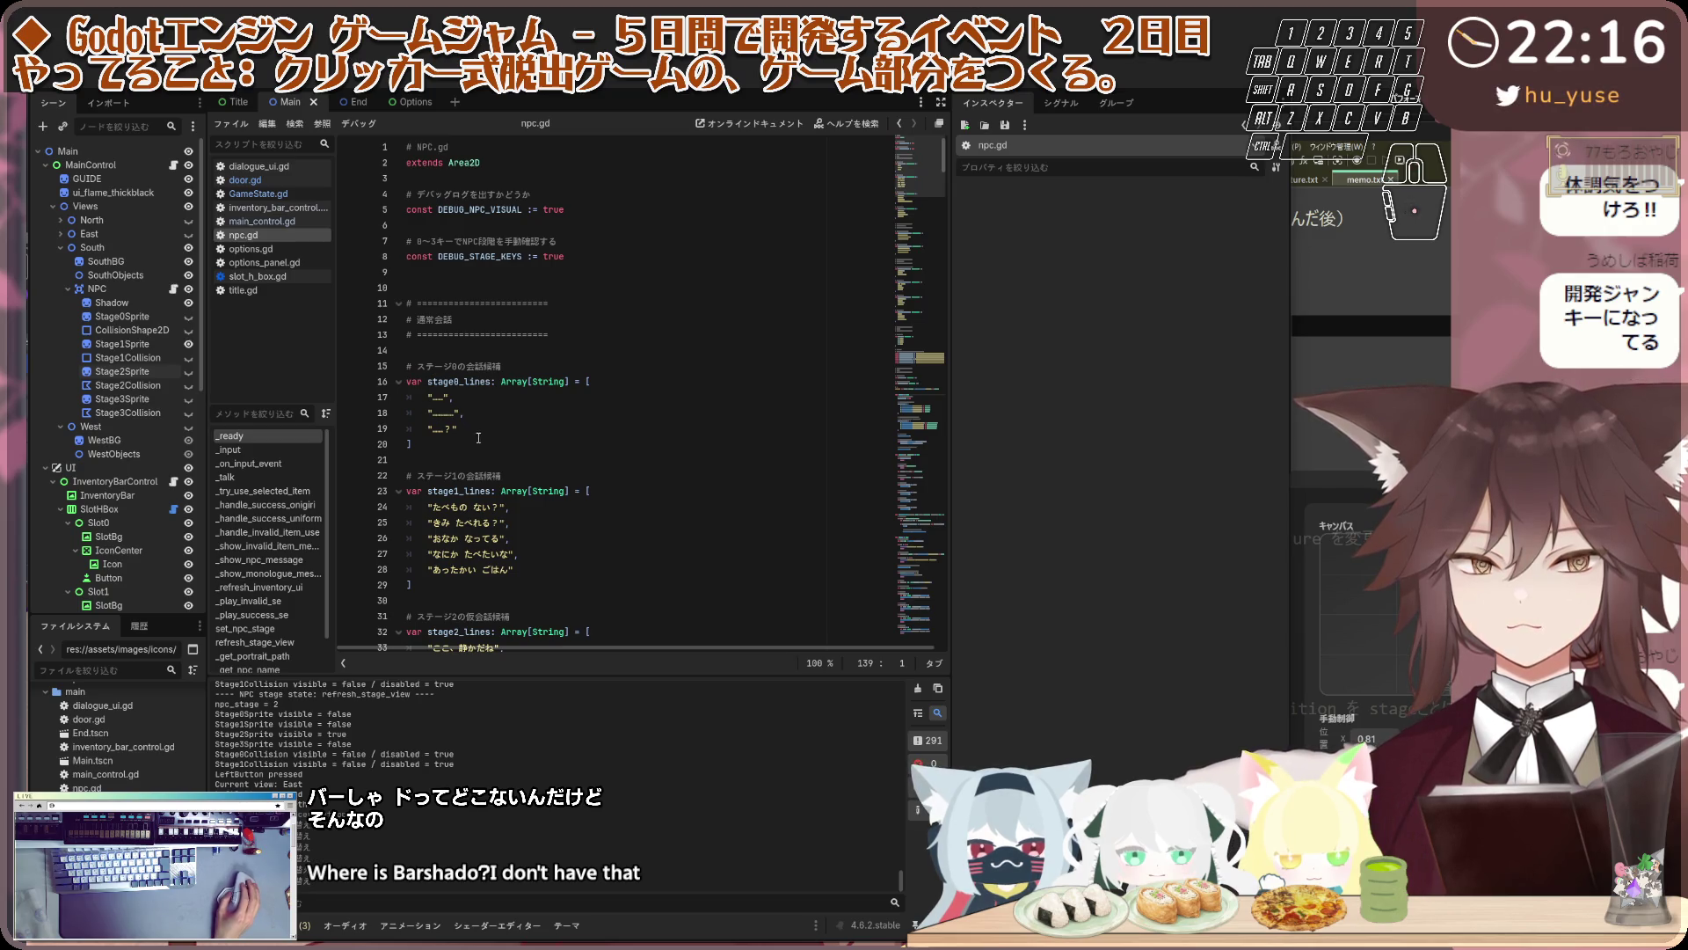
left_click(504, 475)
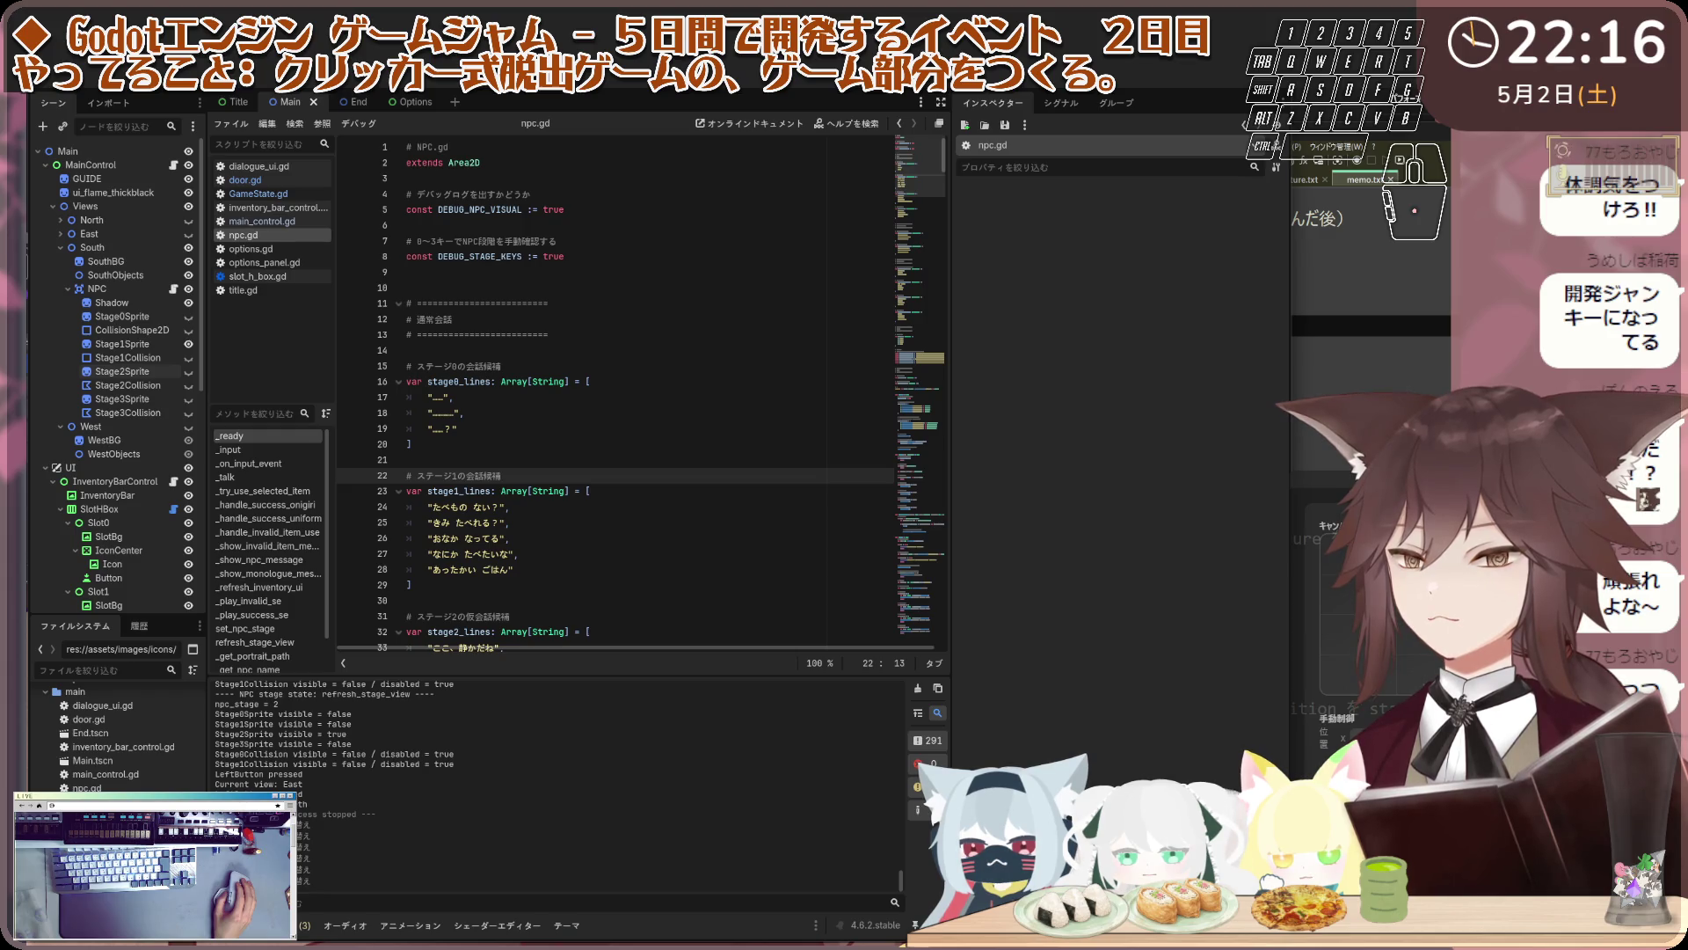
scroll(605, 355, "down", 9)
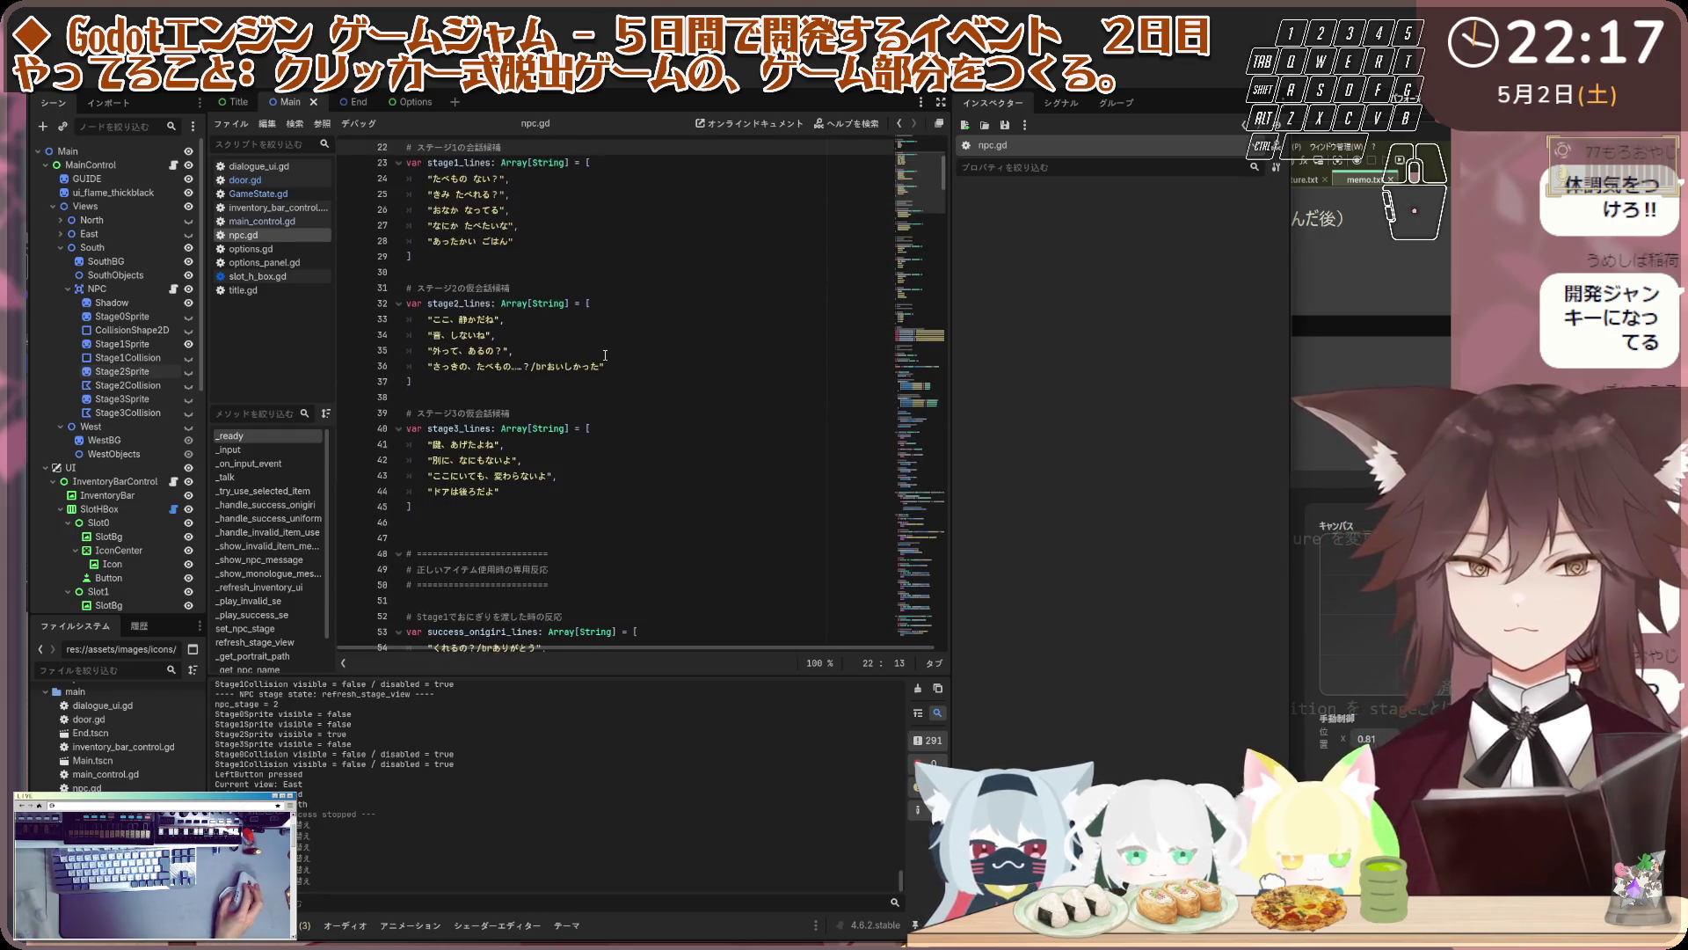
scroll(605, 355, "down", 1)
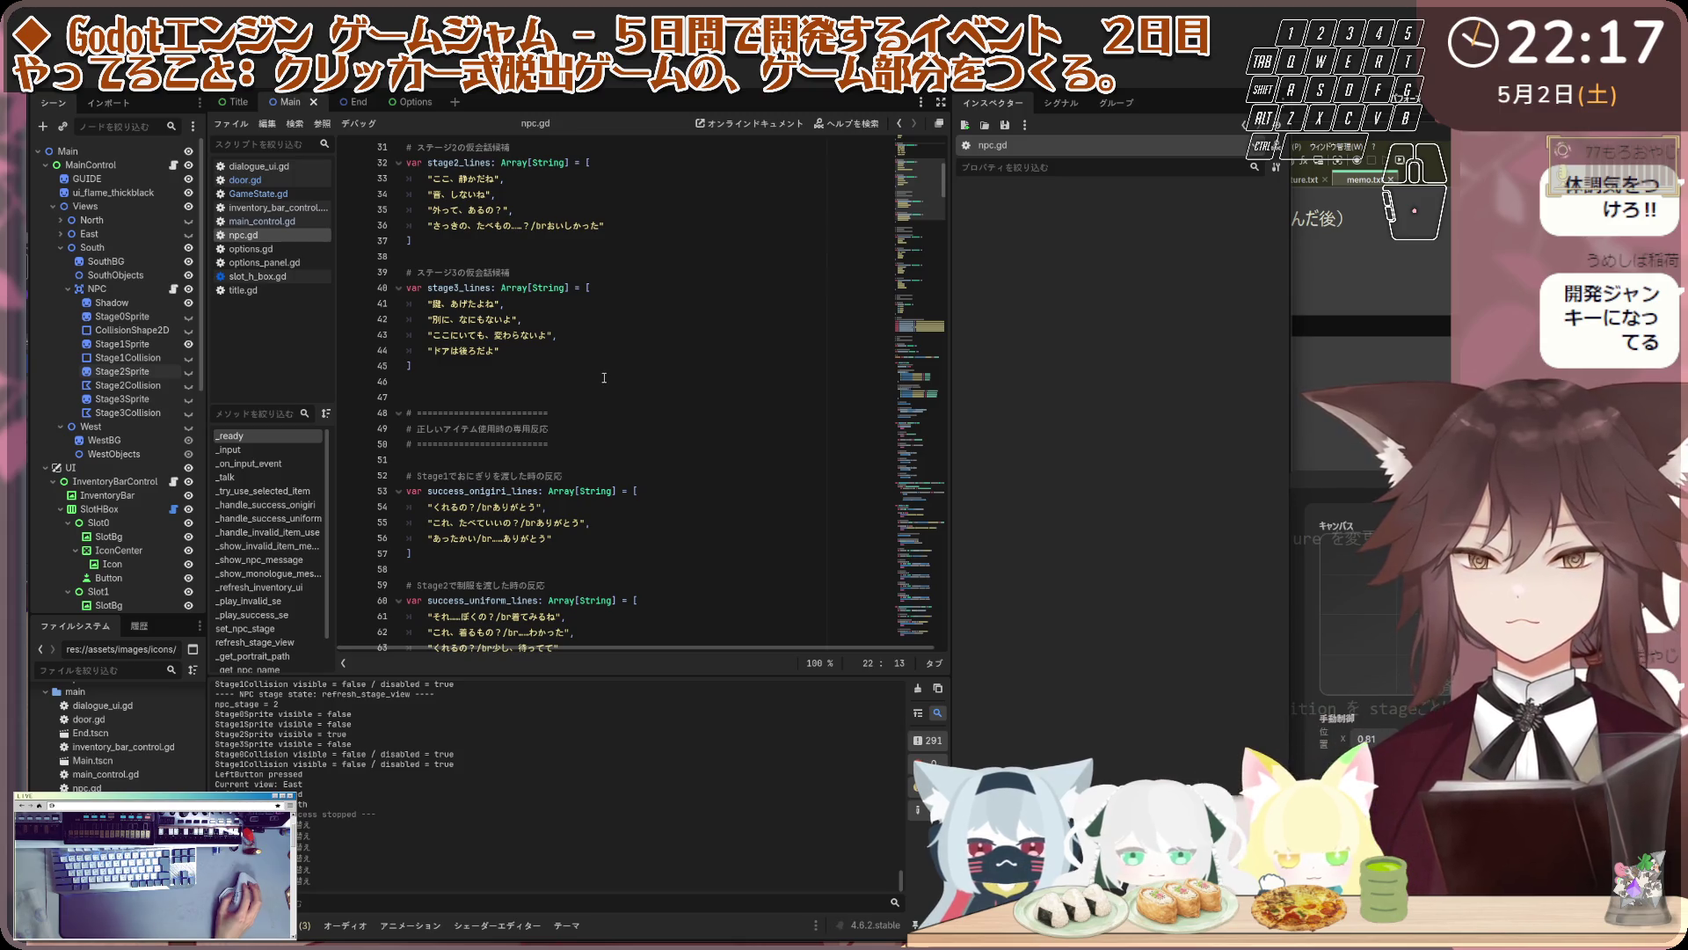
scroll(604, 378, "up", 10)
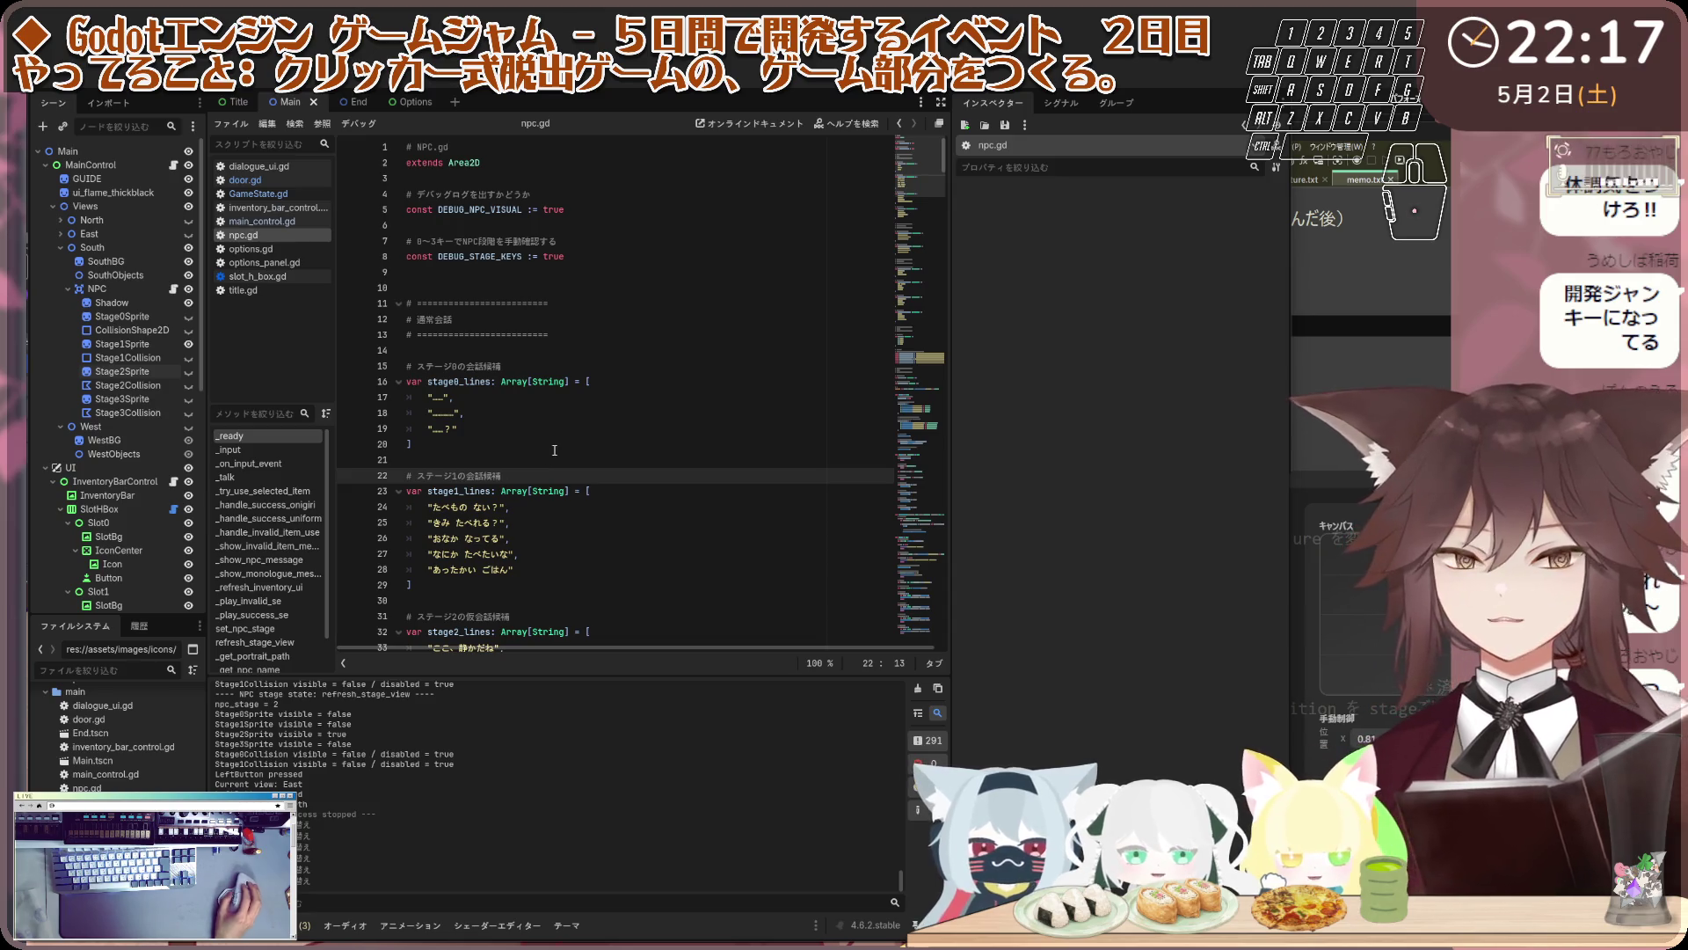
scroll(585, 393, "down", 1)
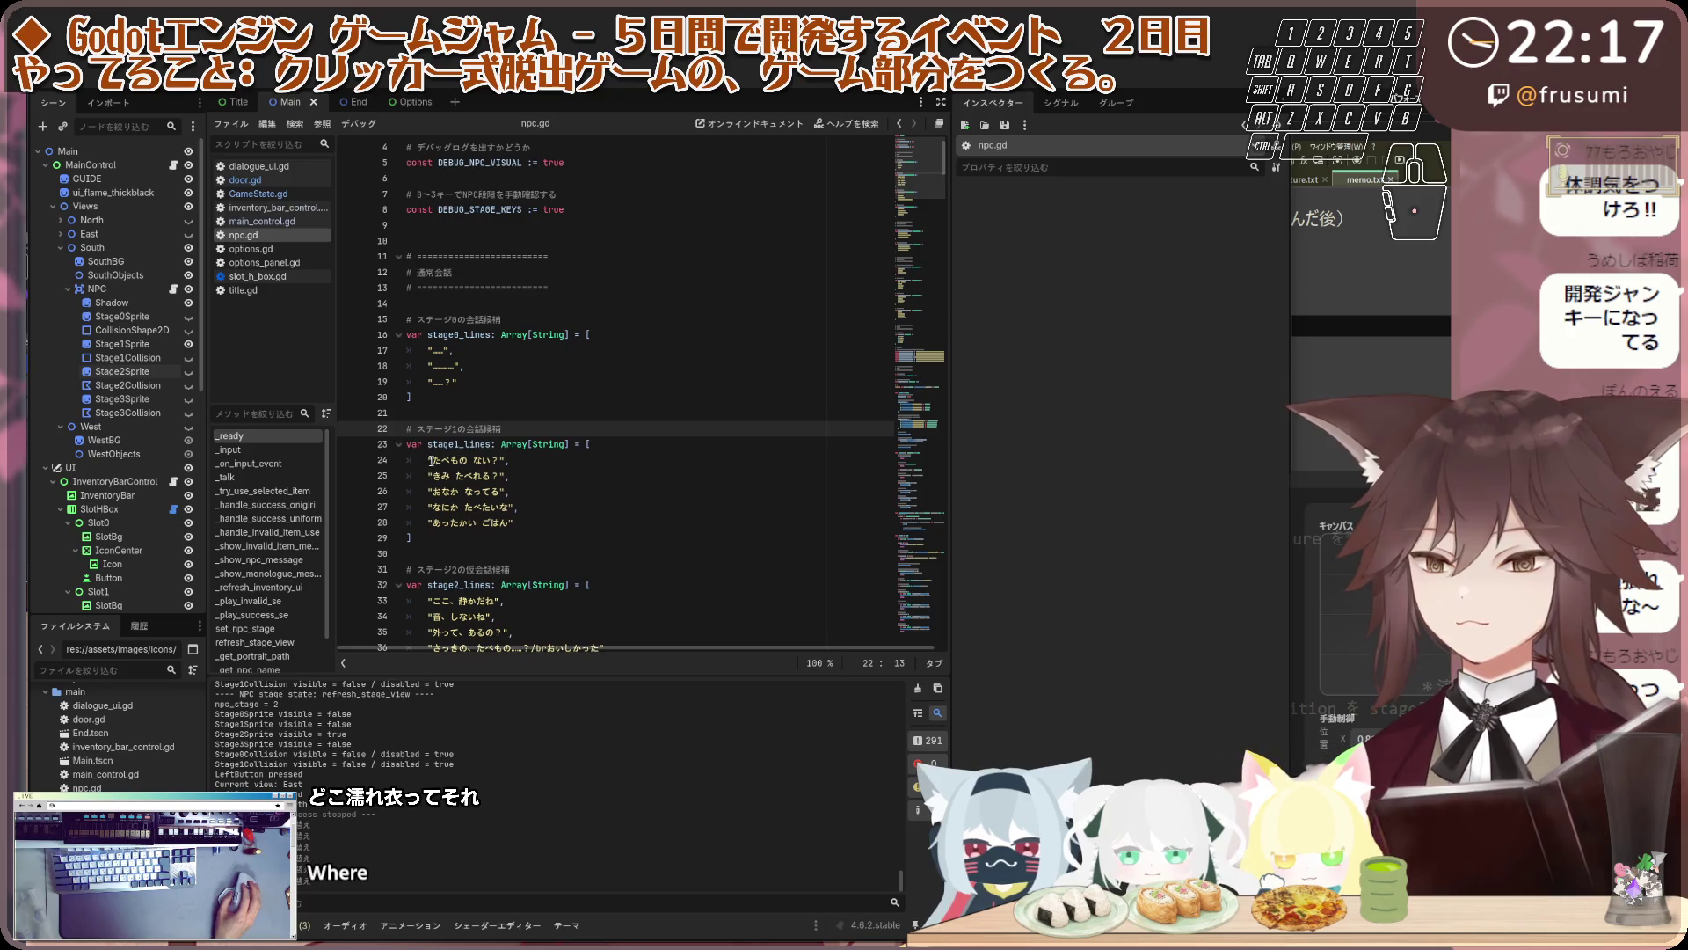
left_click(533, 308)
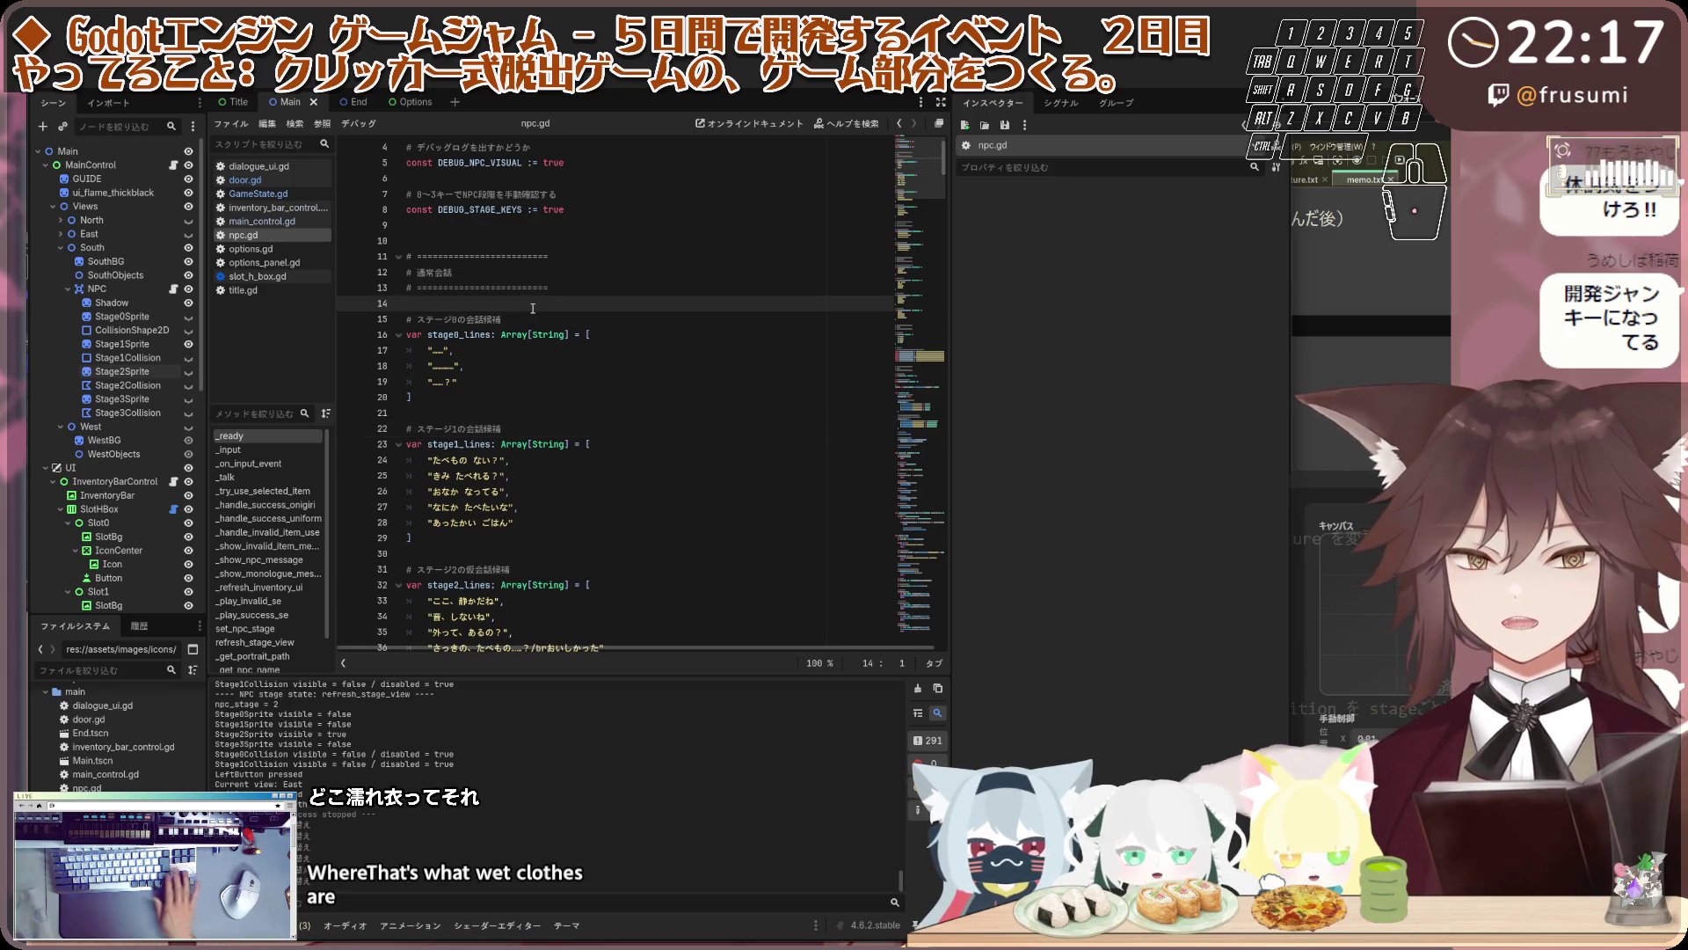
scroll(533, 307, "up", 1)
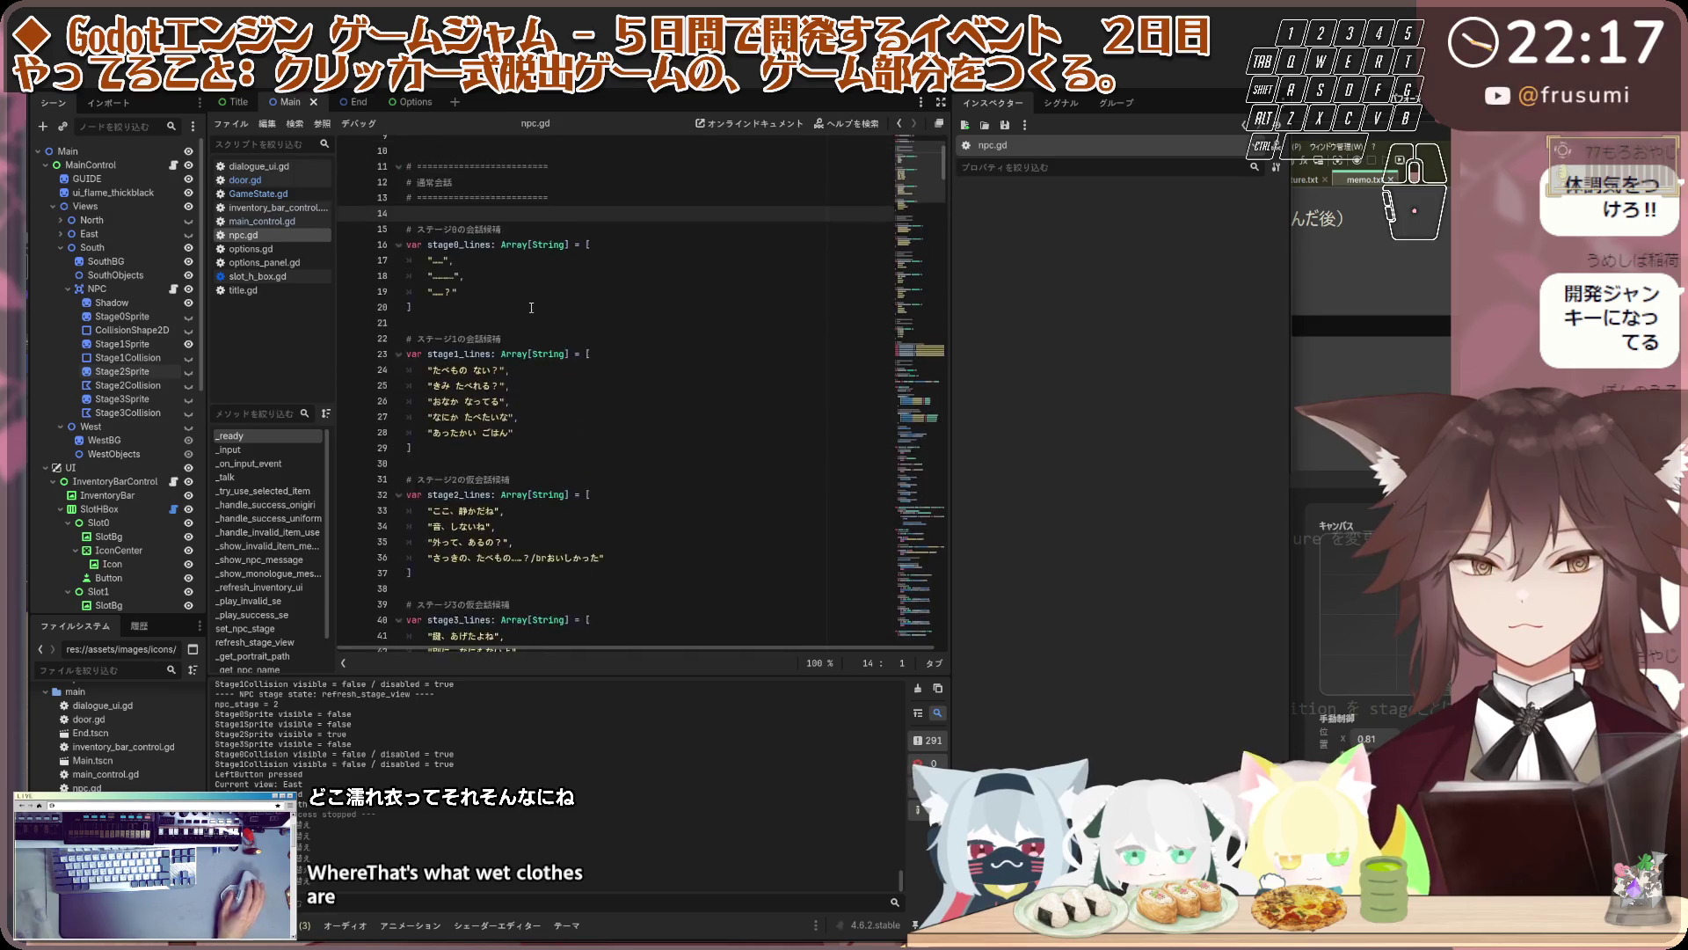
scroll(531, 308, "down", 11)
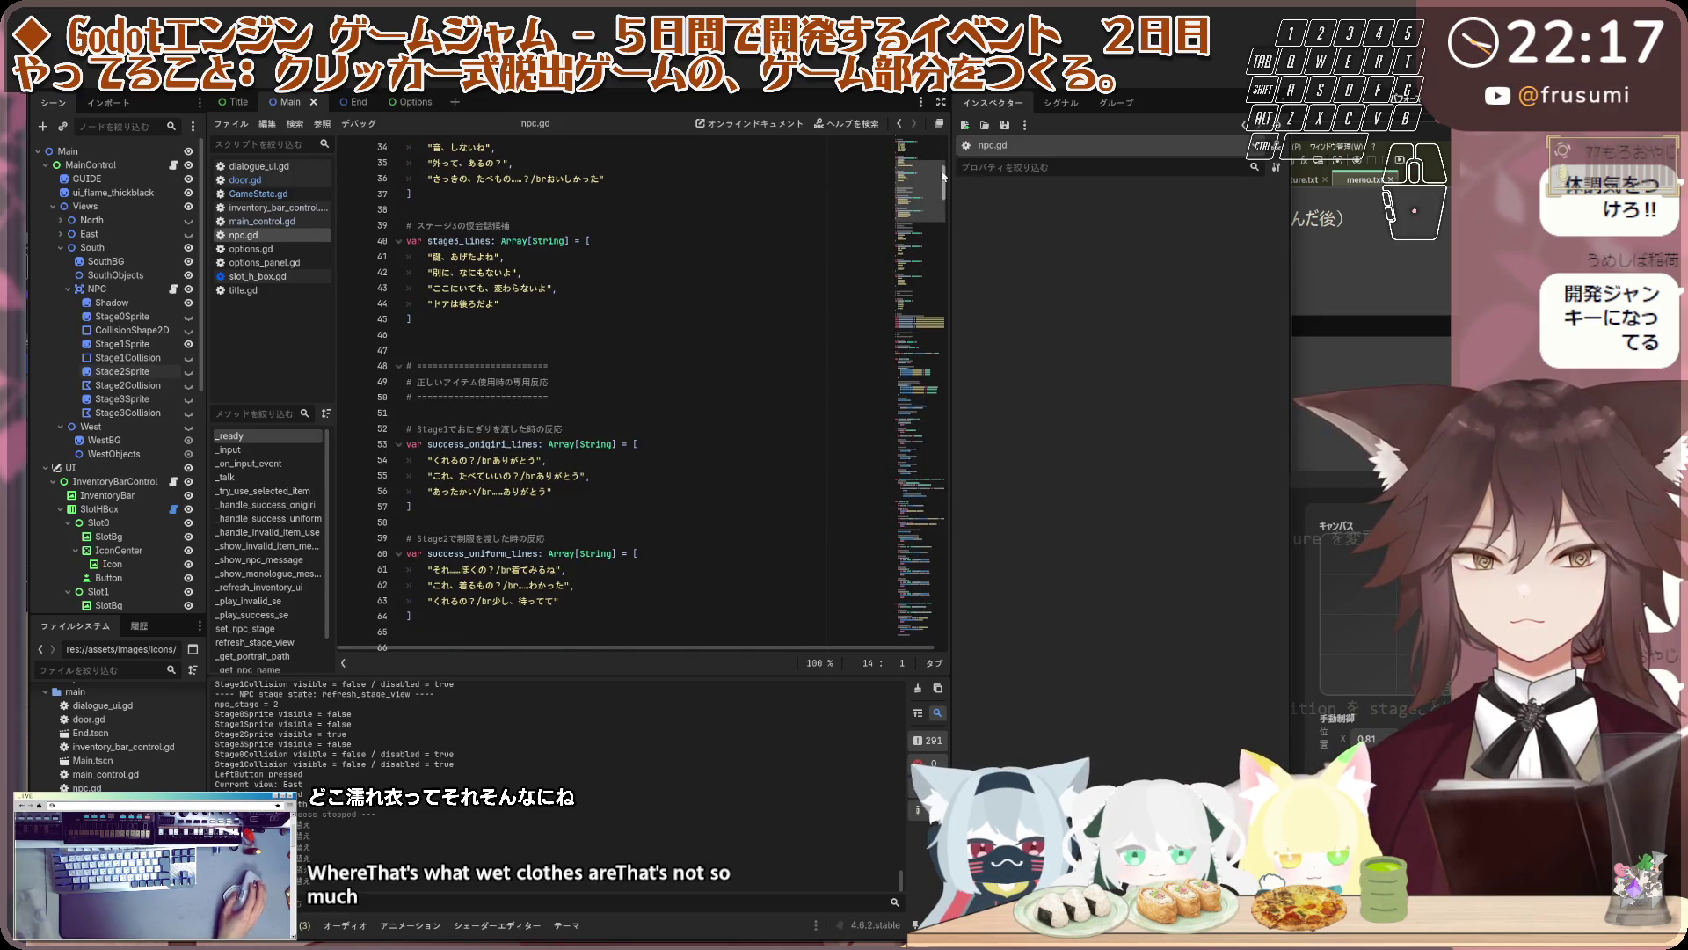
scroll(917, 193, "down", 12)
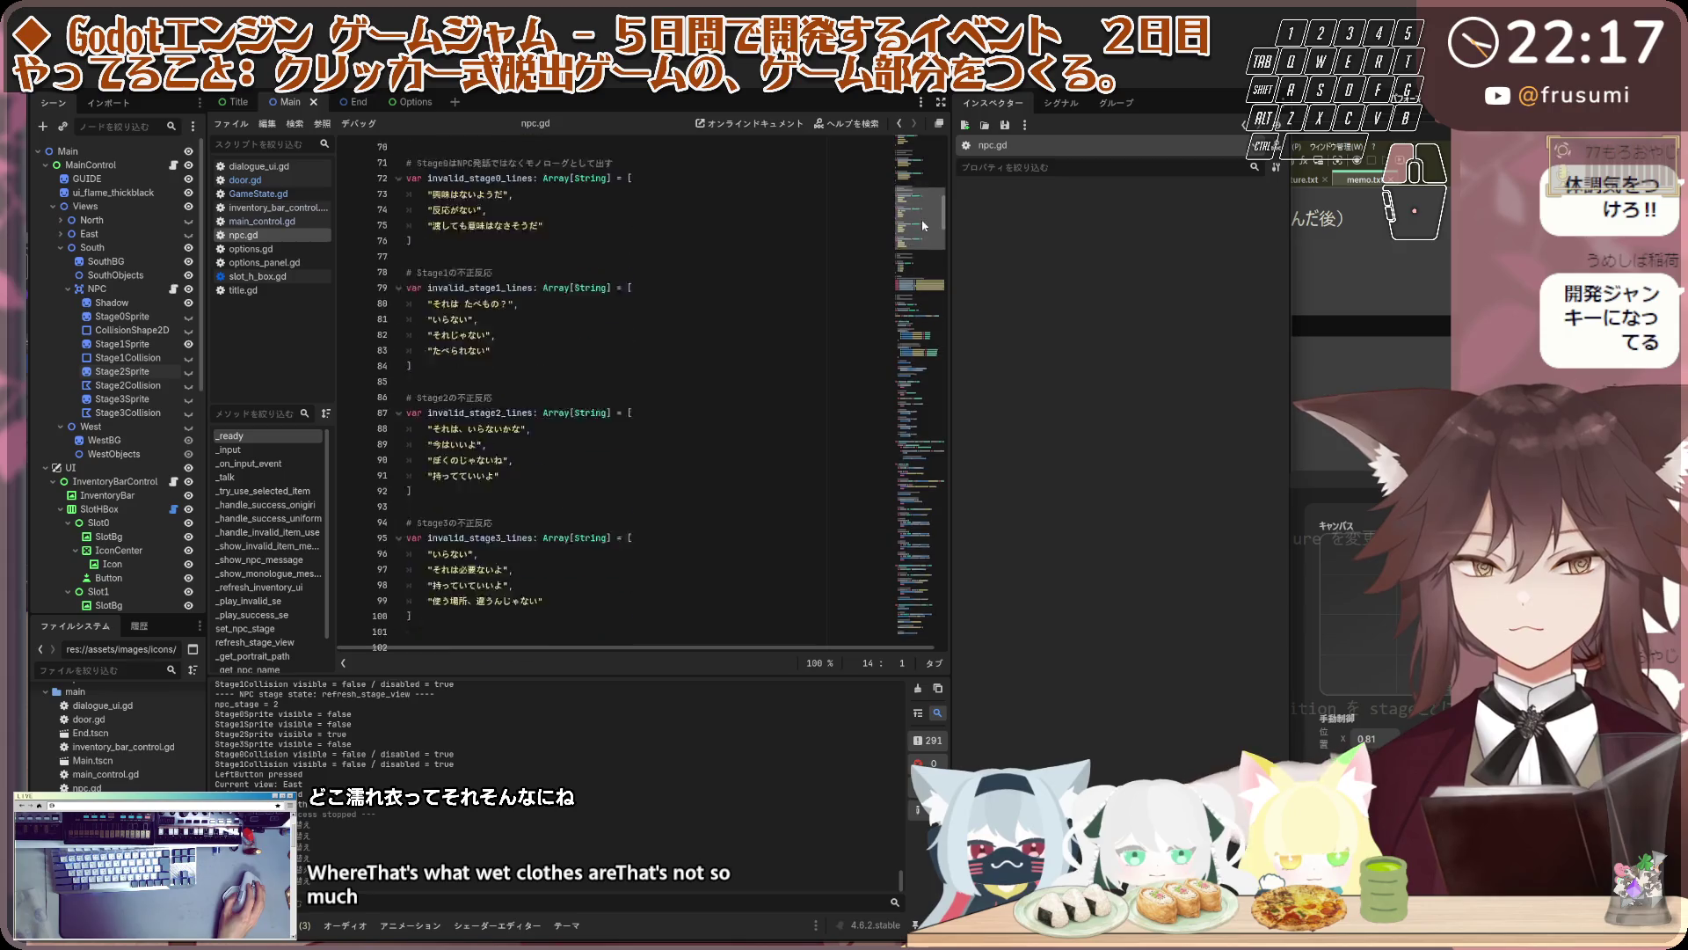
scroll(921, 231, "down", 10)
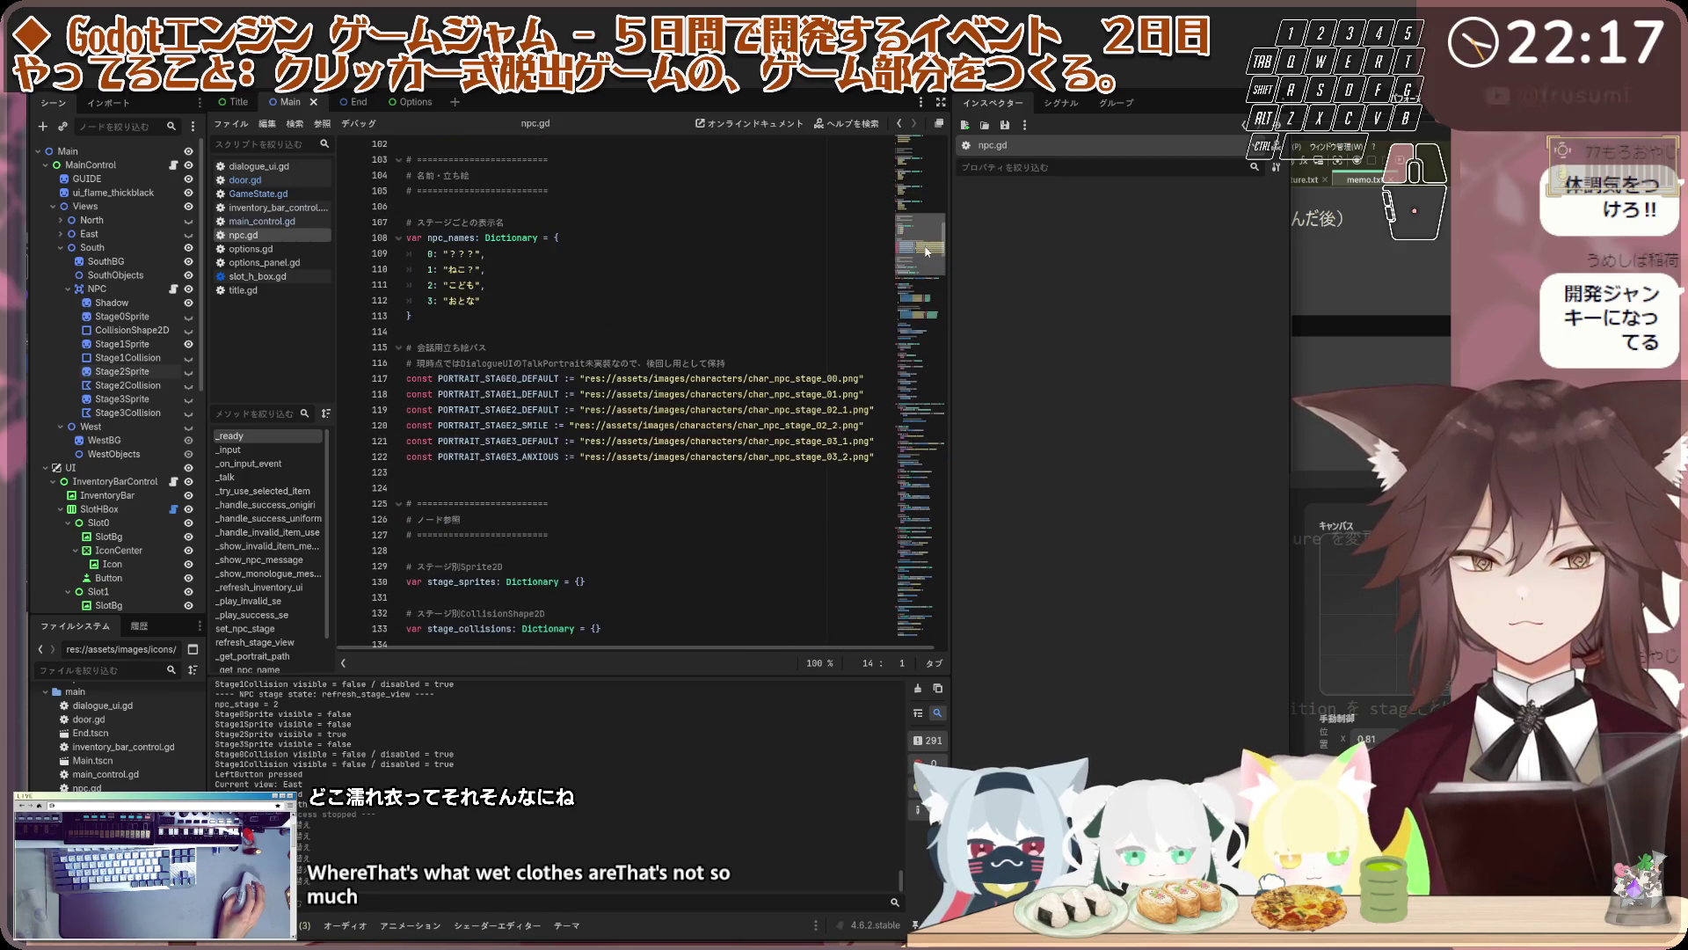
scroll(926, 253, "down", 2)
scroll(925, 255, "down", 9)
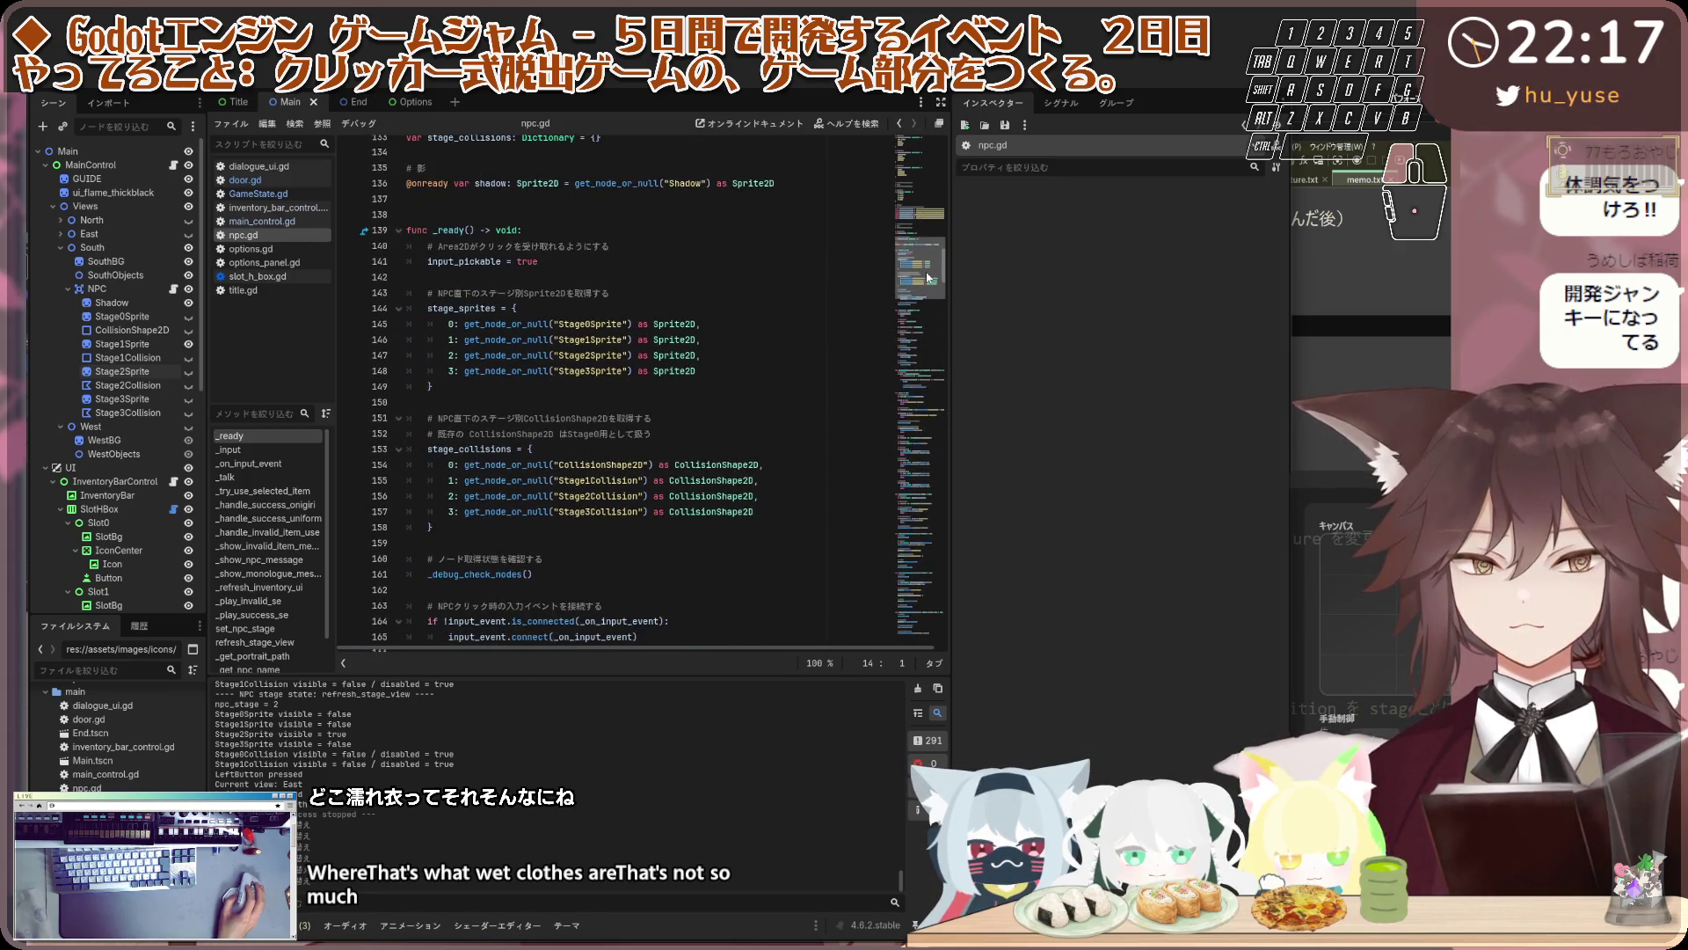
scroll(927, 278, "up", 1)
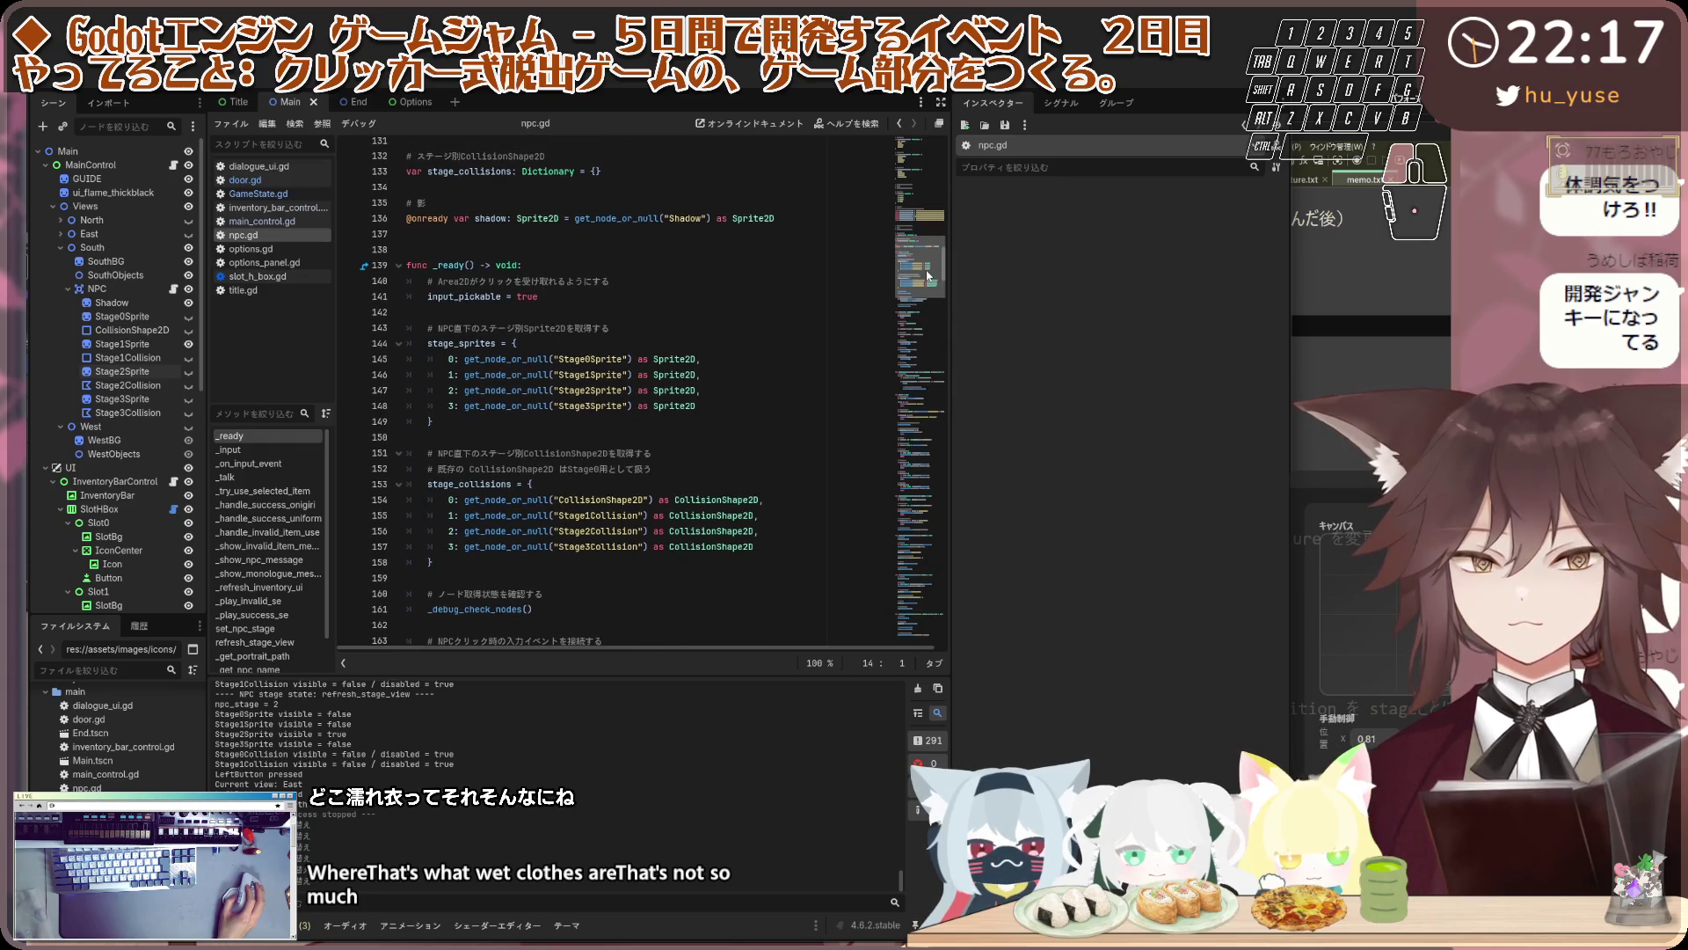
Insert a blank line above func _ready() and paste the npc_base_position and npc_motion_tween declarations
left_click(548, 245)
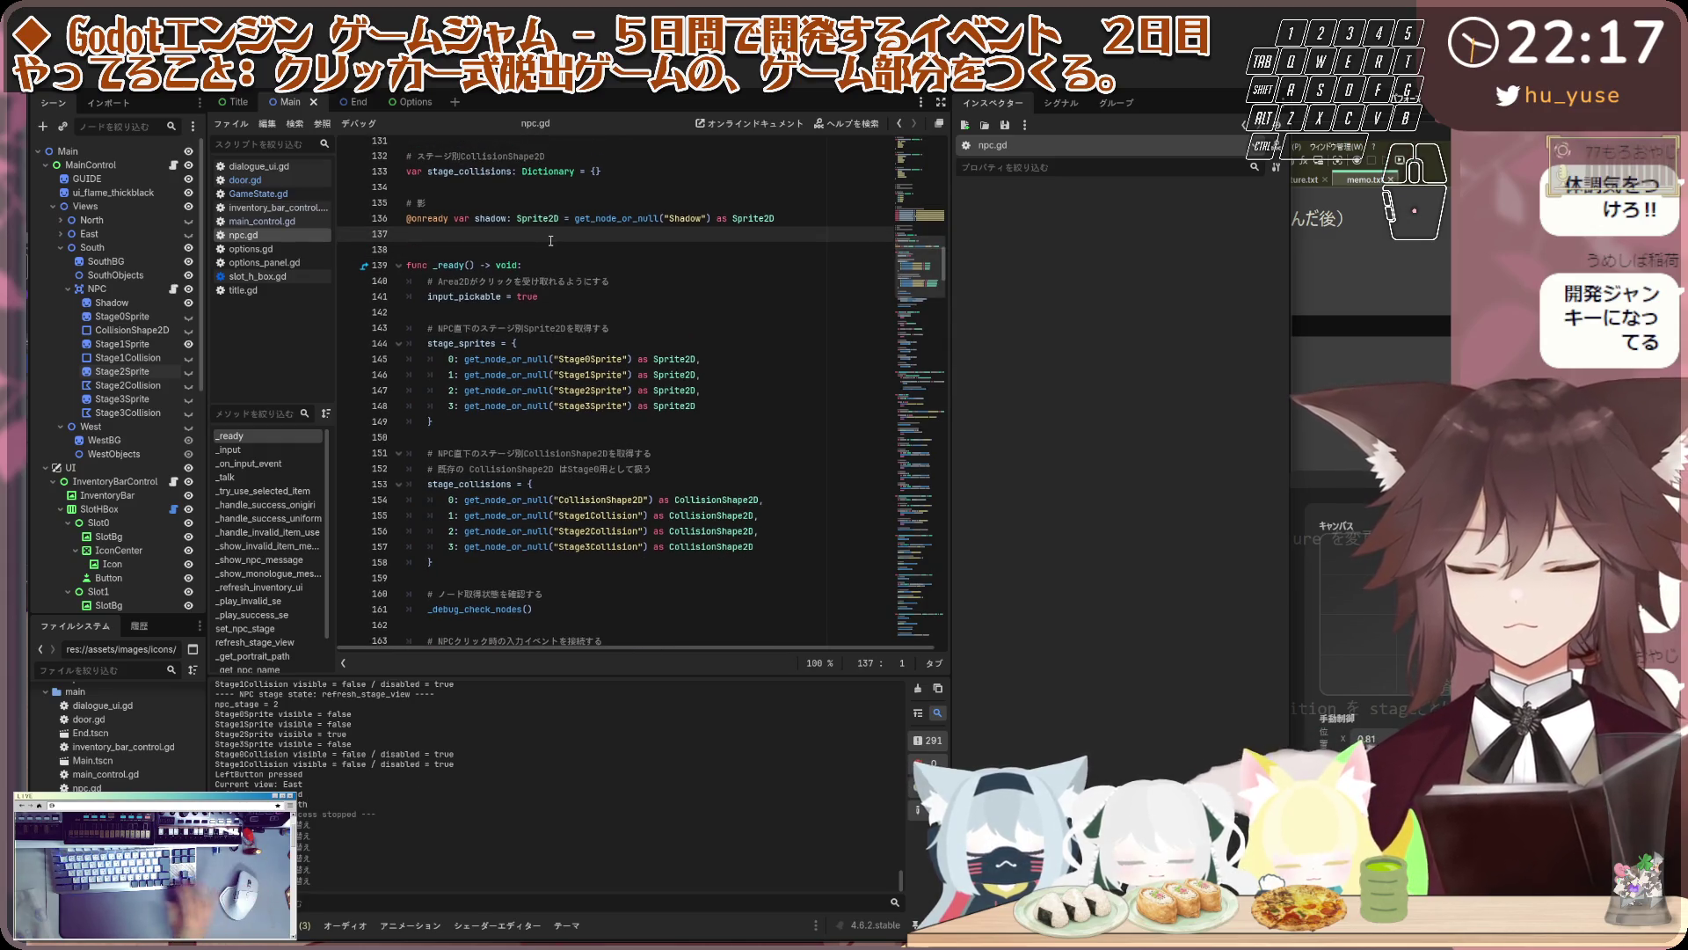
key("Return")
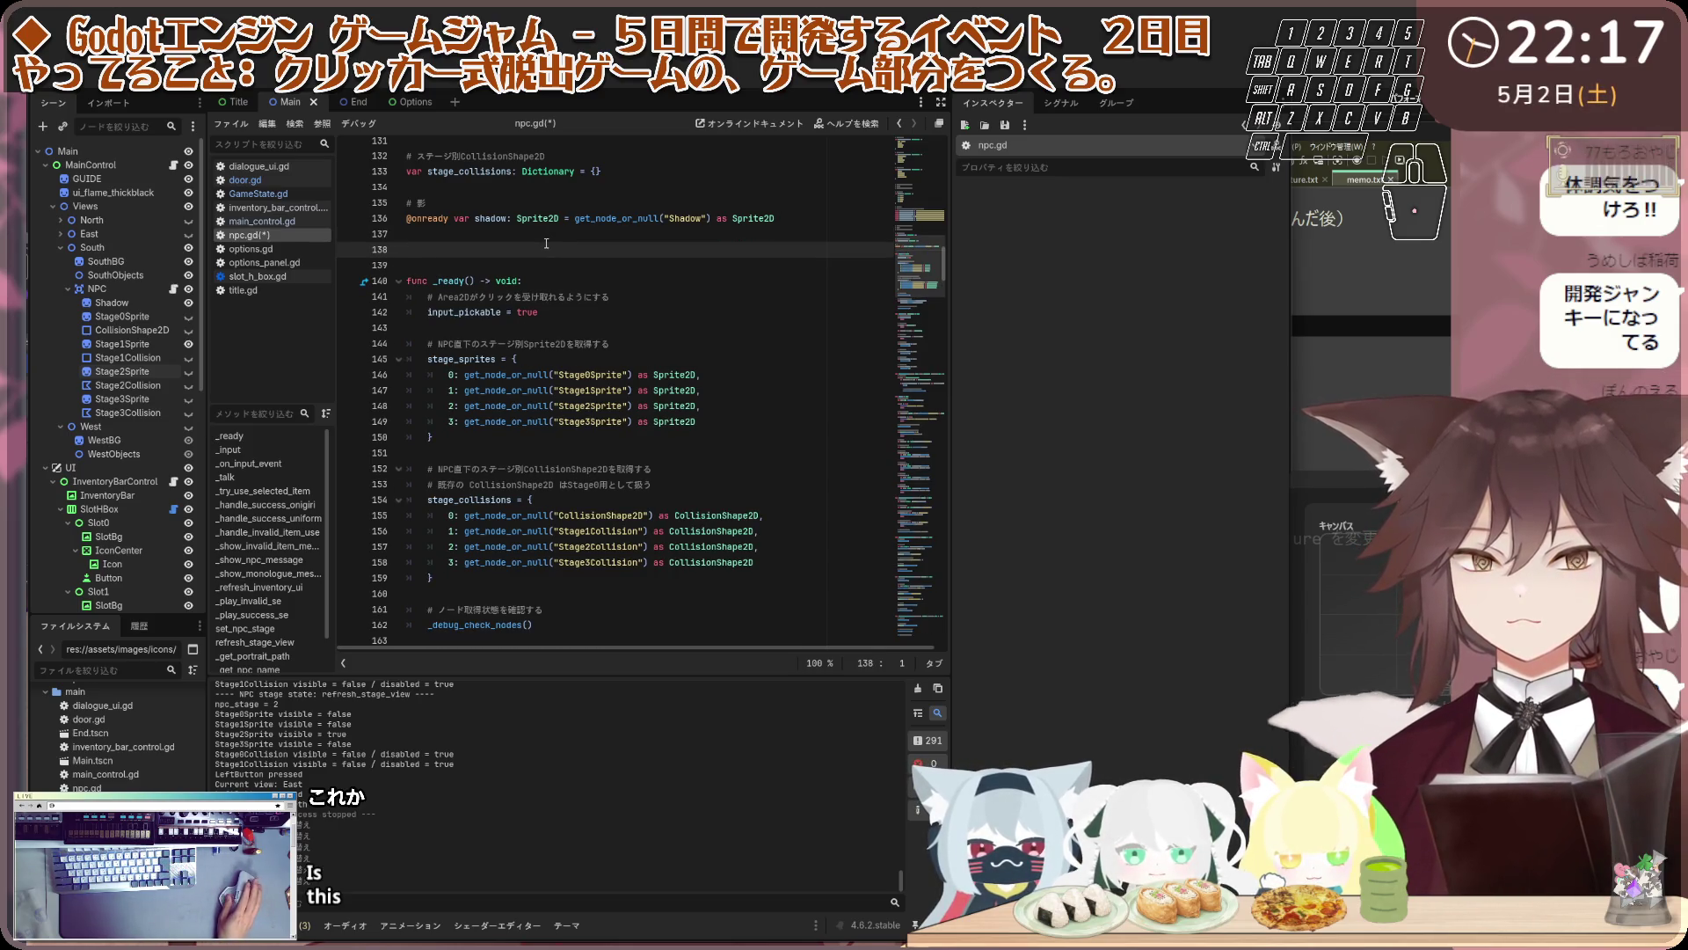
type("# NPC本体の初期位置 # Tween後に必ずこの位置へ戻す var npc_base_position: Vector2 = Vector2.ZERO  # 実行中のNPCアニメーションTween var npc_motion_tween: Tween = null")
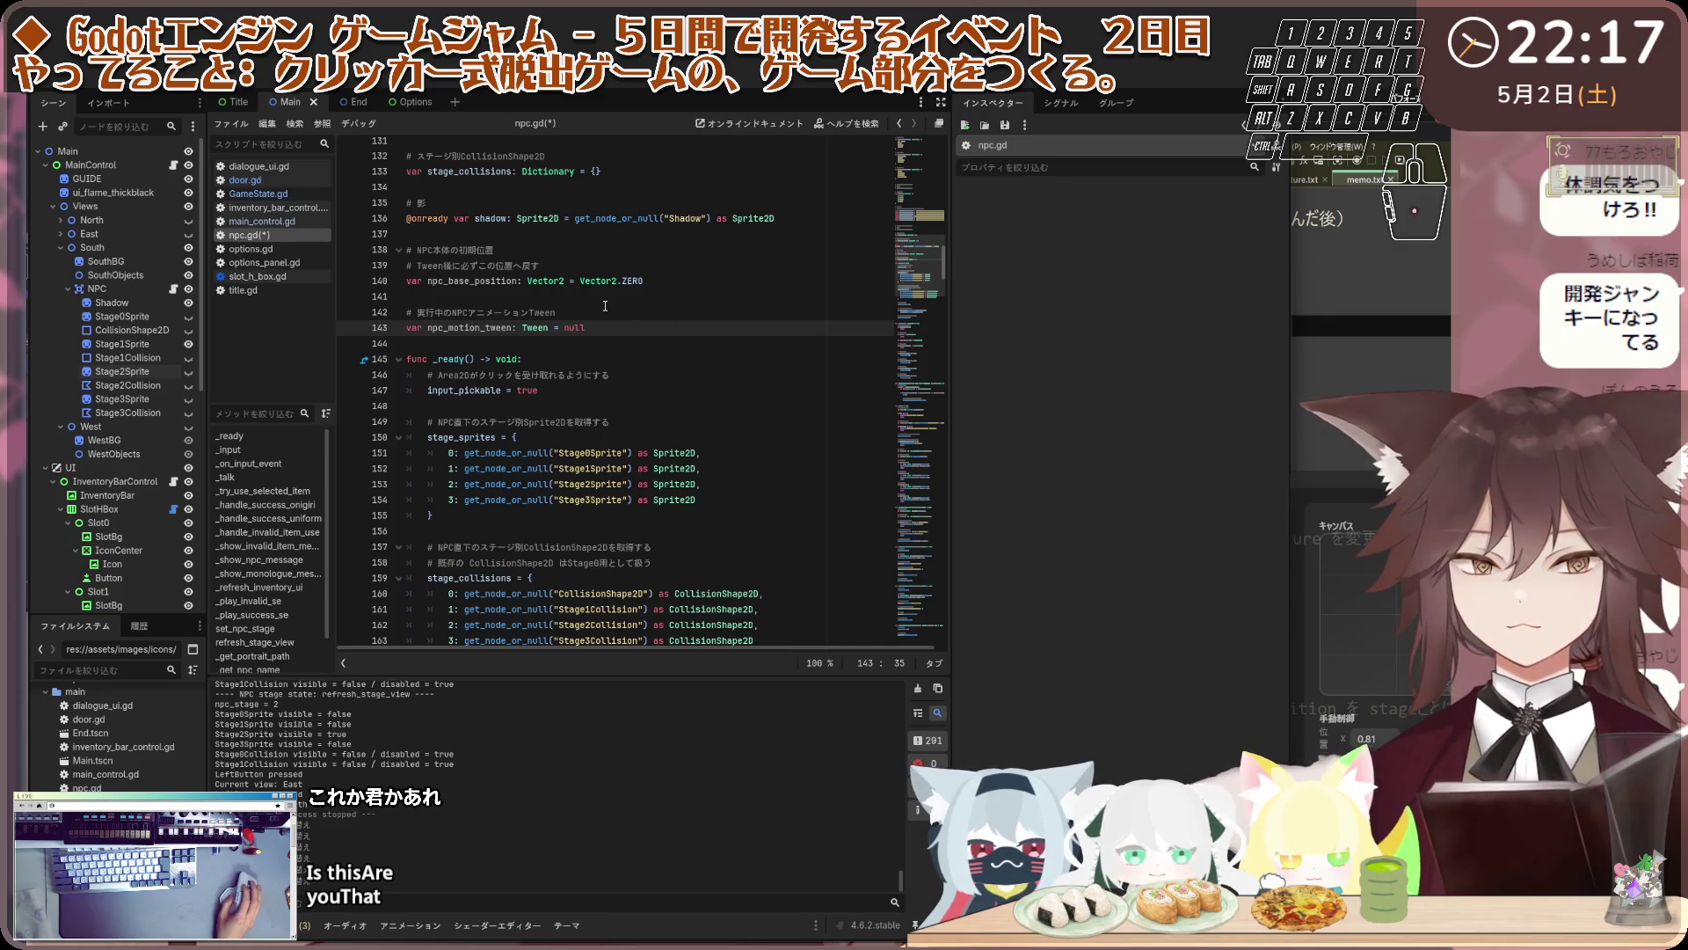
left_click(569, 402)
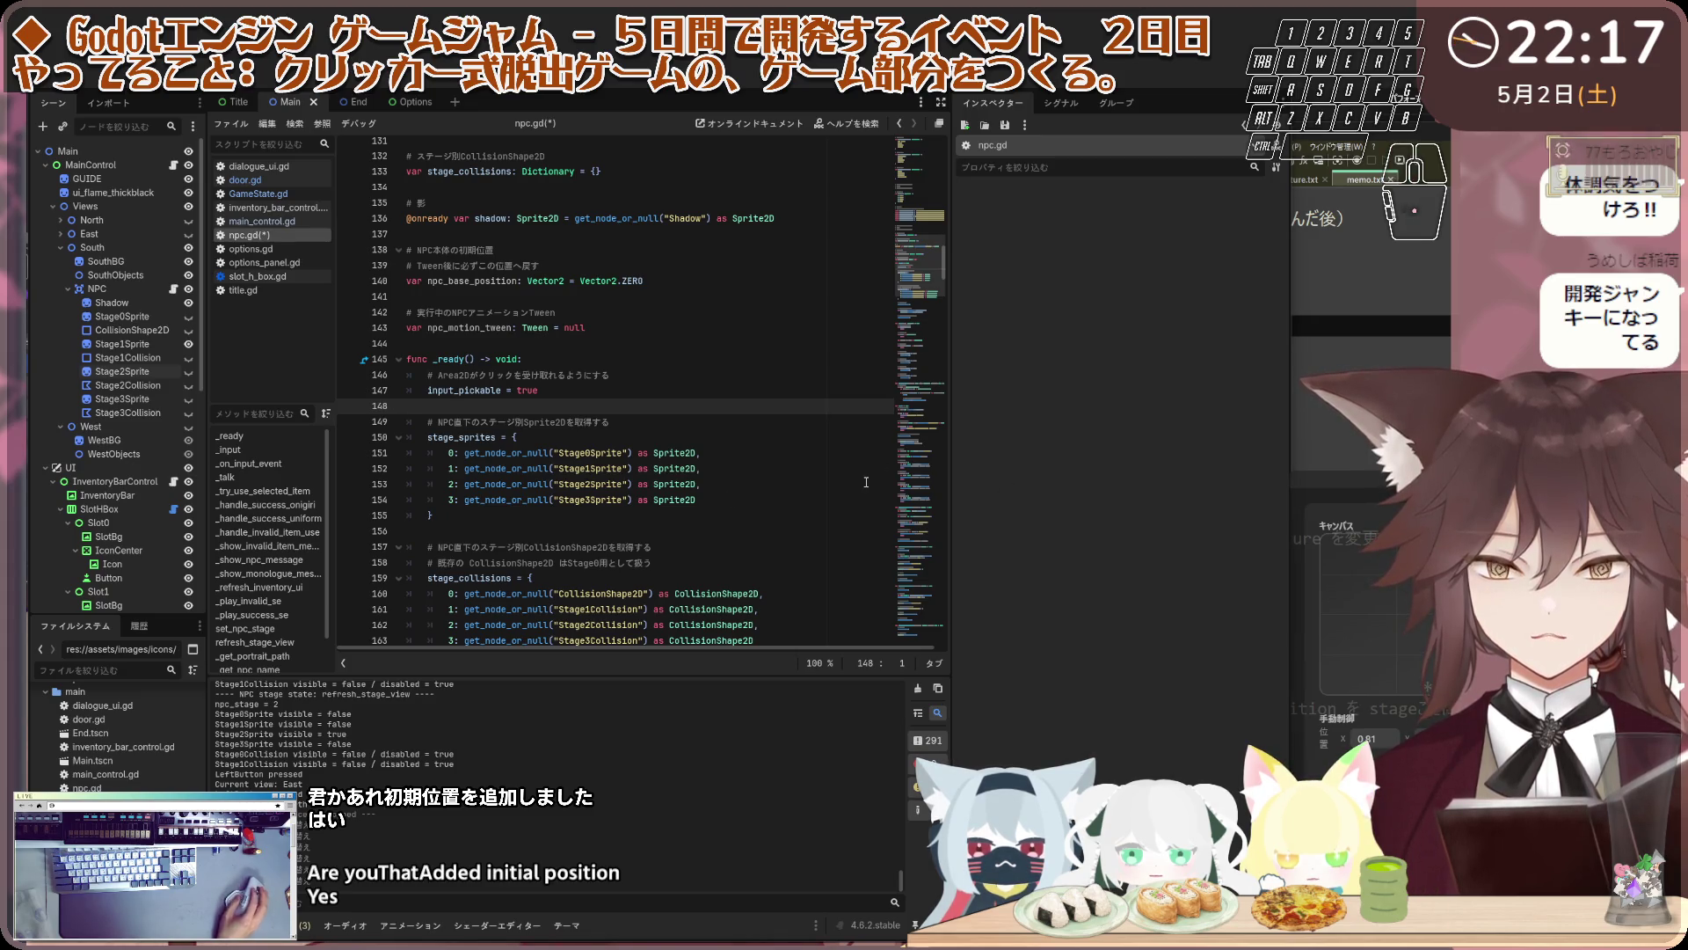
In _ready, paste 'npc_base_position = position' with a comment before refresh_stage_view()
left_click(248, 434)
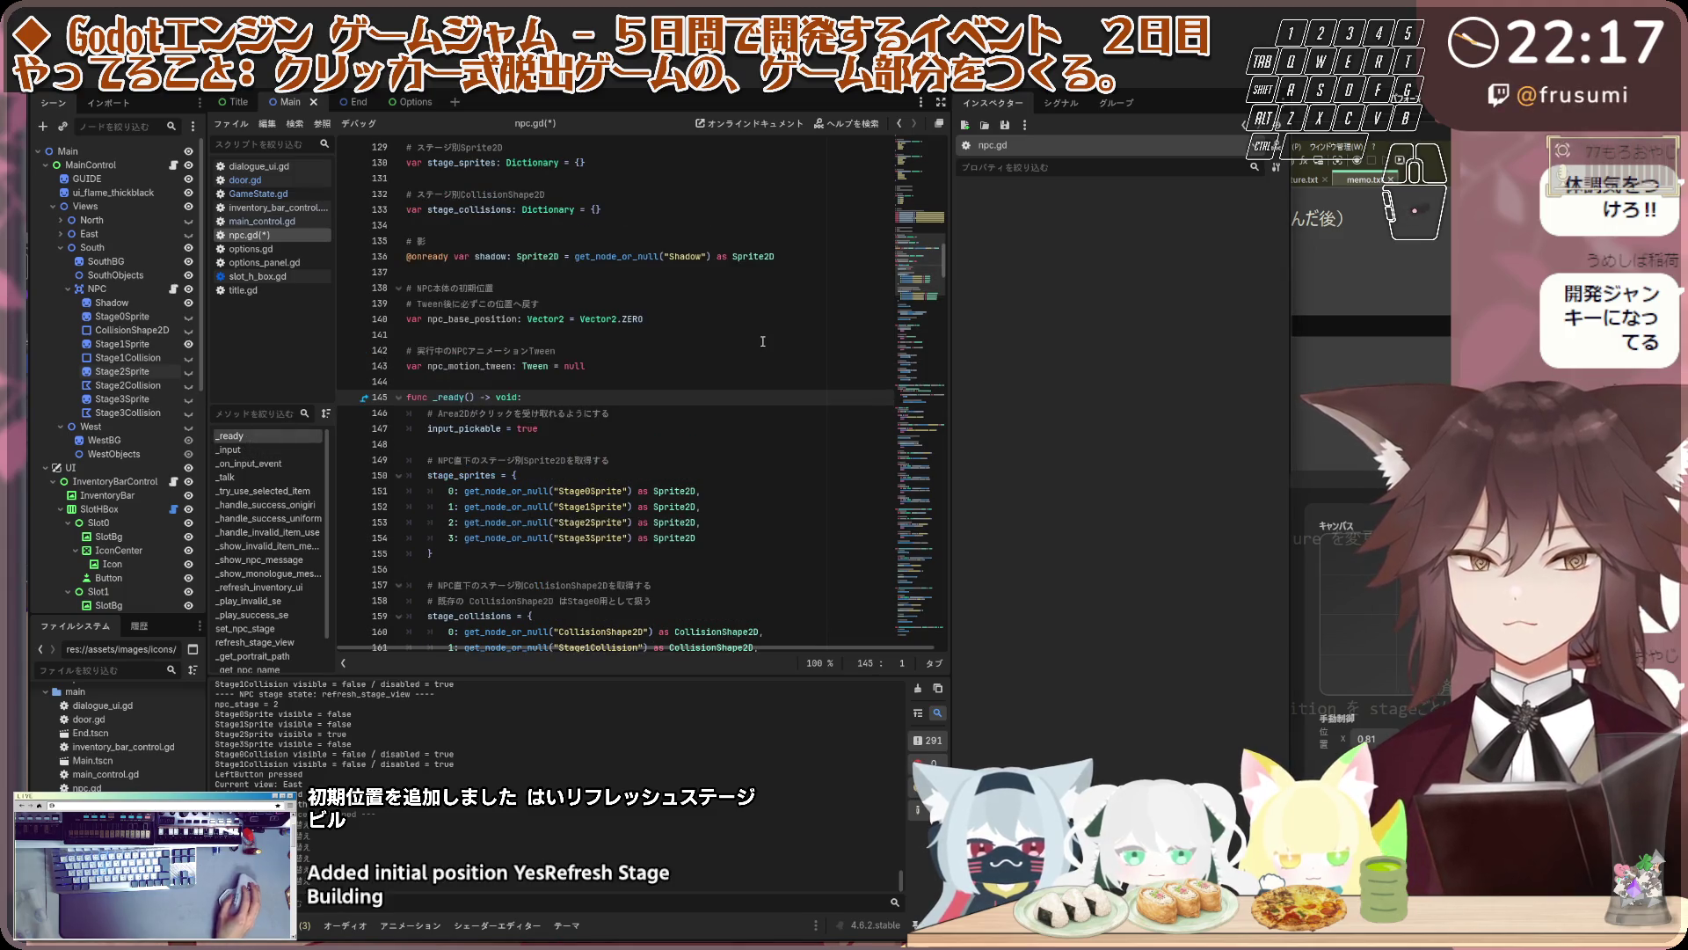
scroll(933, 292, "down", 3)
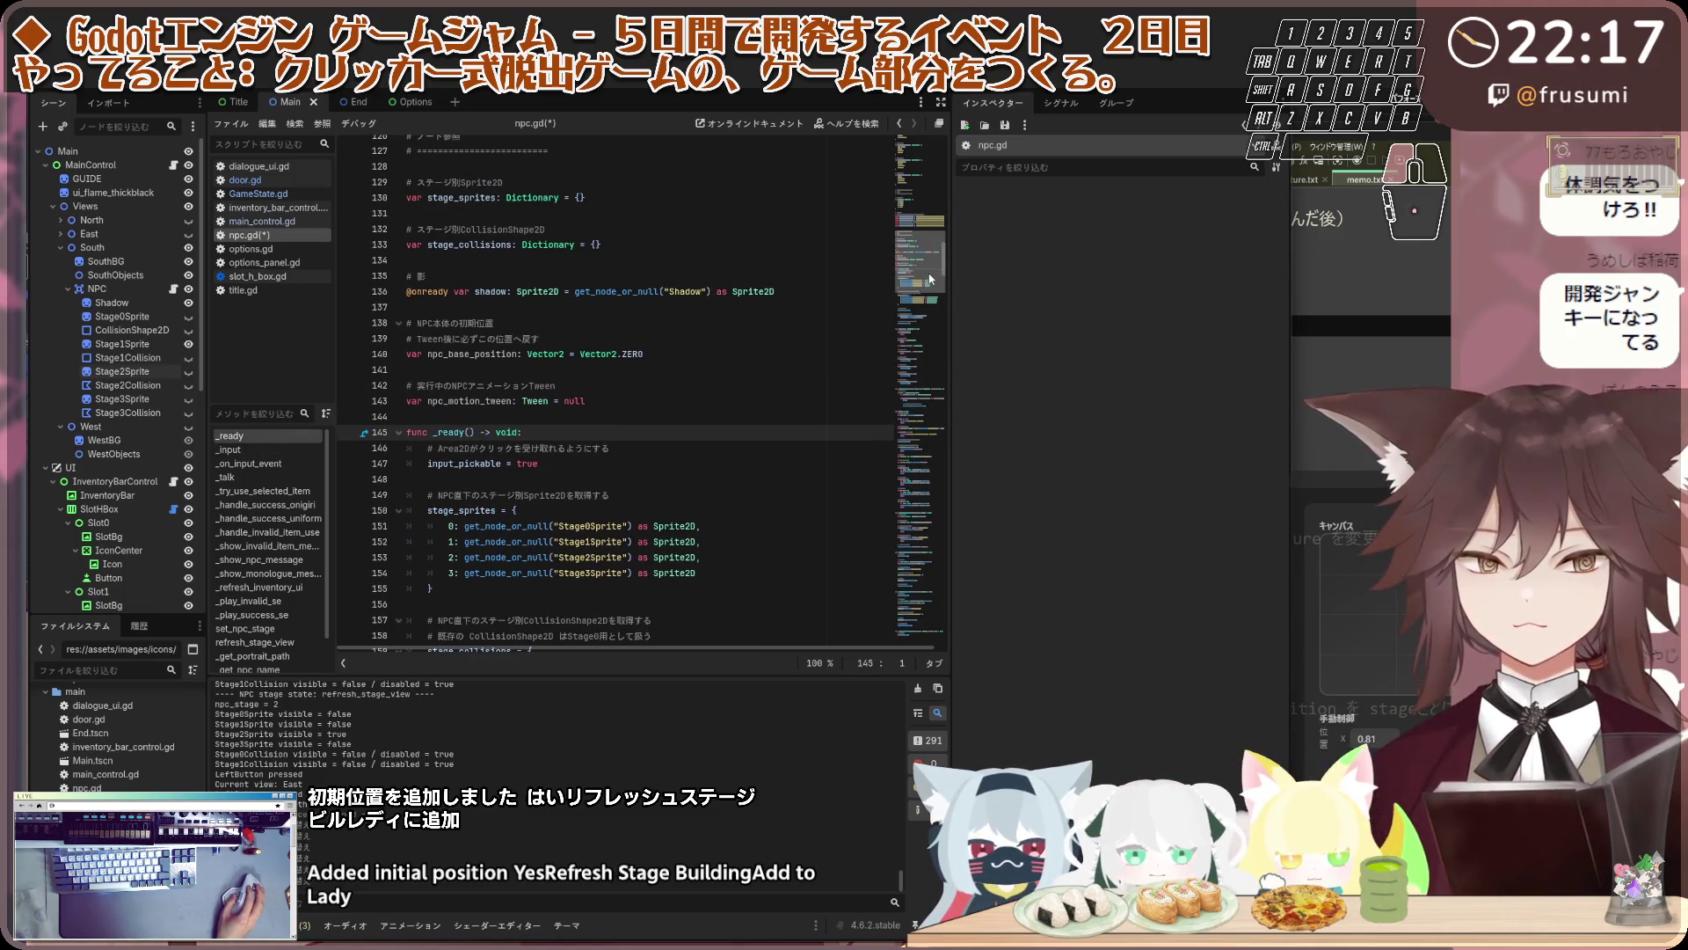
scroll(932, 295, "down", 5)
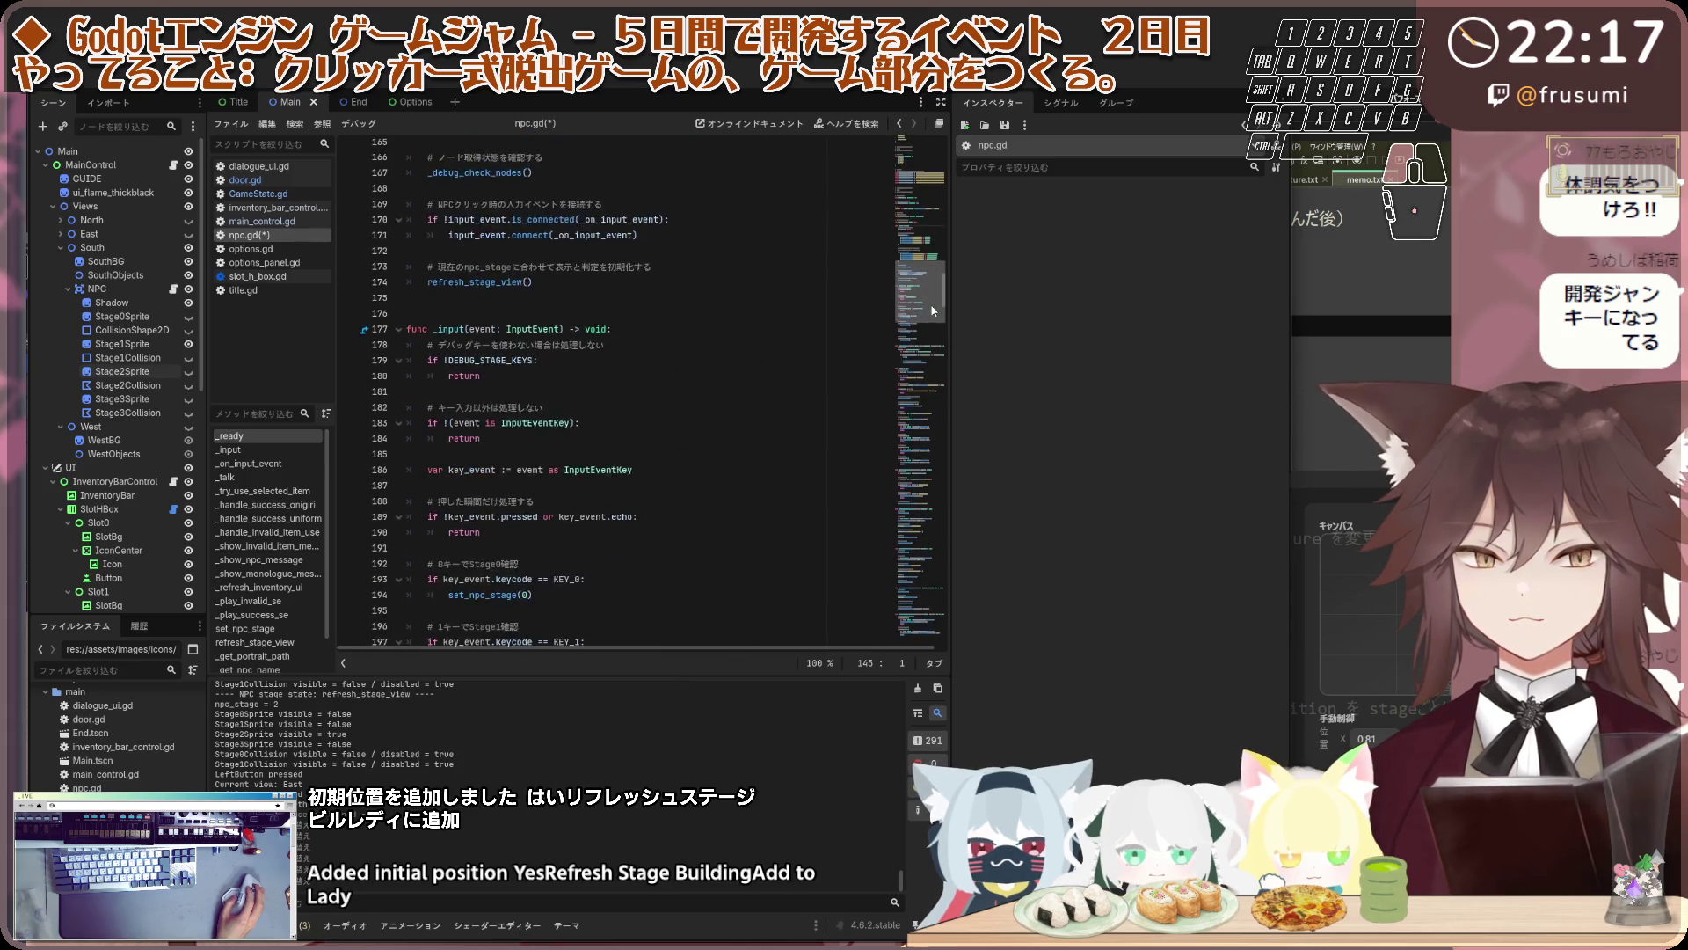
left_click(587, 334)
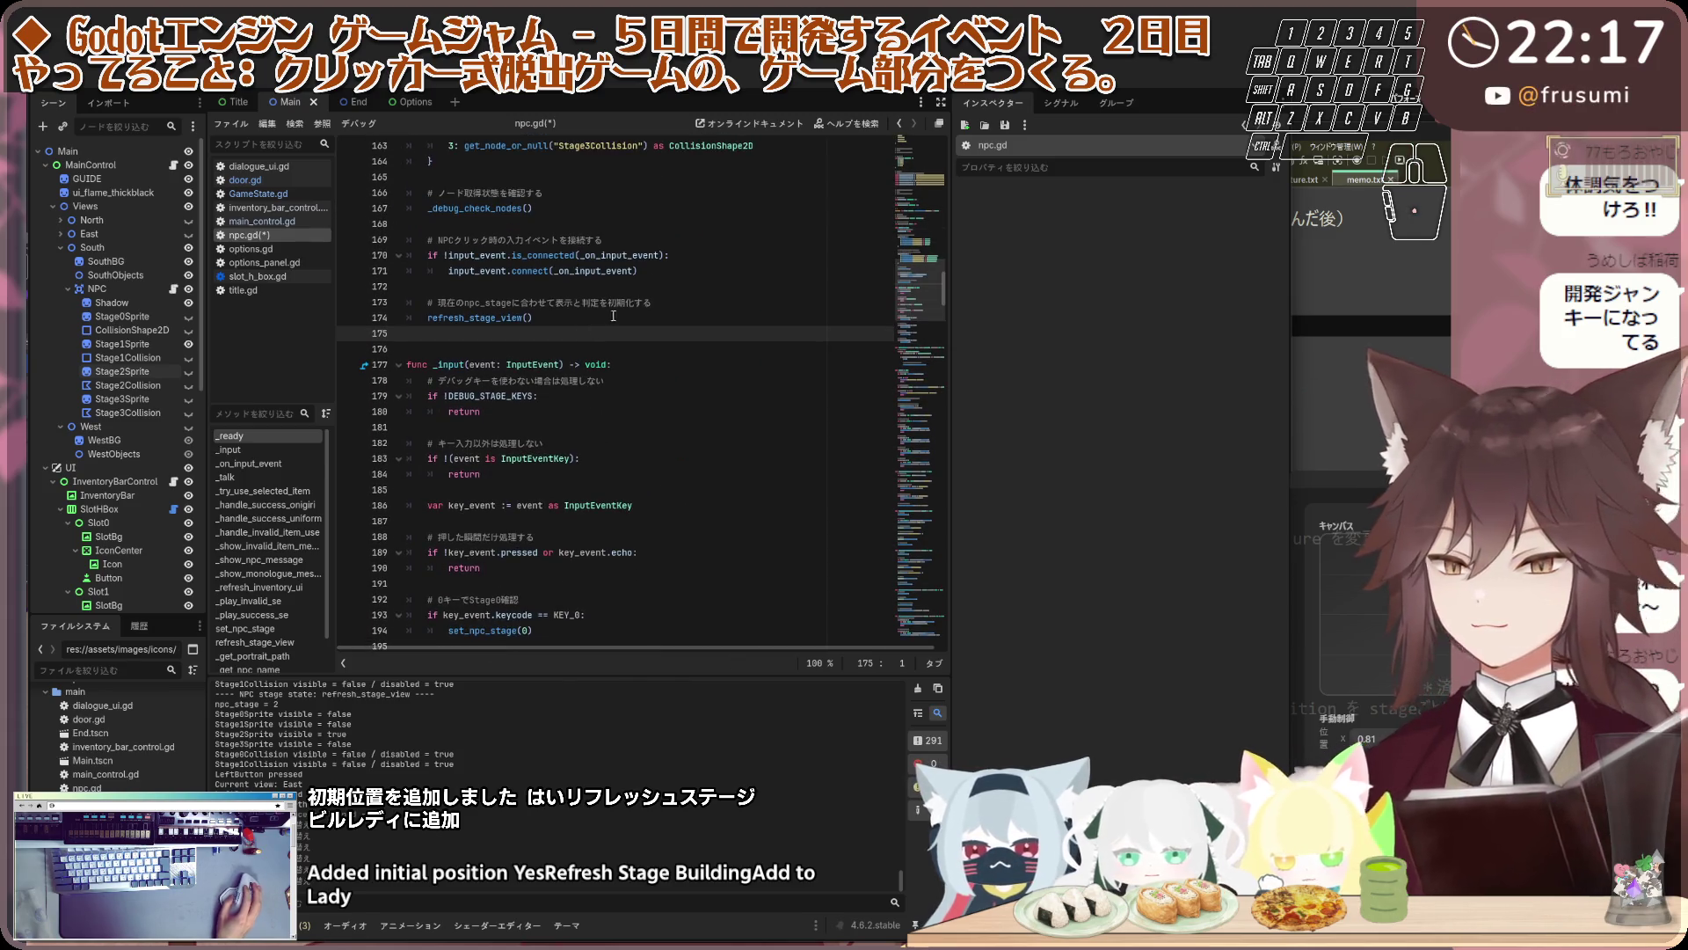
left_click(648, 301)
left_click(662, 290)
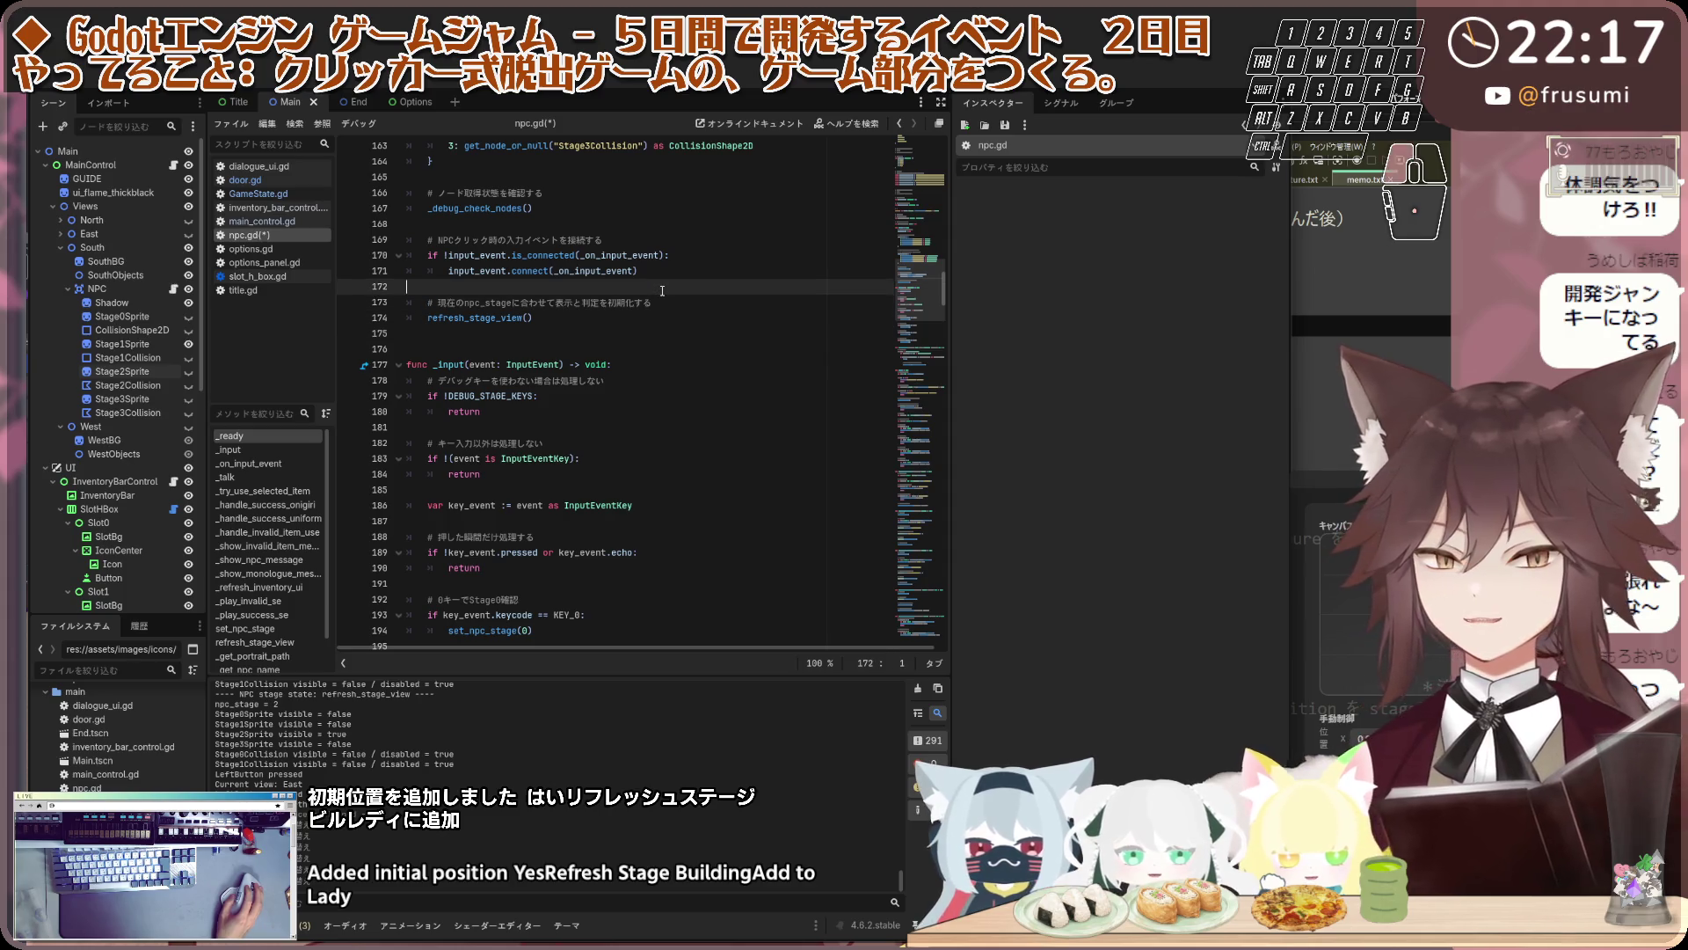
key("Return")
key("Return")
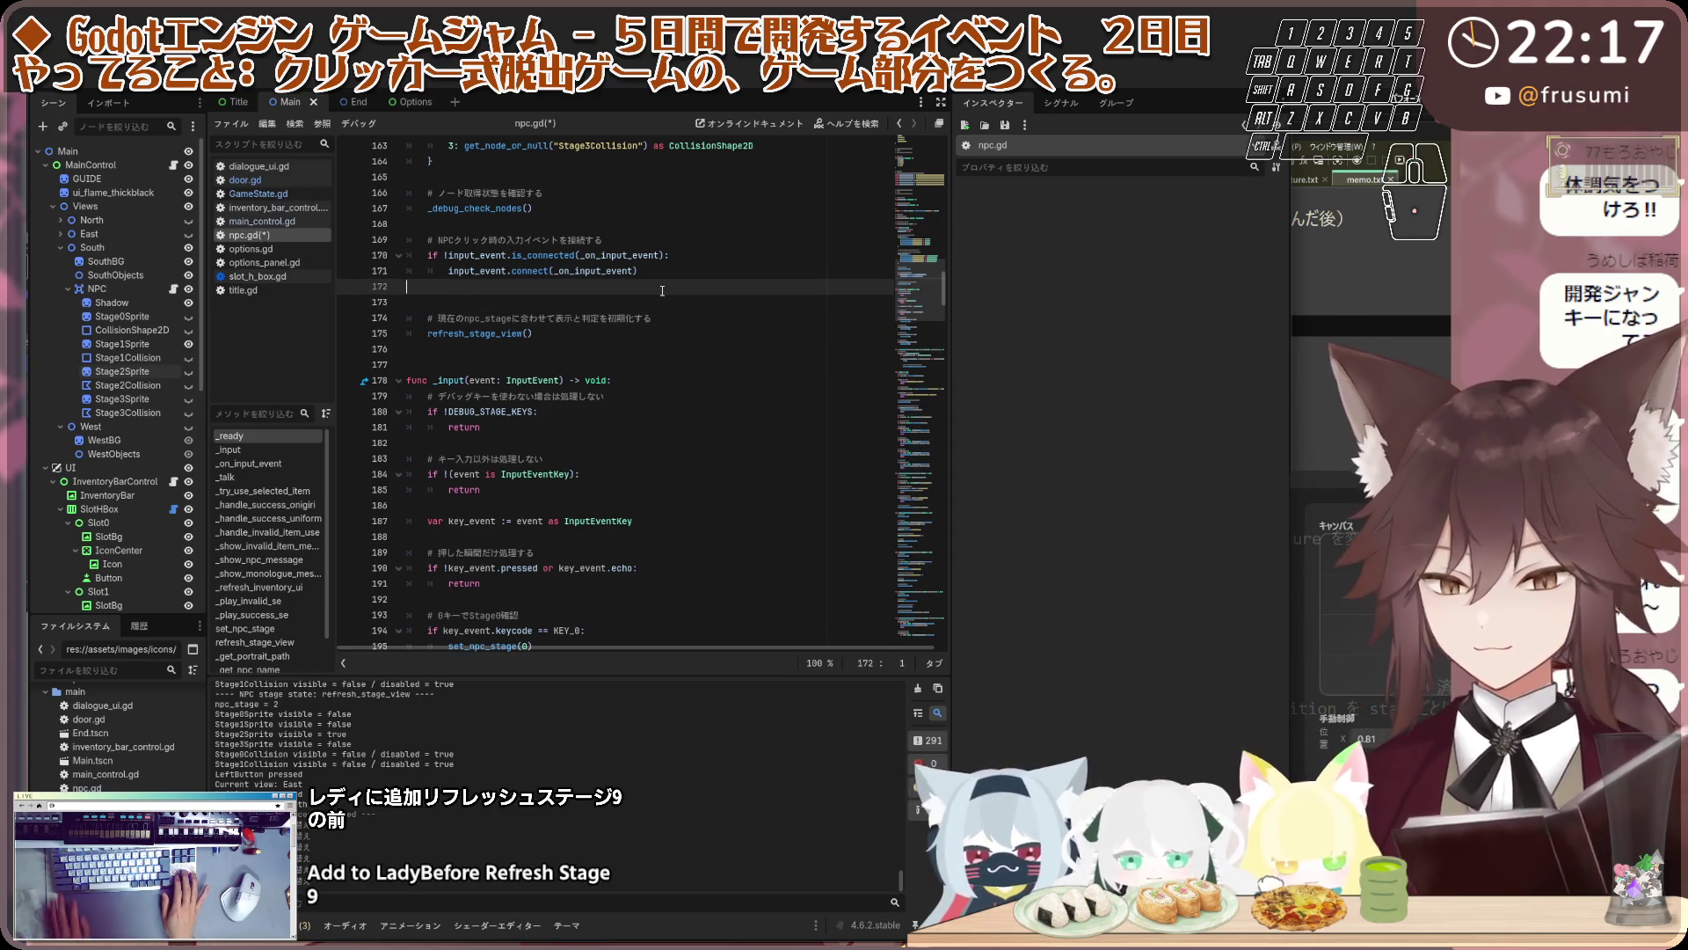
key("Up")
type("# NPC本体の基準位置を保存する \tnpc_base_position = position")
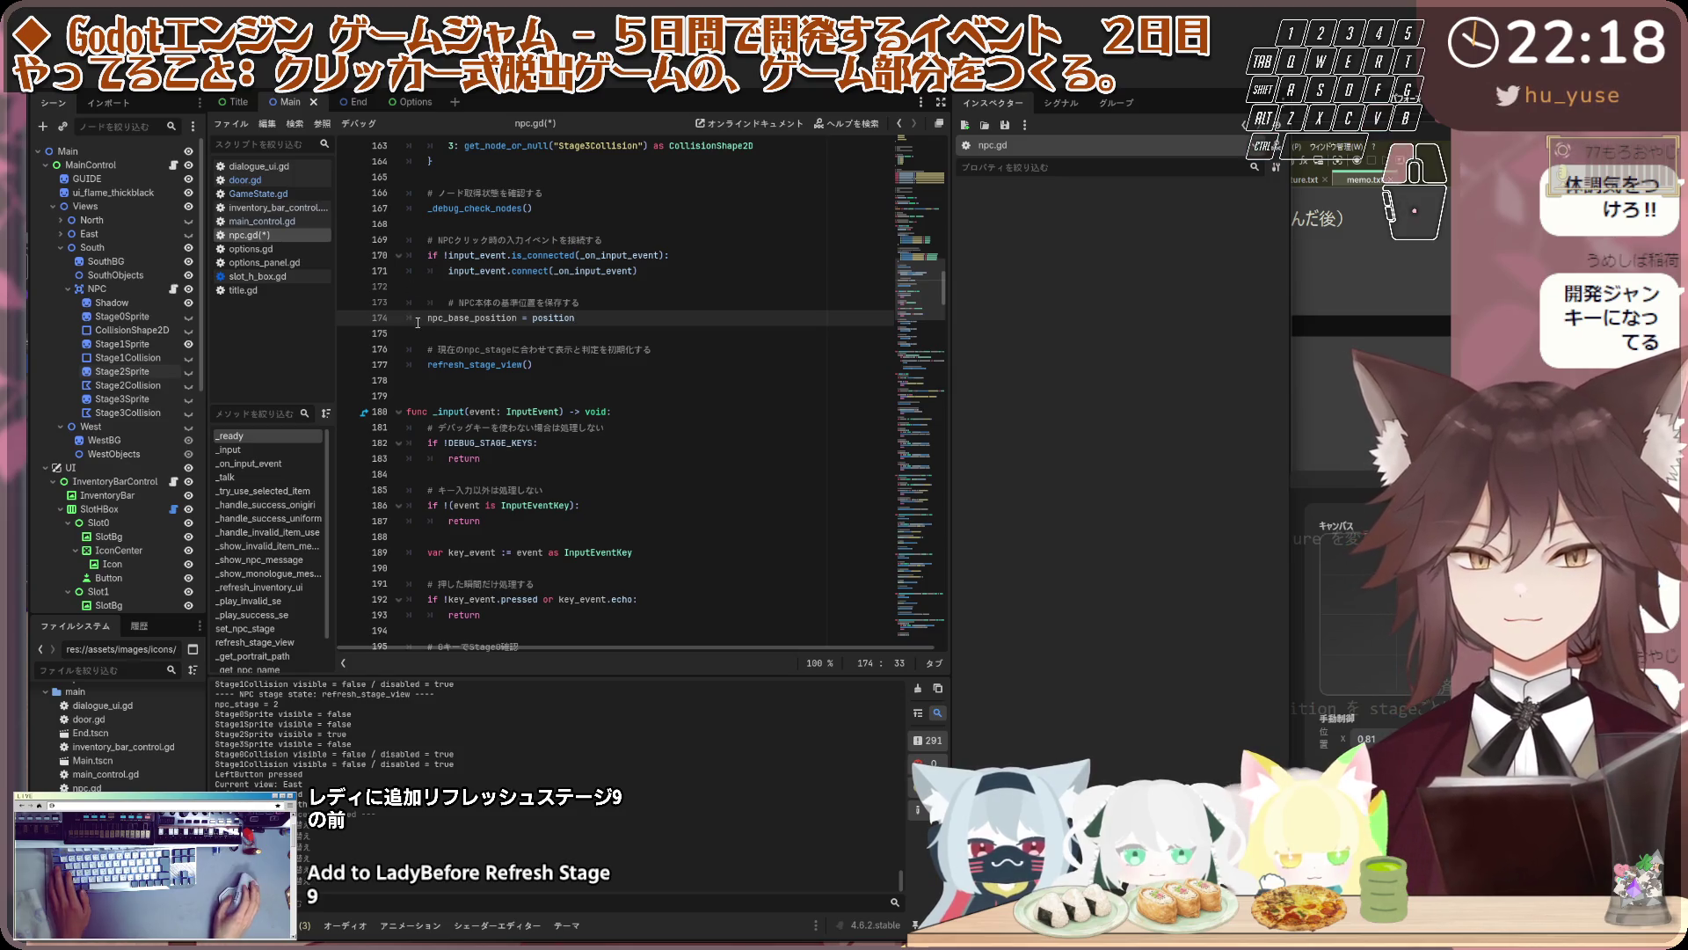
Fix the indentation so the new comment and assignment sit at function level
left_click(418, 322)
key("Tab")
key("Up")
key("End")
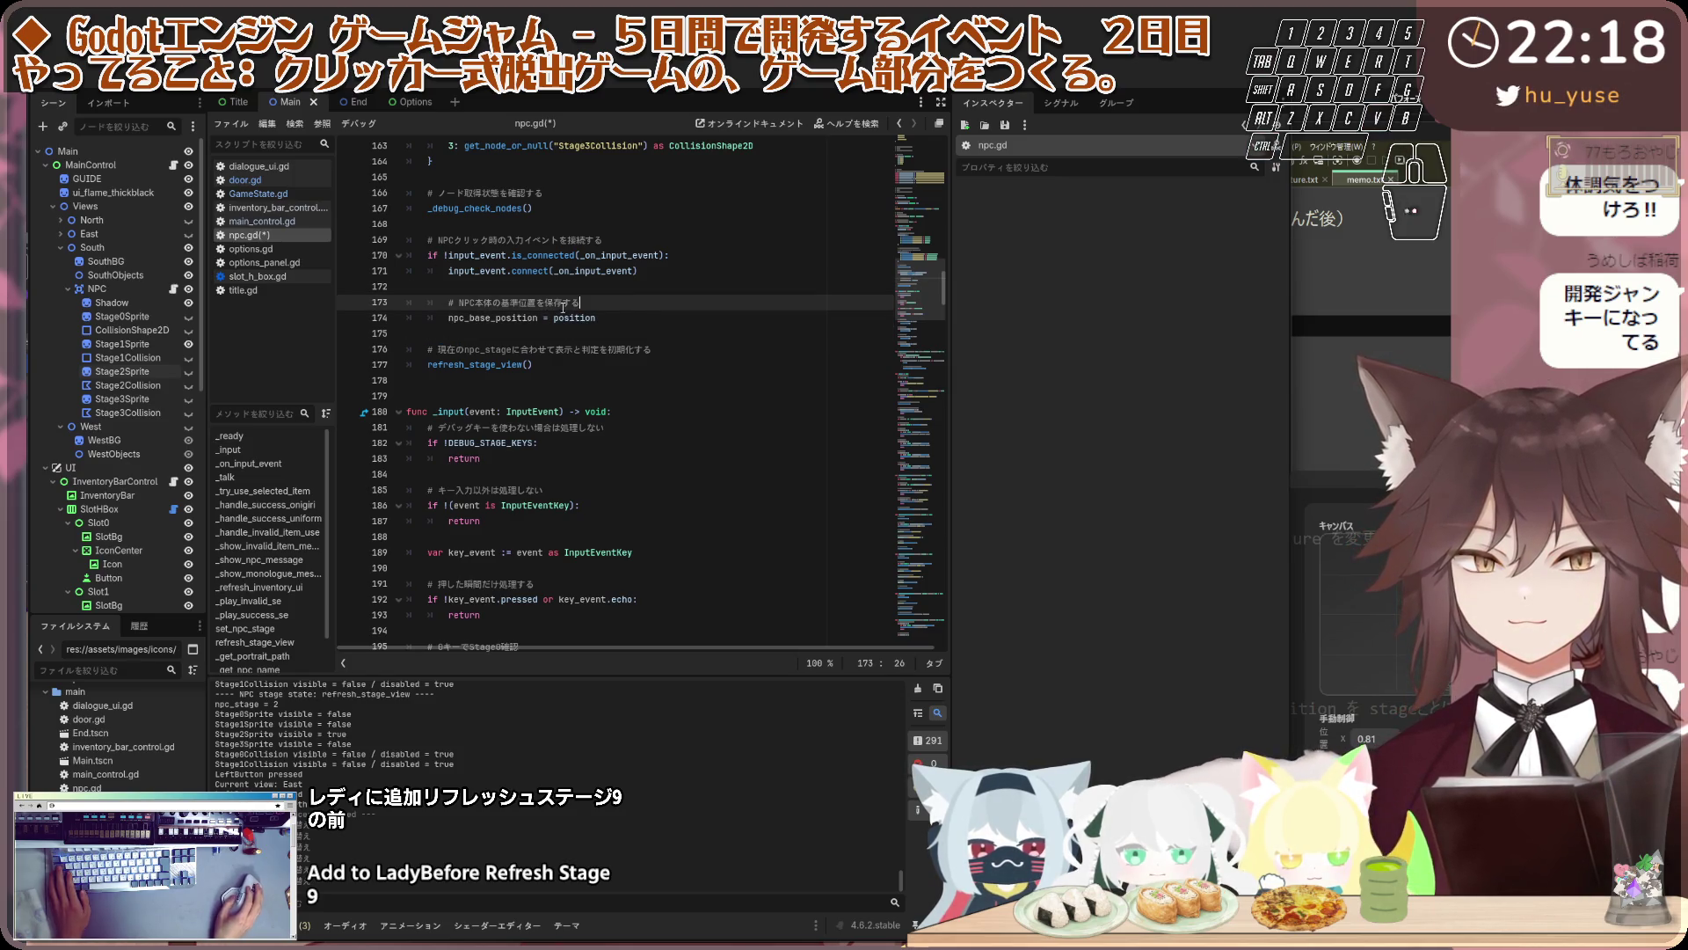
left_click(450, 313)
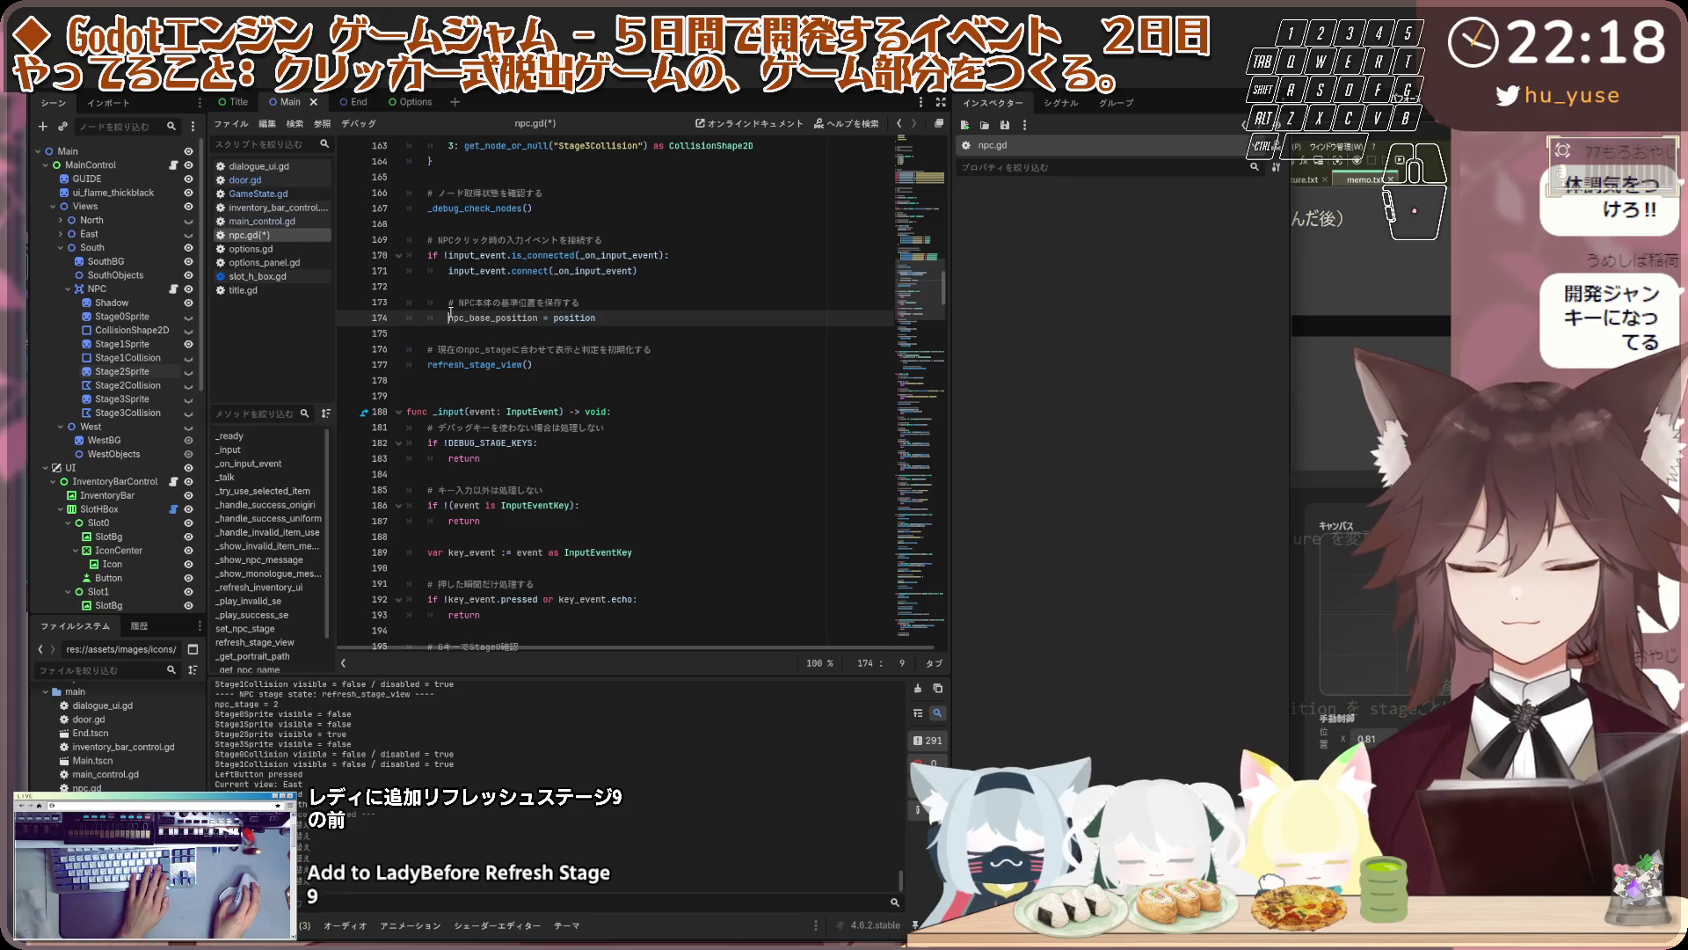
key("shift+Tab")
key("Up")
key("shift+Tab")
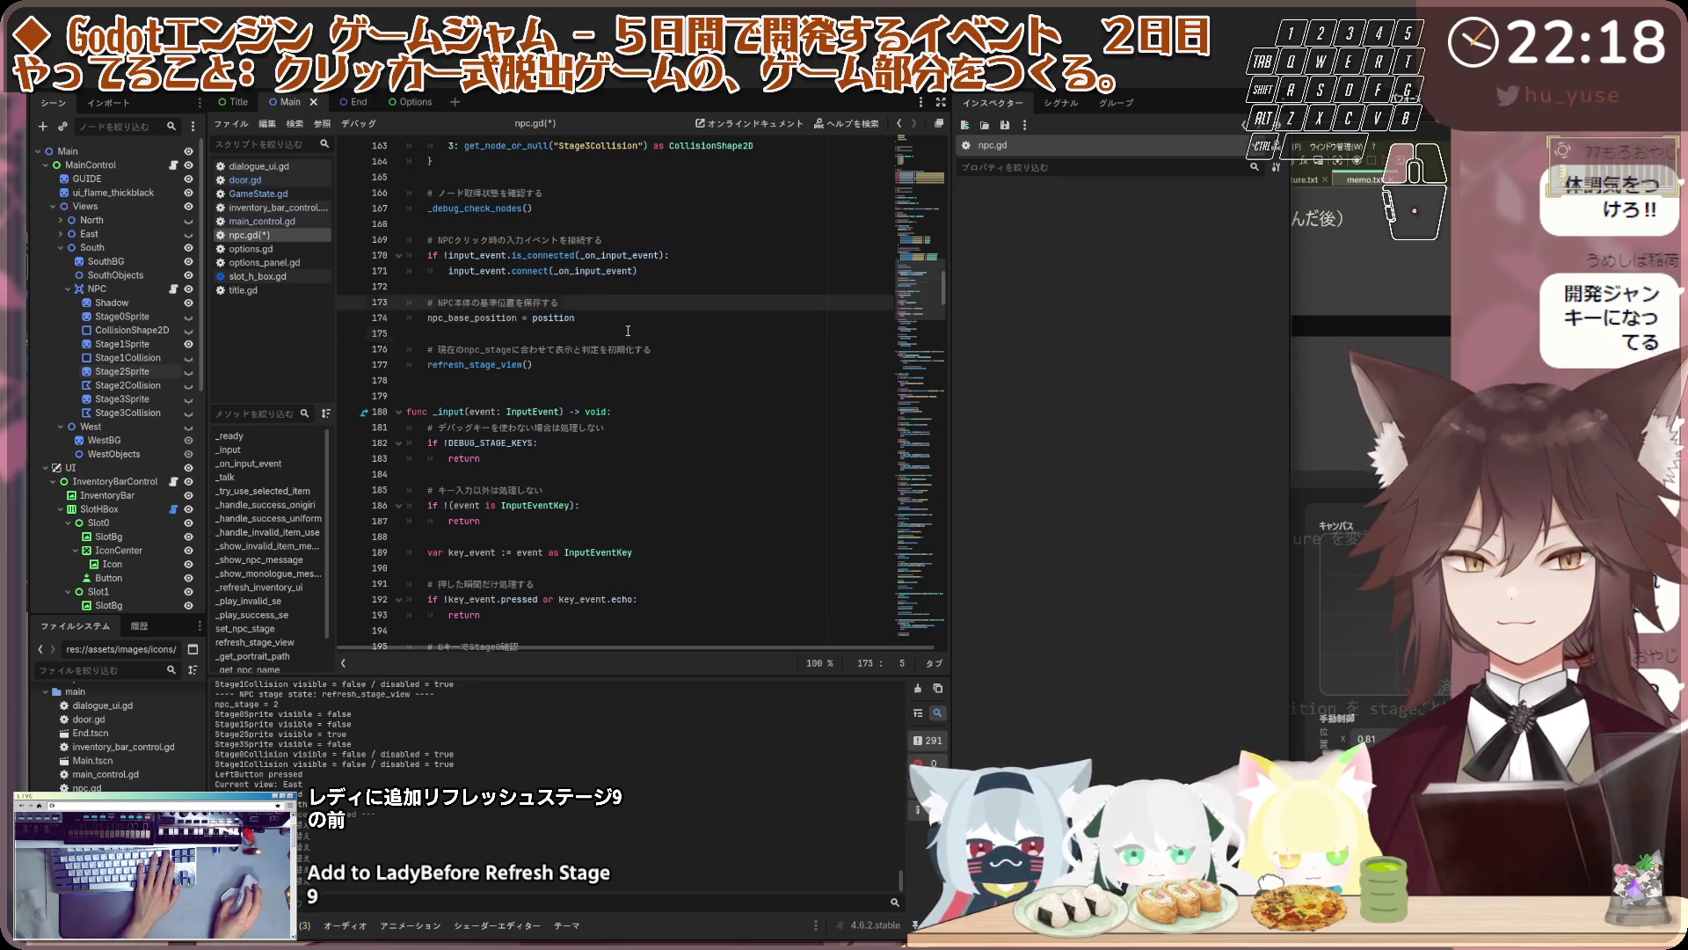
left_click(628, 331)
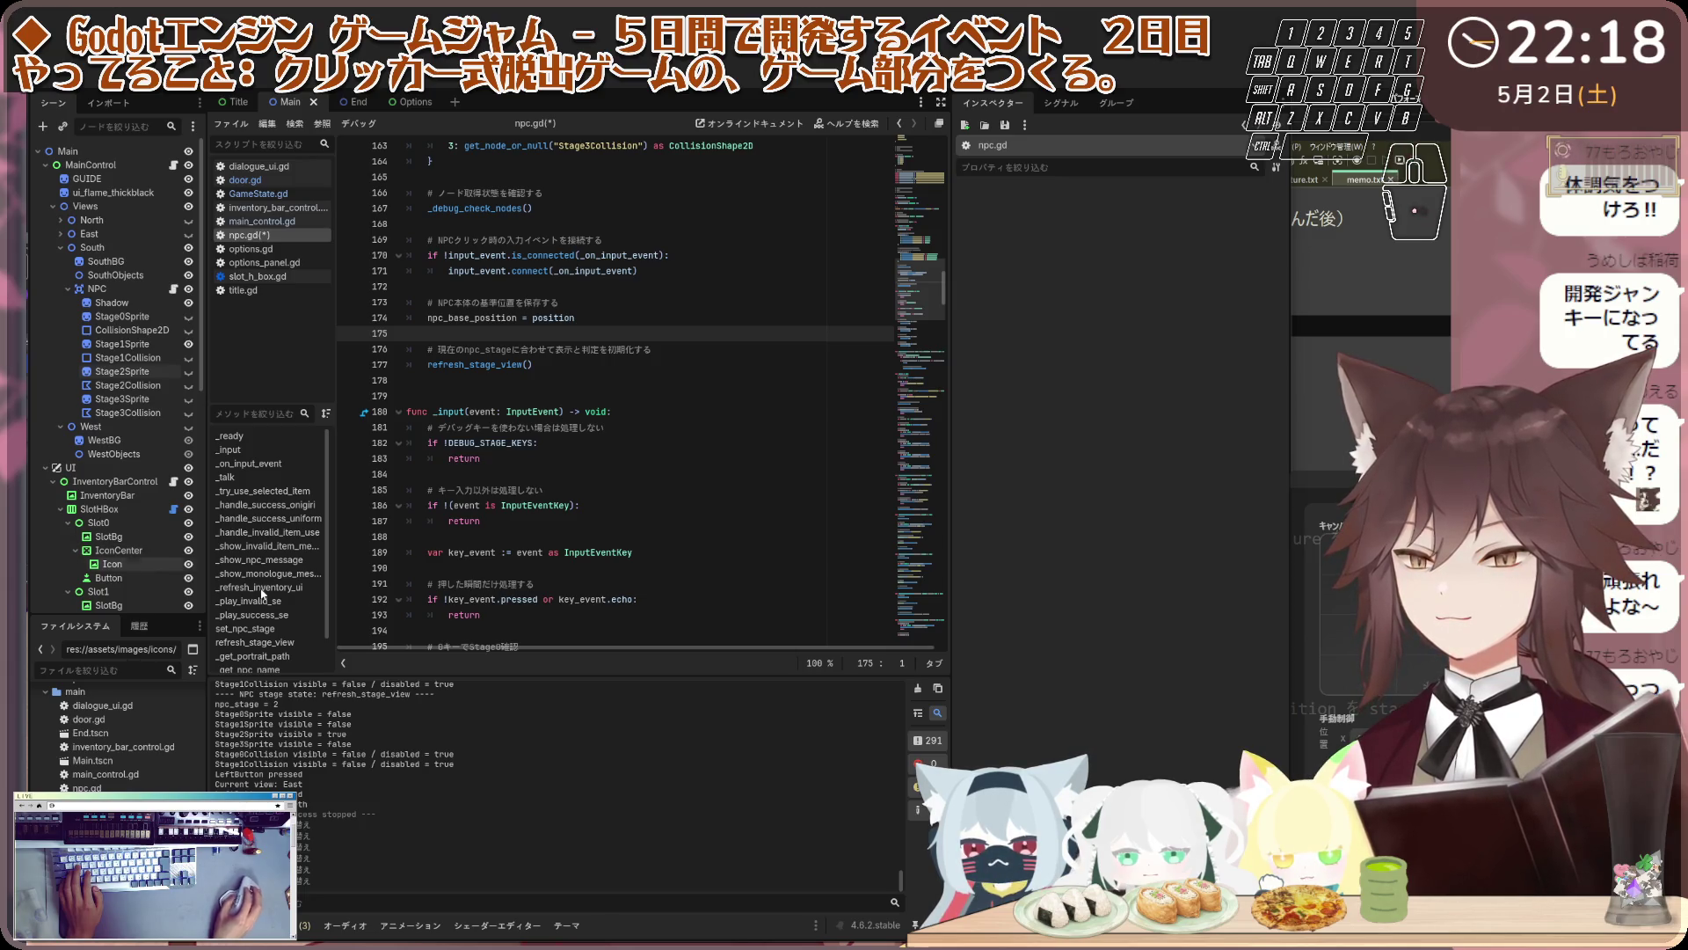
Add _play_success_motion(1) with a comment after _play_success_se() in _handle_success_onigiri
left_click(293, 508)
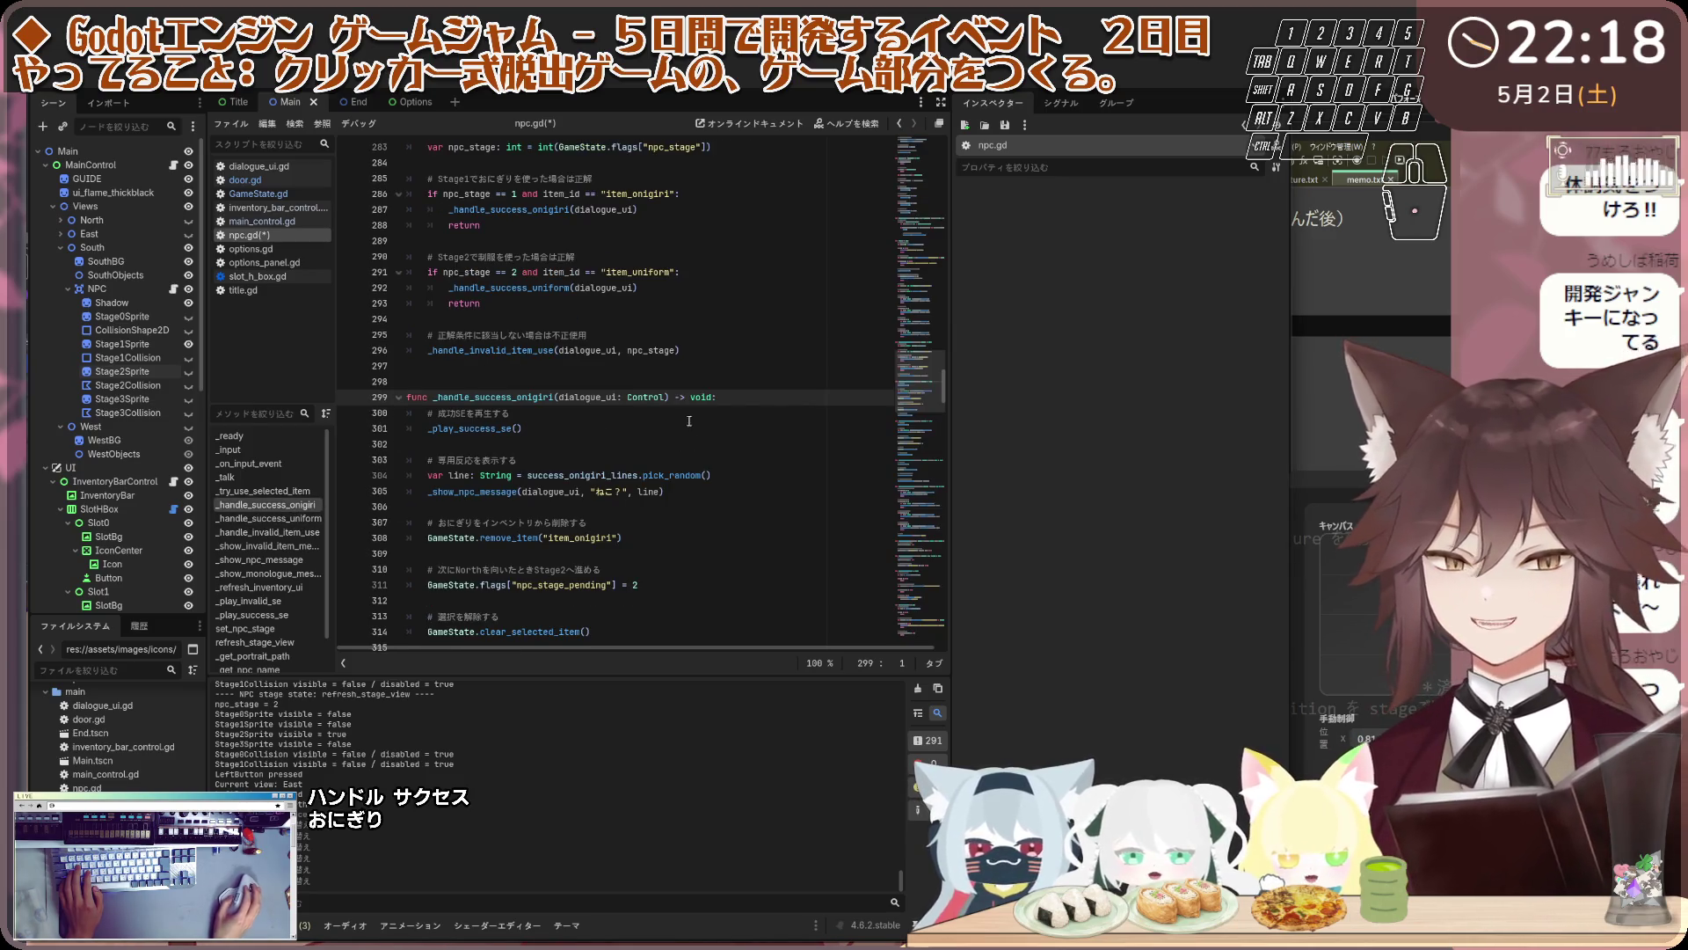
left_click(715, 439)
left_click(517, 429)
left_click(573, 448)
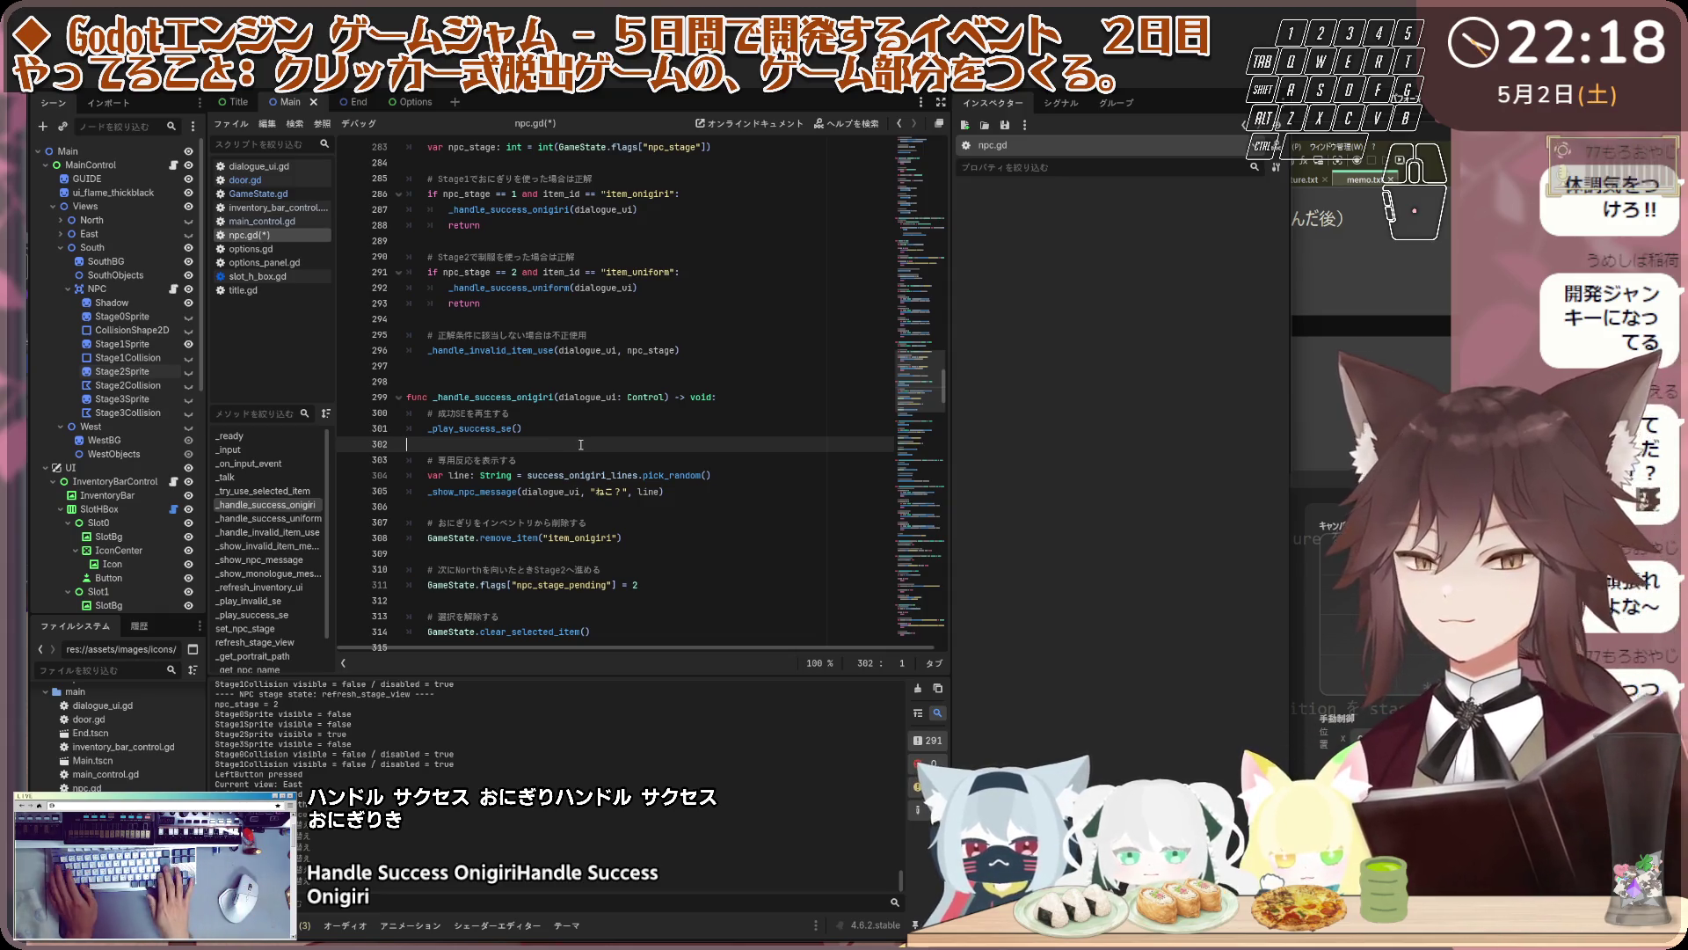
key("Return")
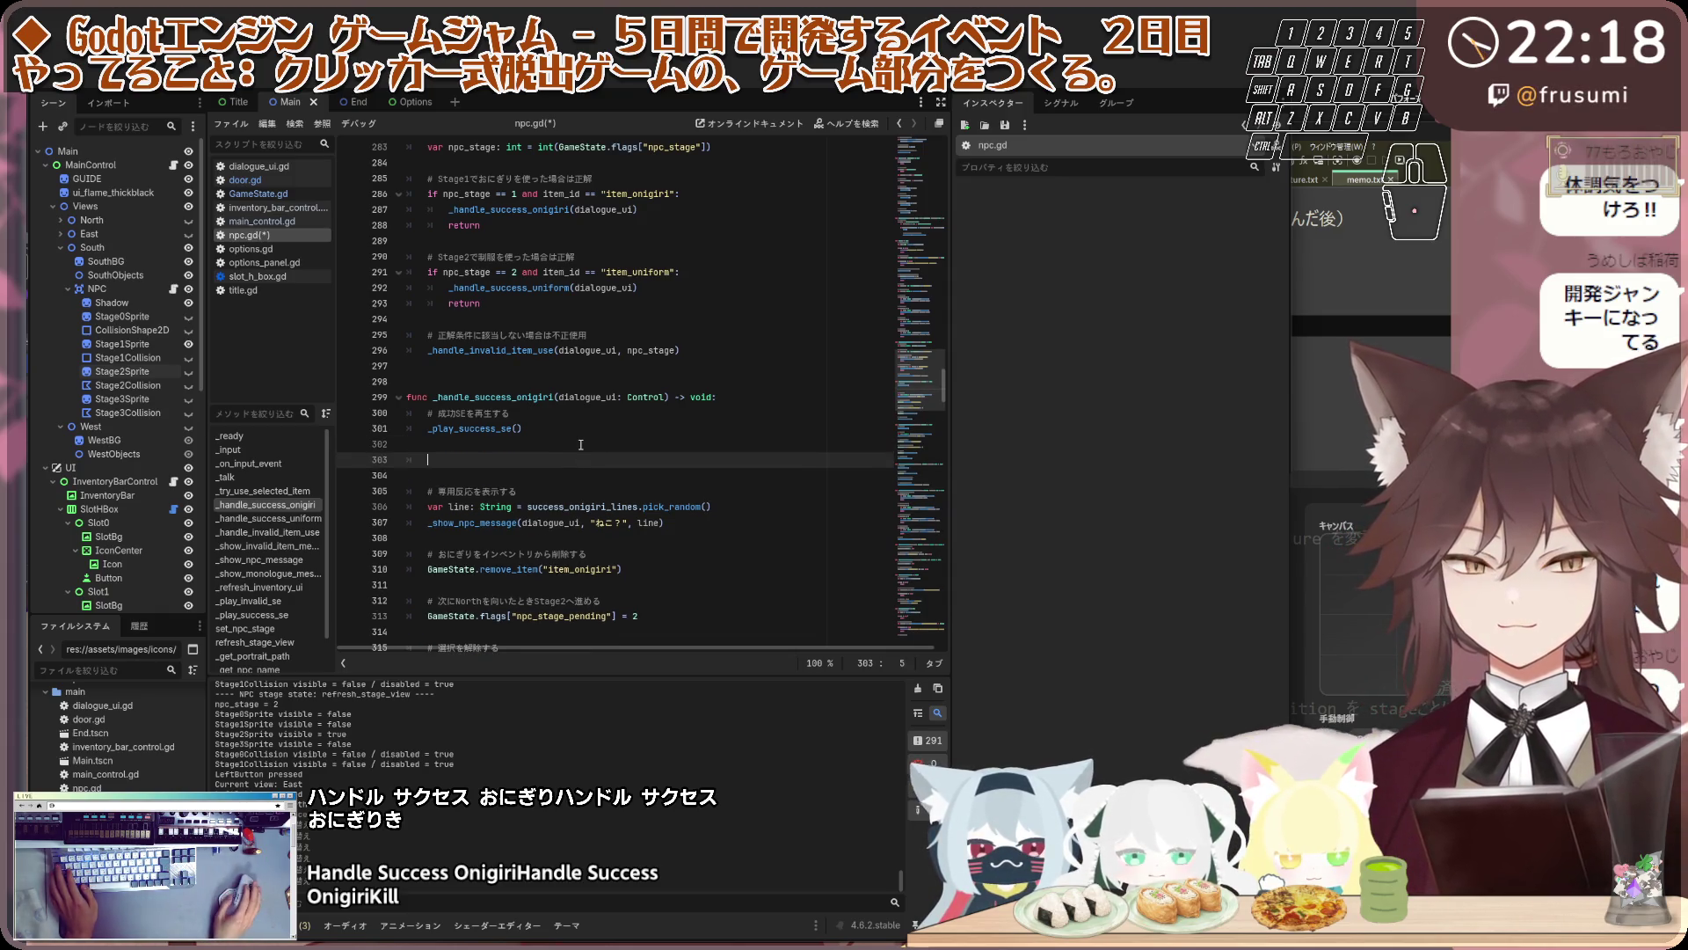
type("# Stage1成功アニメーション：ジャンプ1回 \t_play_success_motion(1)")
left_click(463, 464)
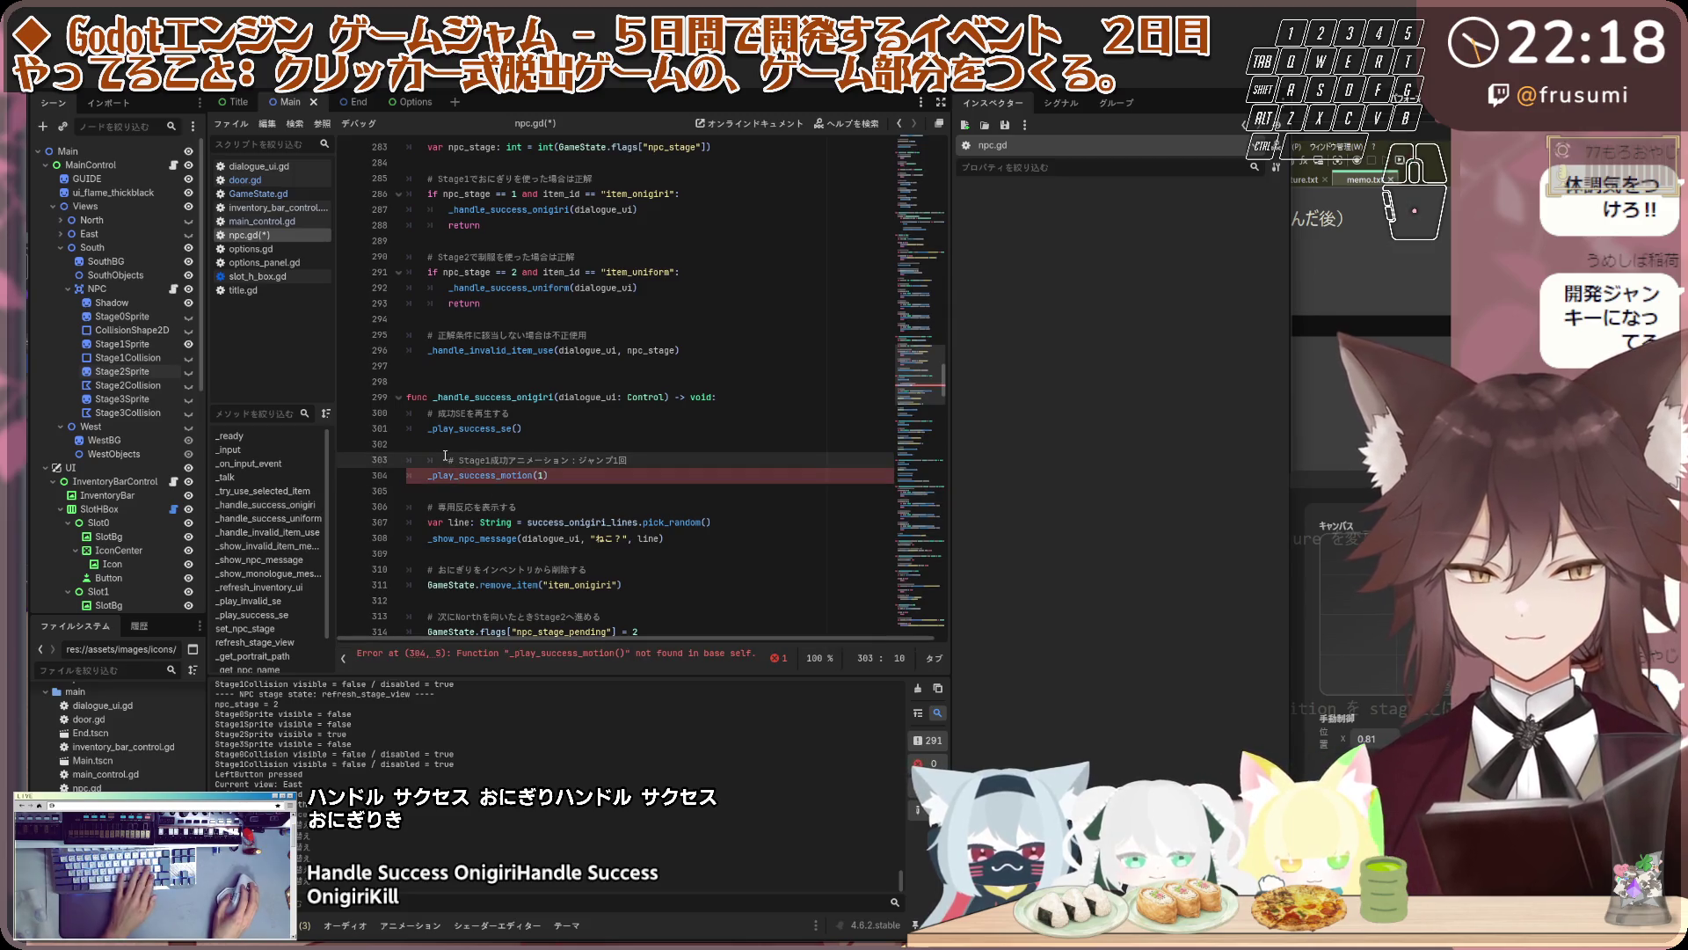
key("BackSpace")
left_click(671, 505)
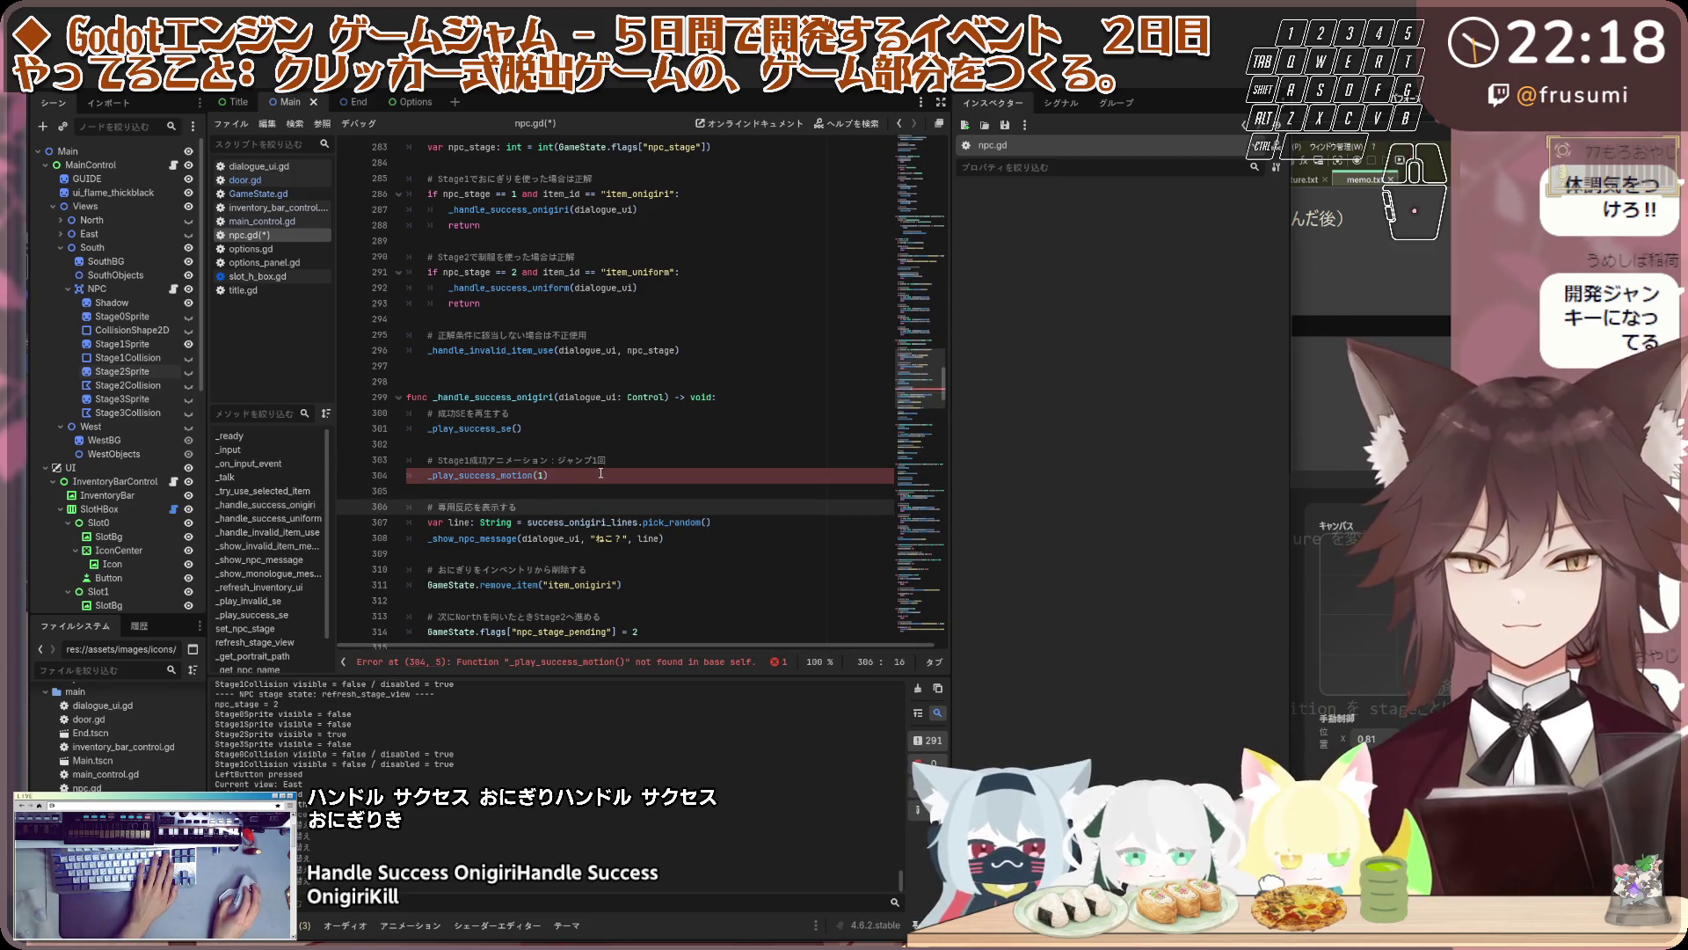
key("Up")
key("Up")
key("Up")
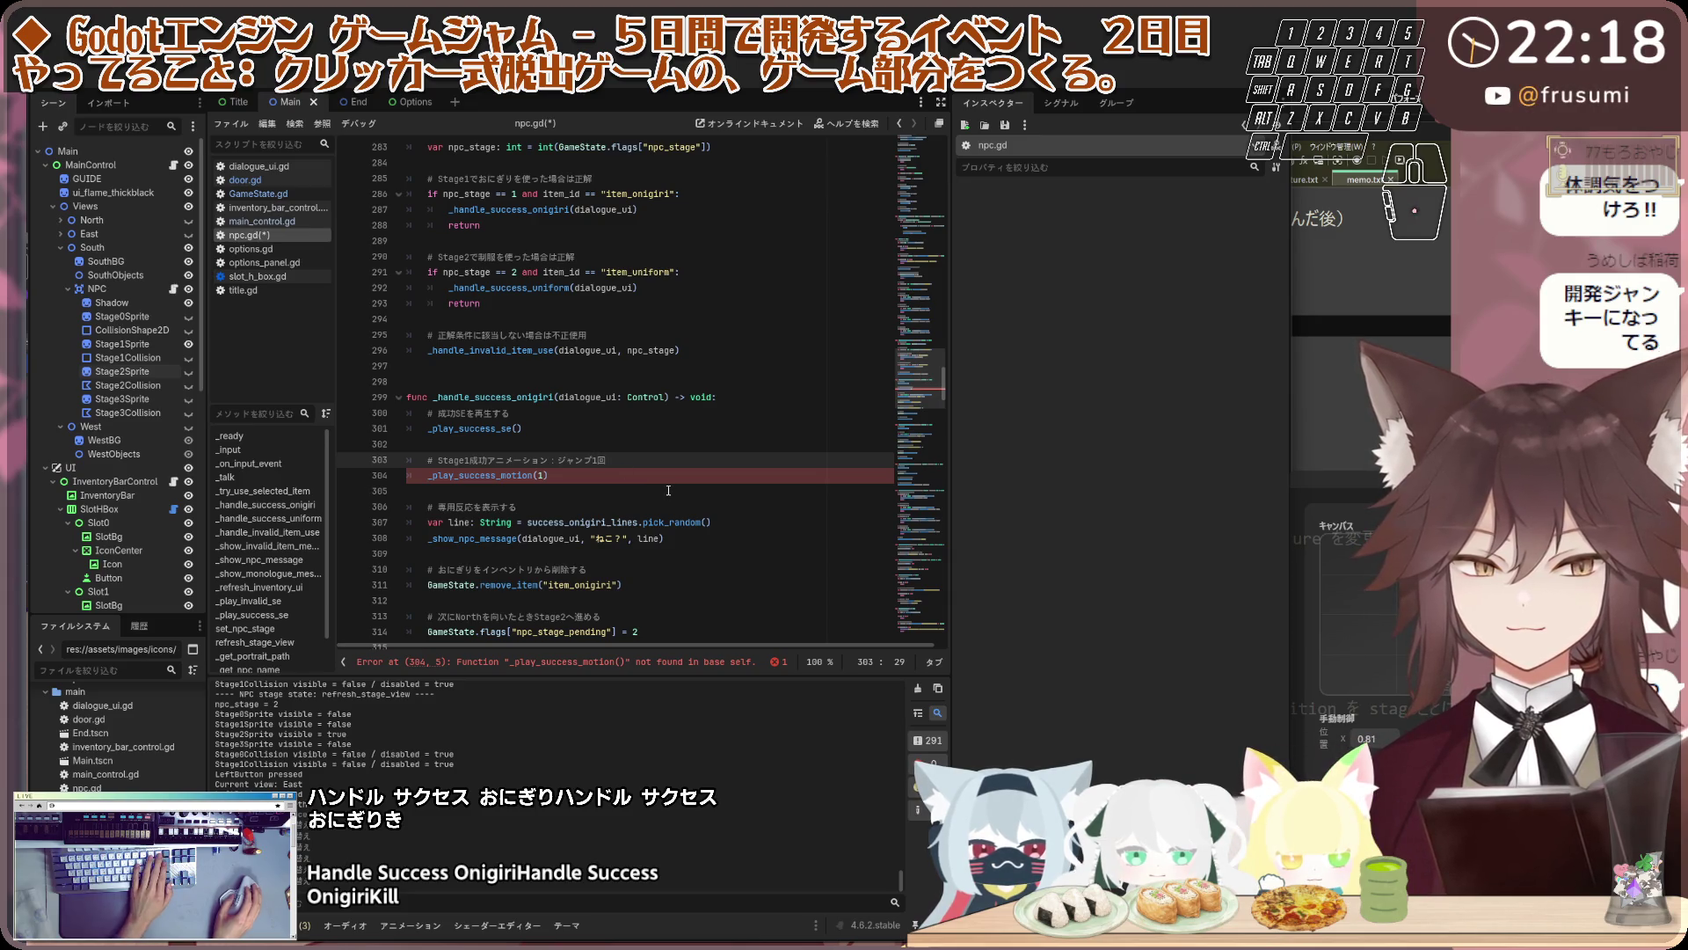
left_click(665, 506)
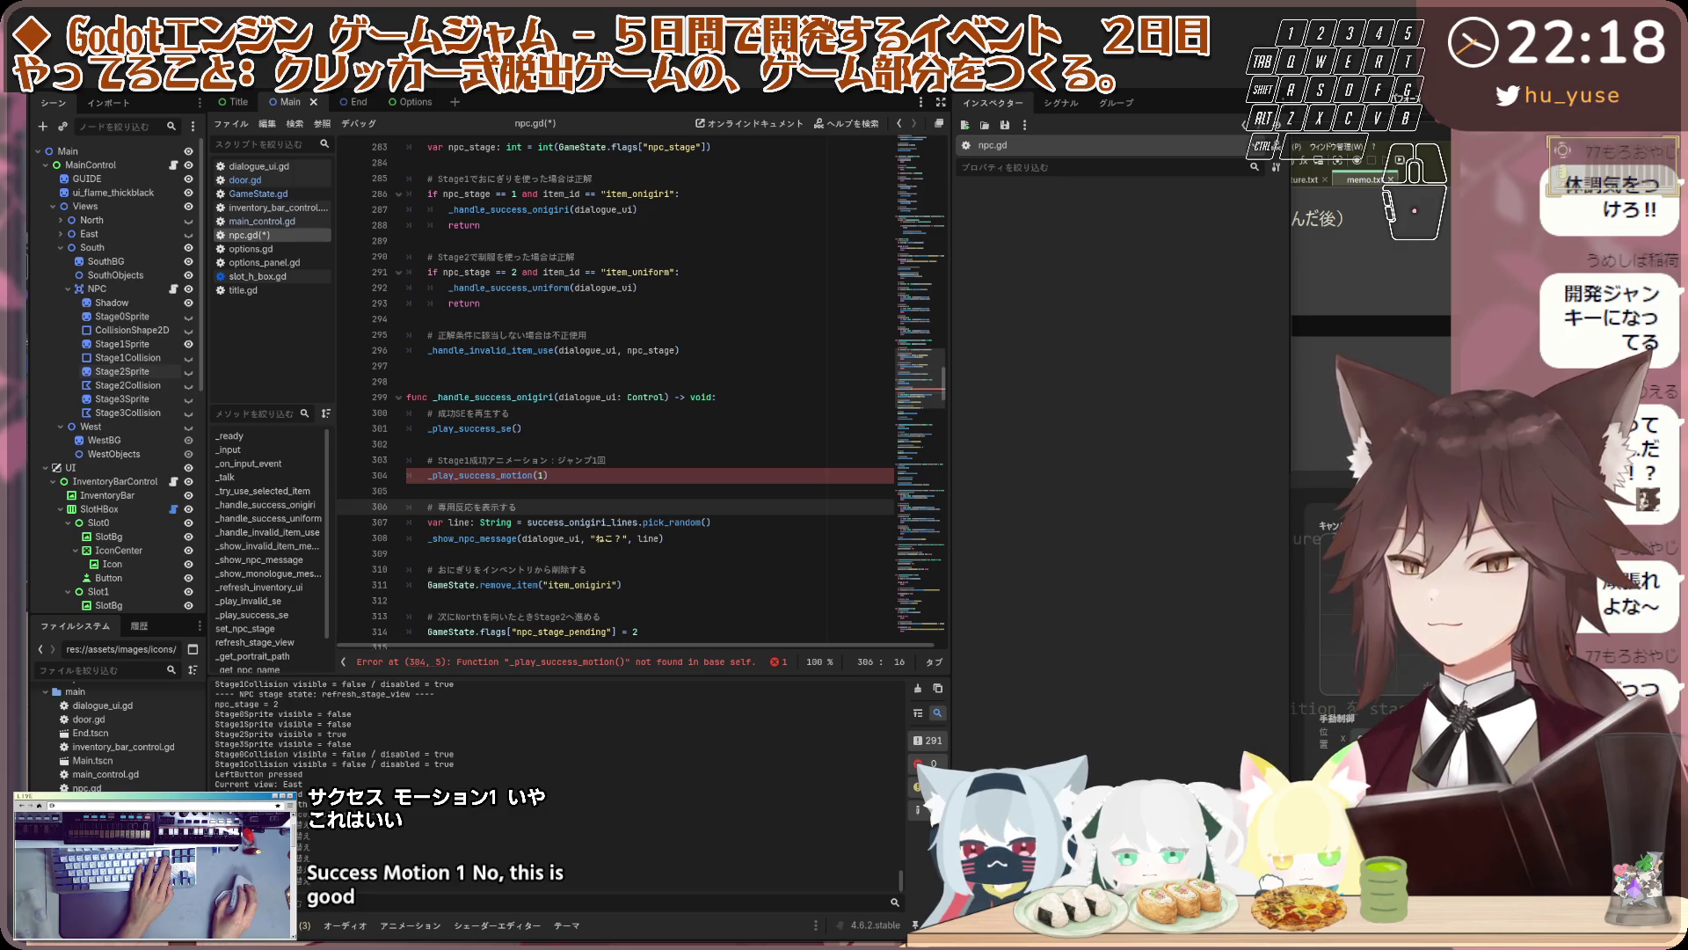
Add _play_success_motion(2) with a comment after _play_success_se() in _handle_success_uniform
left_click(289, 519)
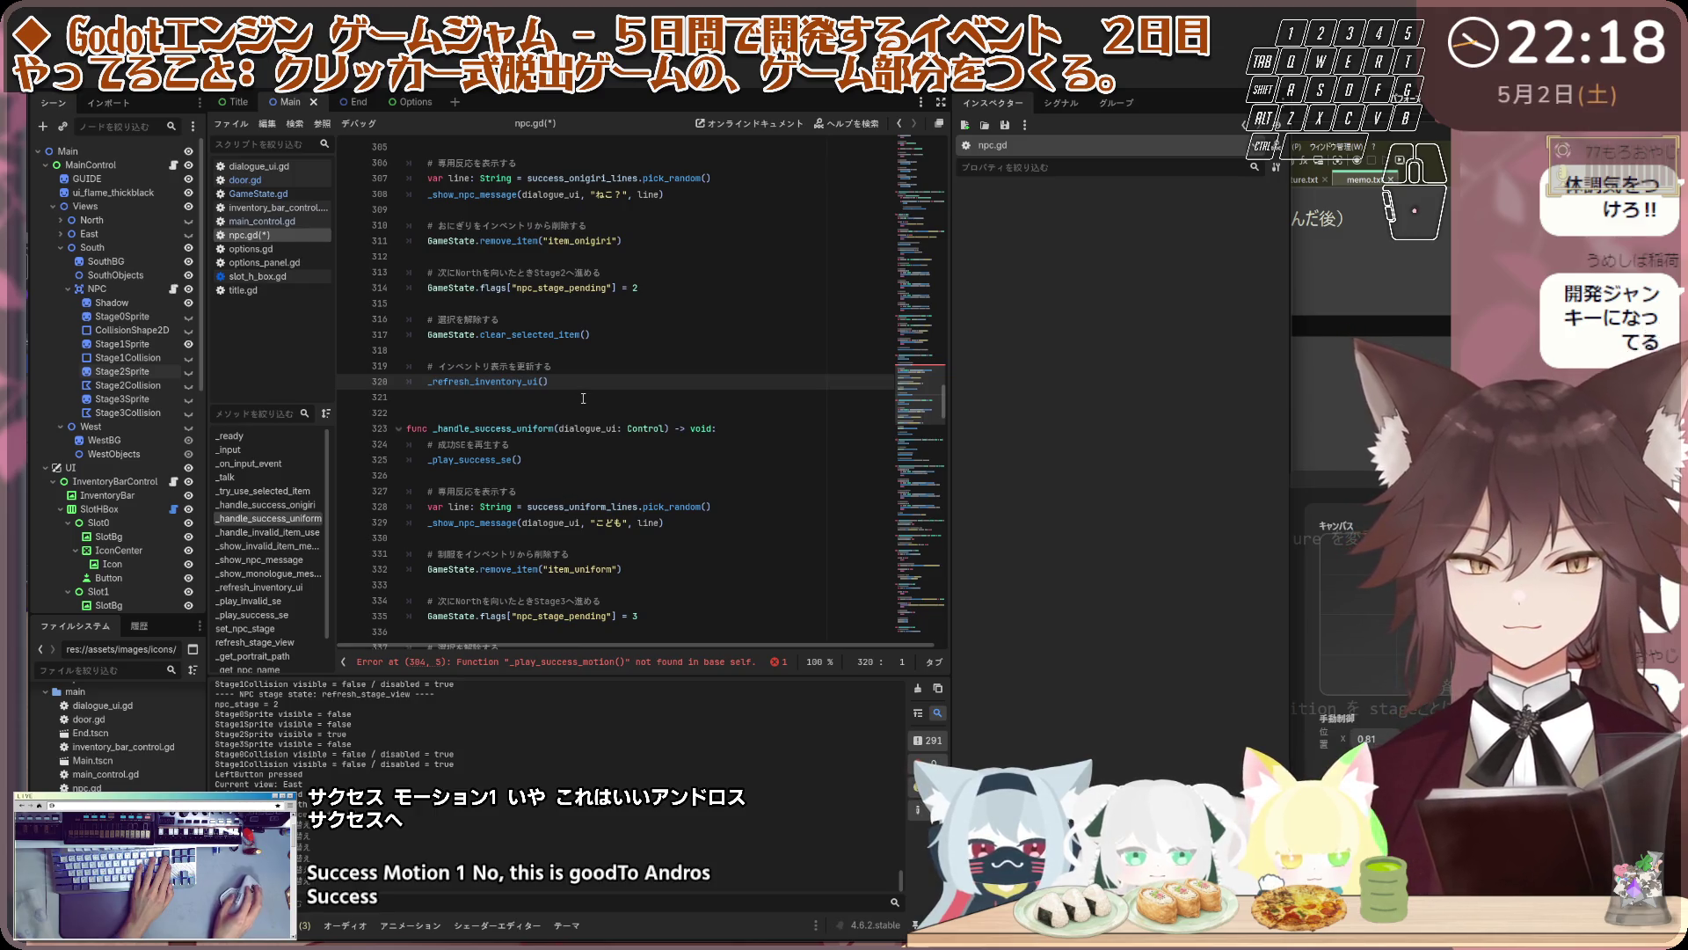
left_click(556, 476)
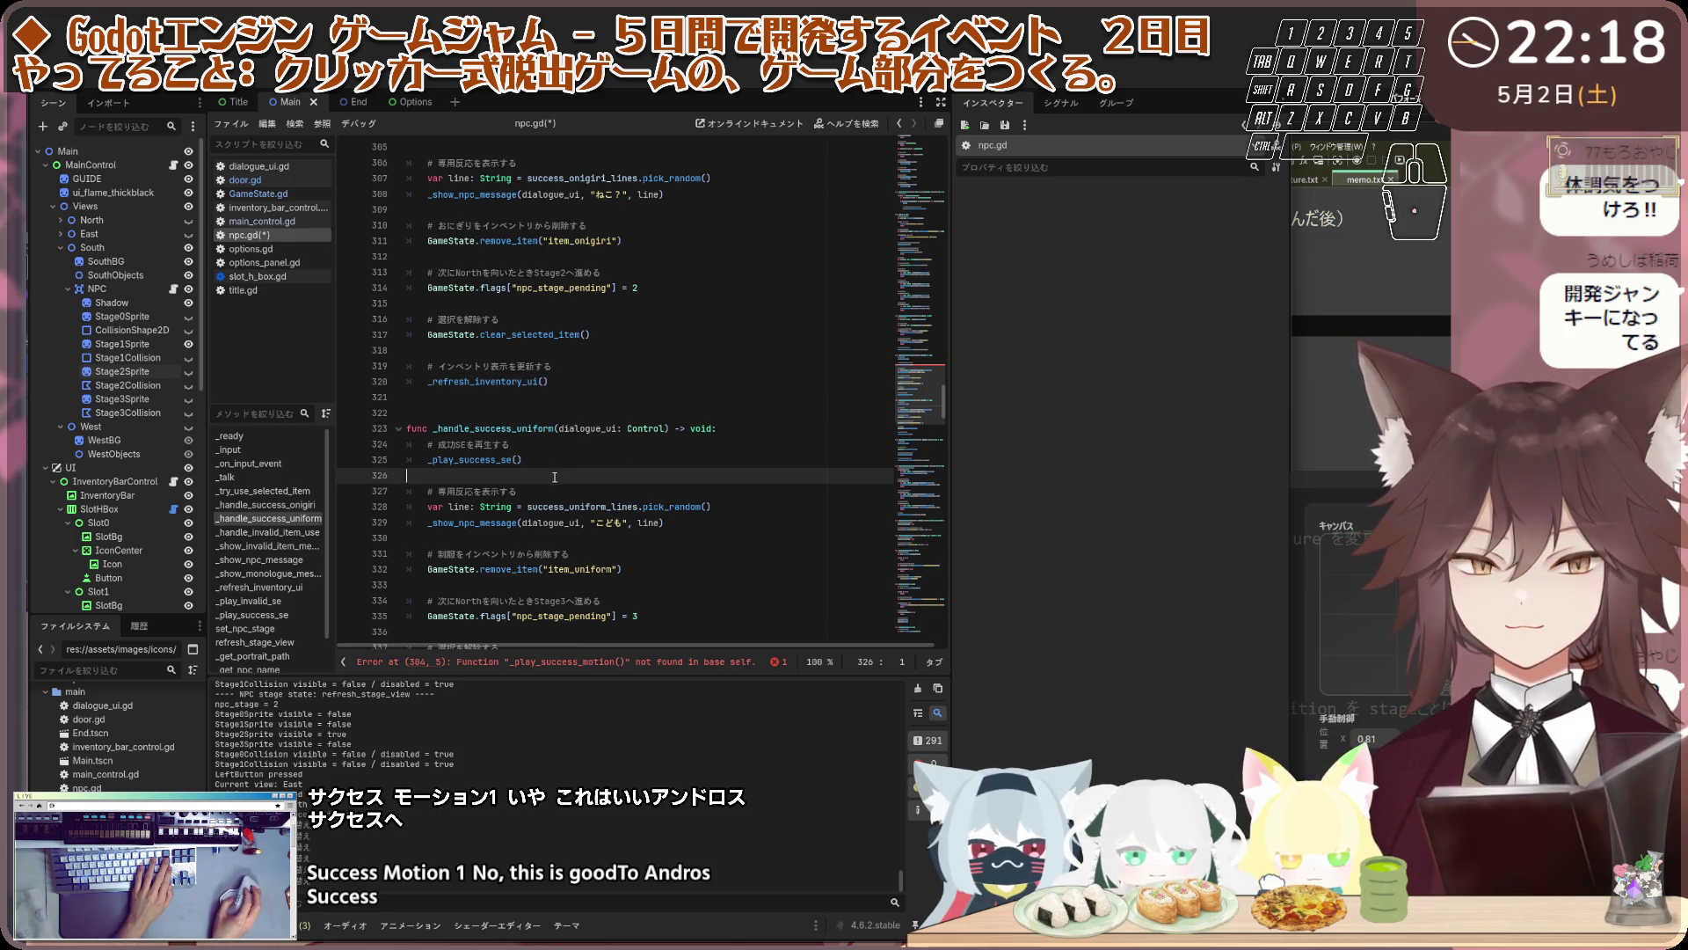
key("Return")
key("Return")
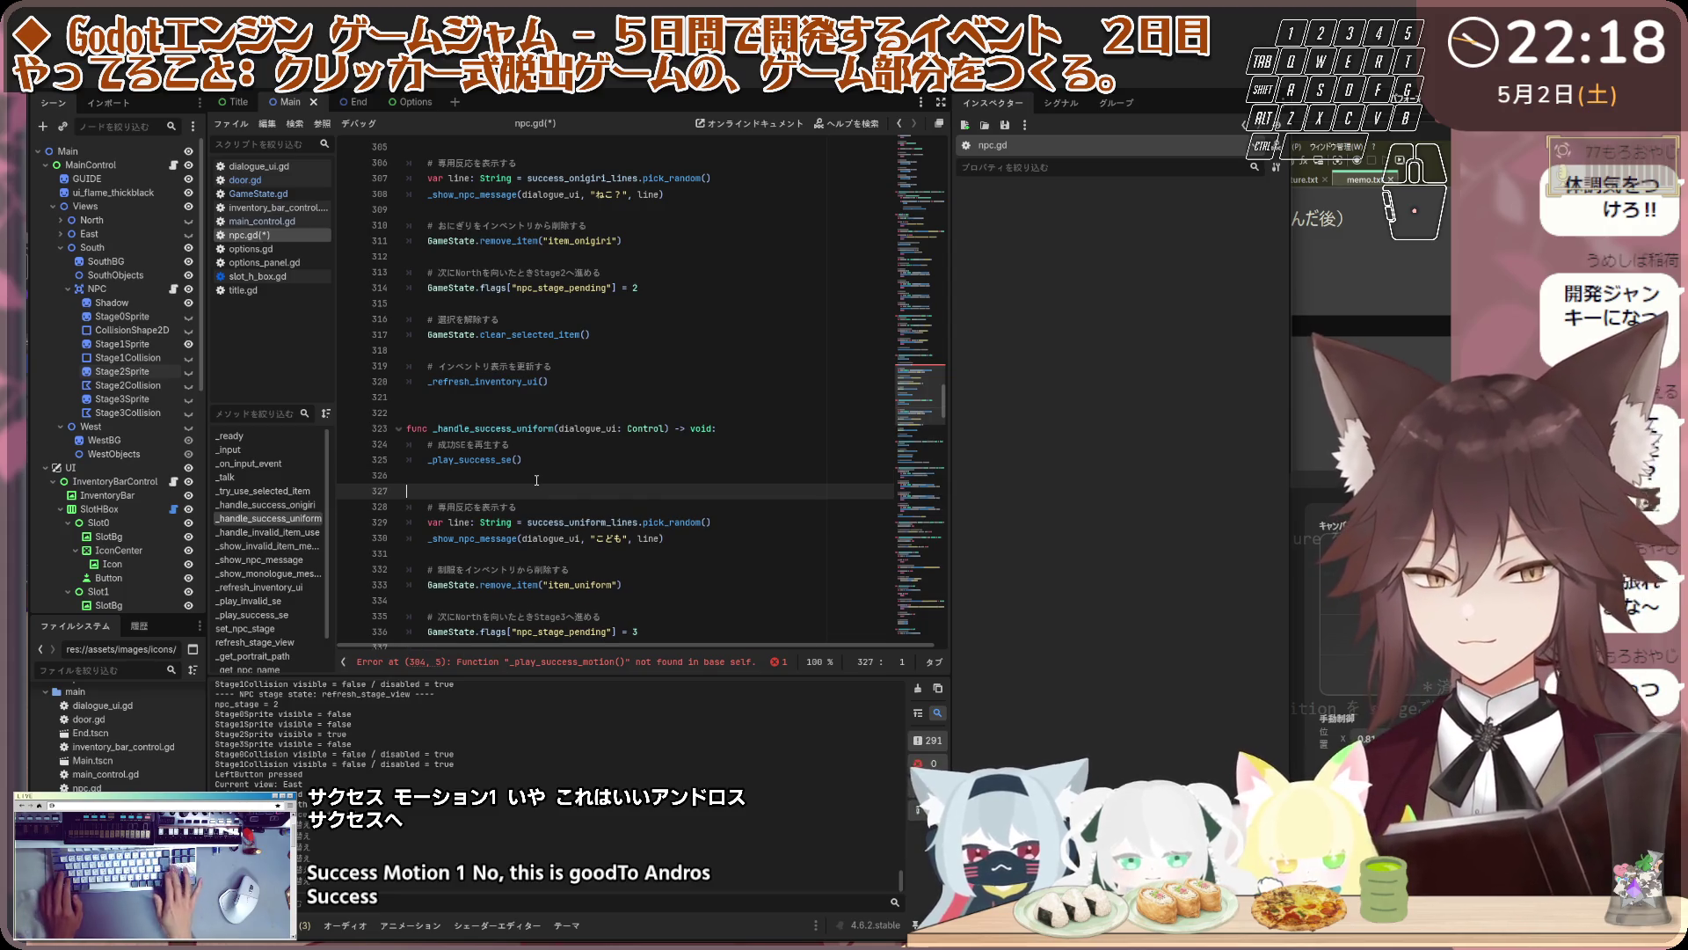
key("Up")
type("# Stage2成功アニメーション：ジャンプ2回 \t_play_success_motion(2)")
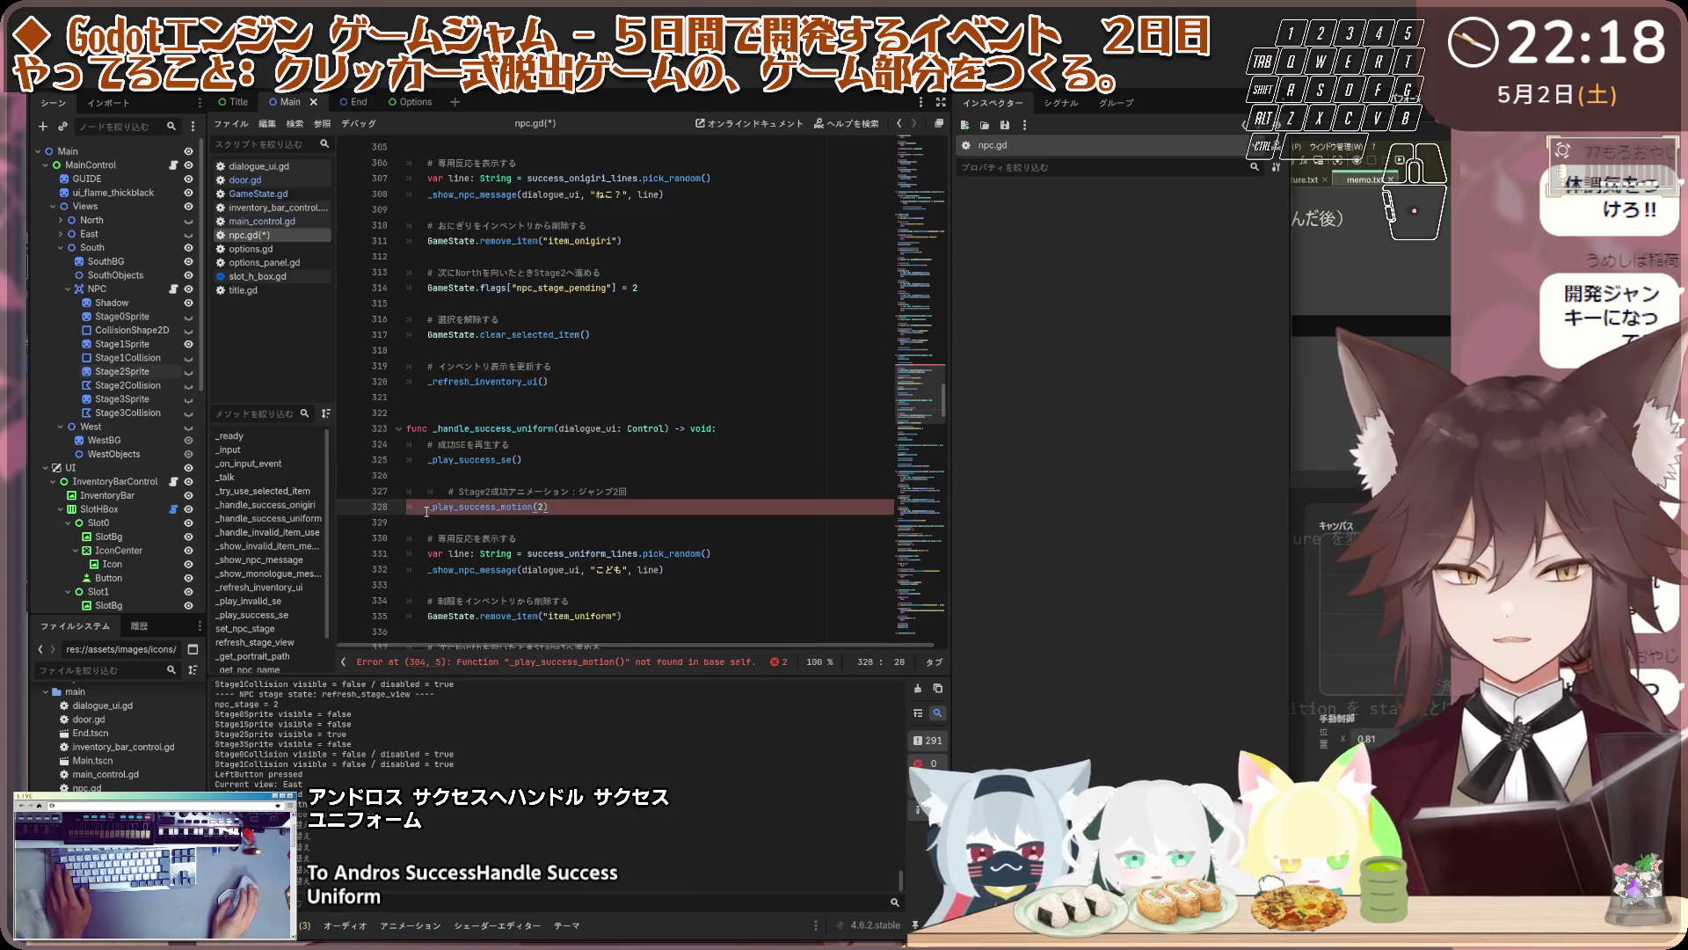
left_click(439, 493)
key("BackSpace")
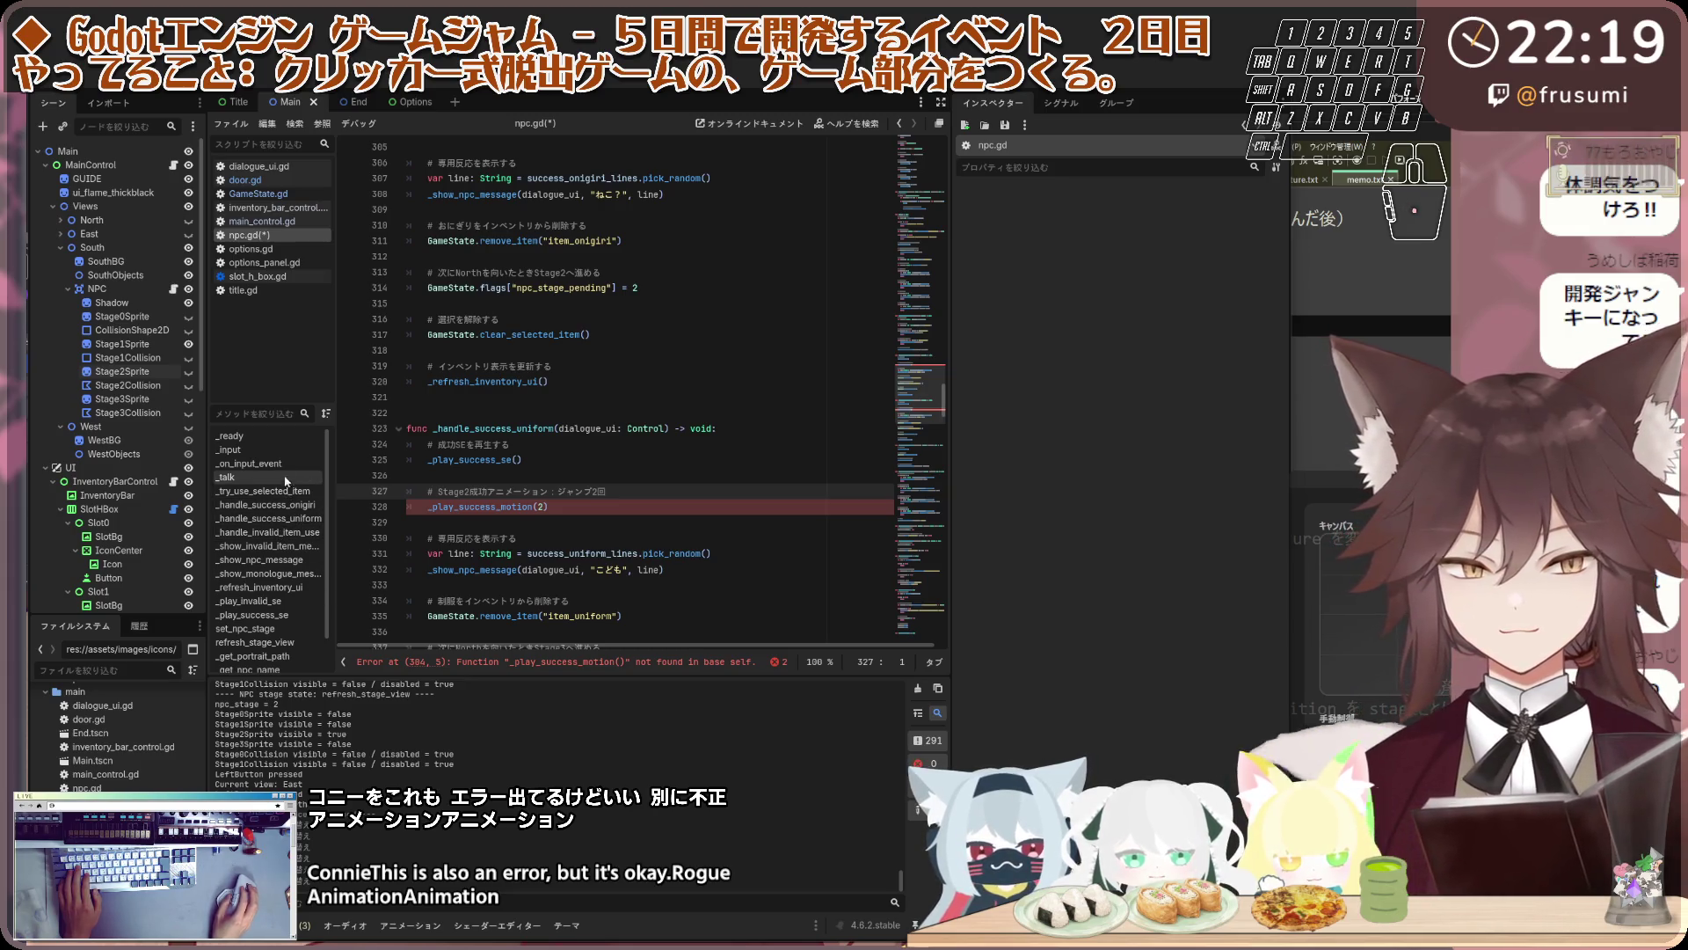
Paste _play_invalid_motion(npc_stage) with its comment after _play_invalid_se() in _handle_invalid_item_use
scroll(283, 492, "down", 1)
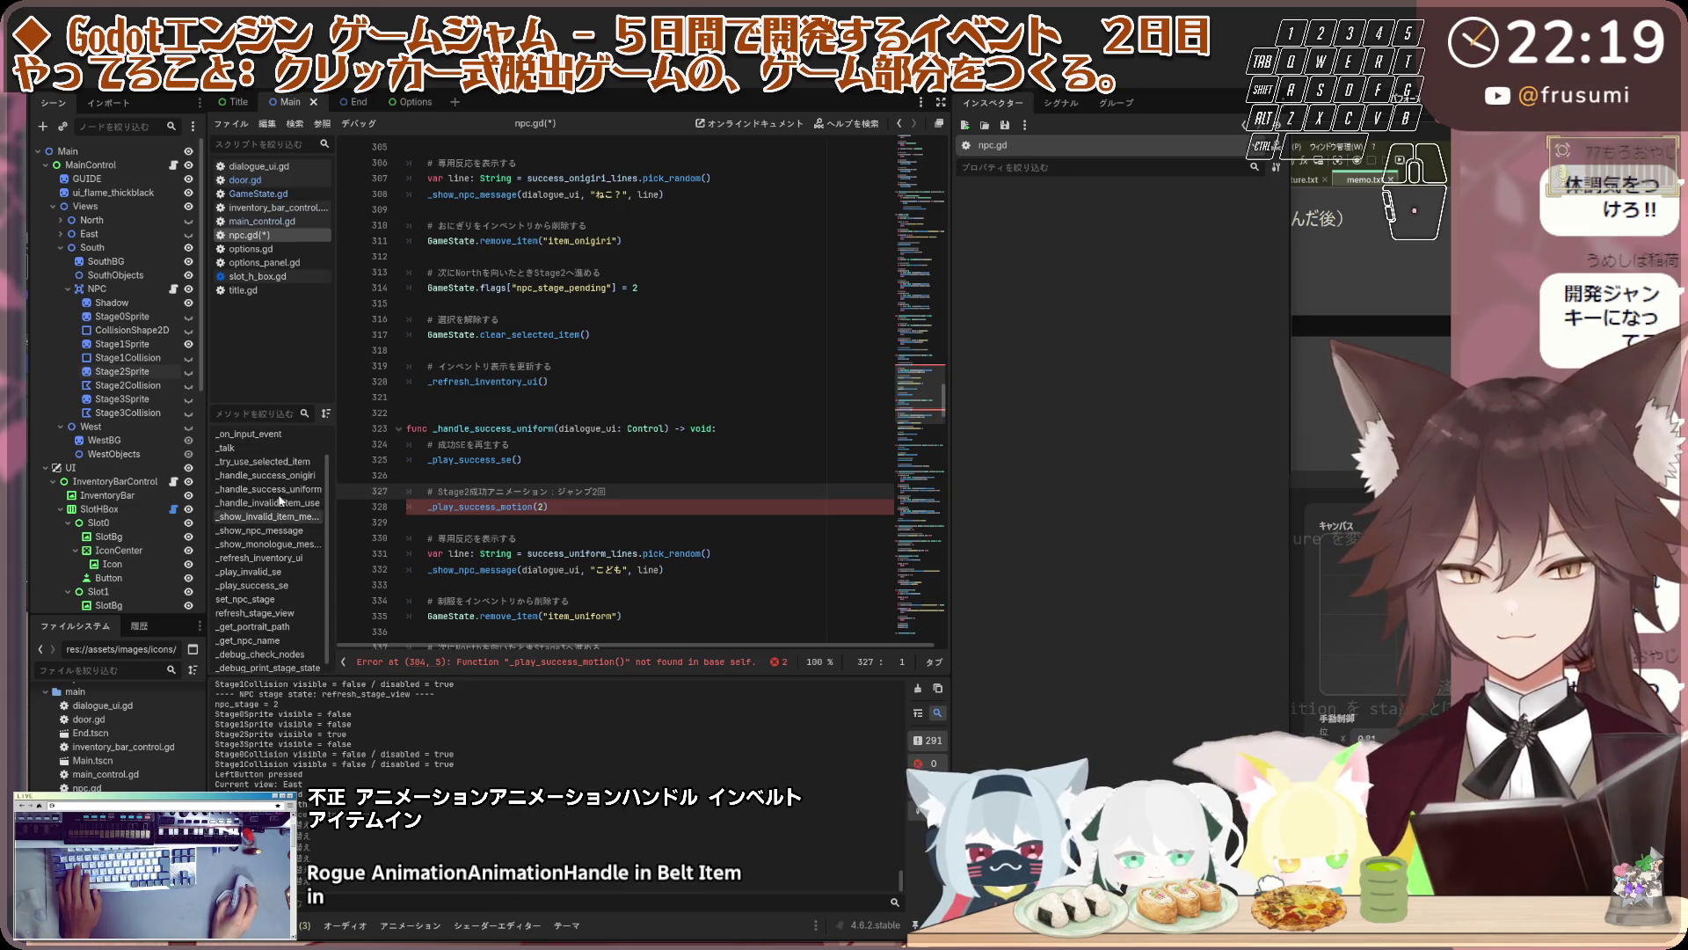
left_click(279, 502)
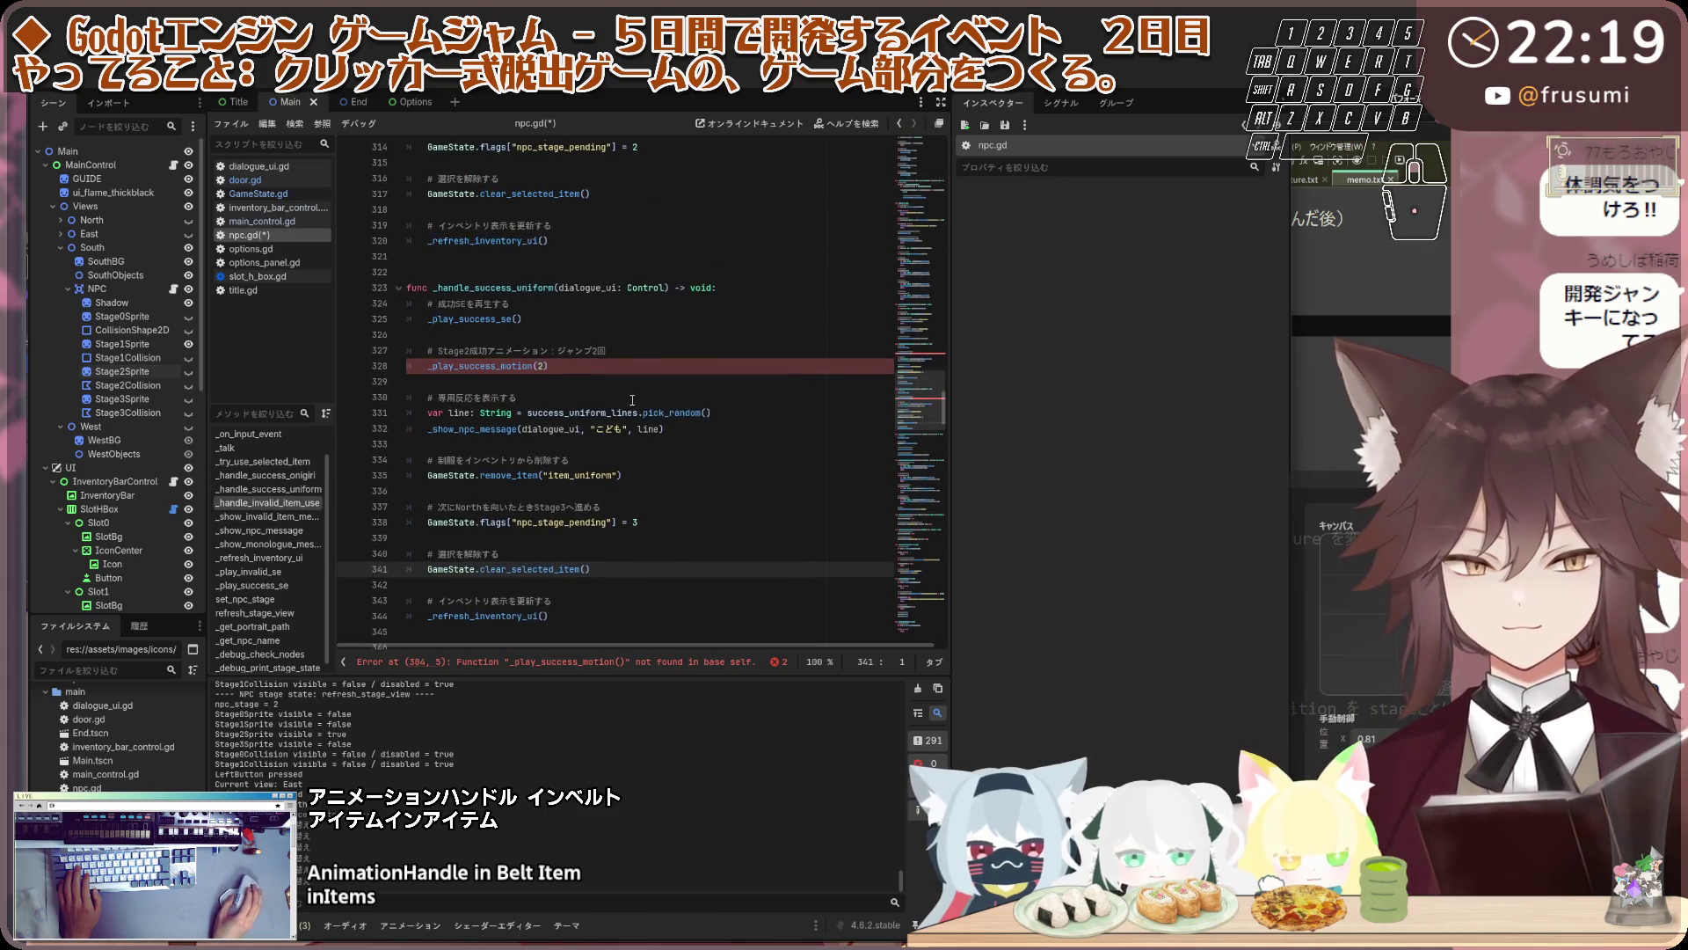
scroll(658, 396, "down", 1)
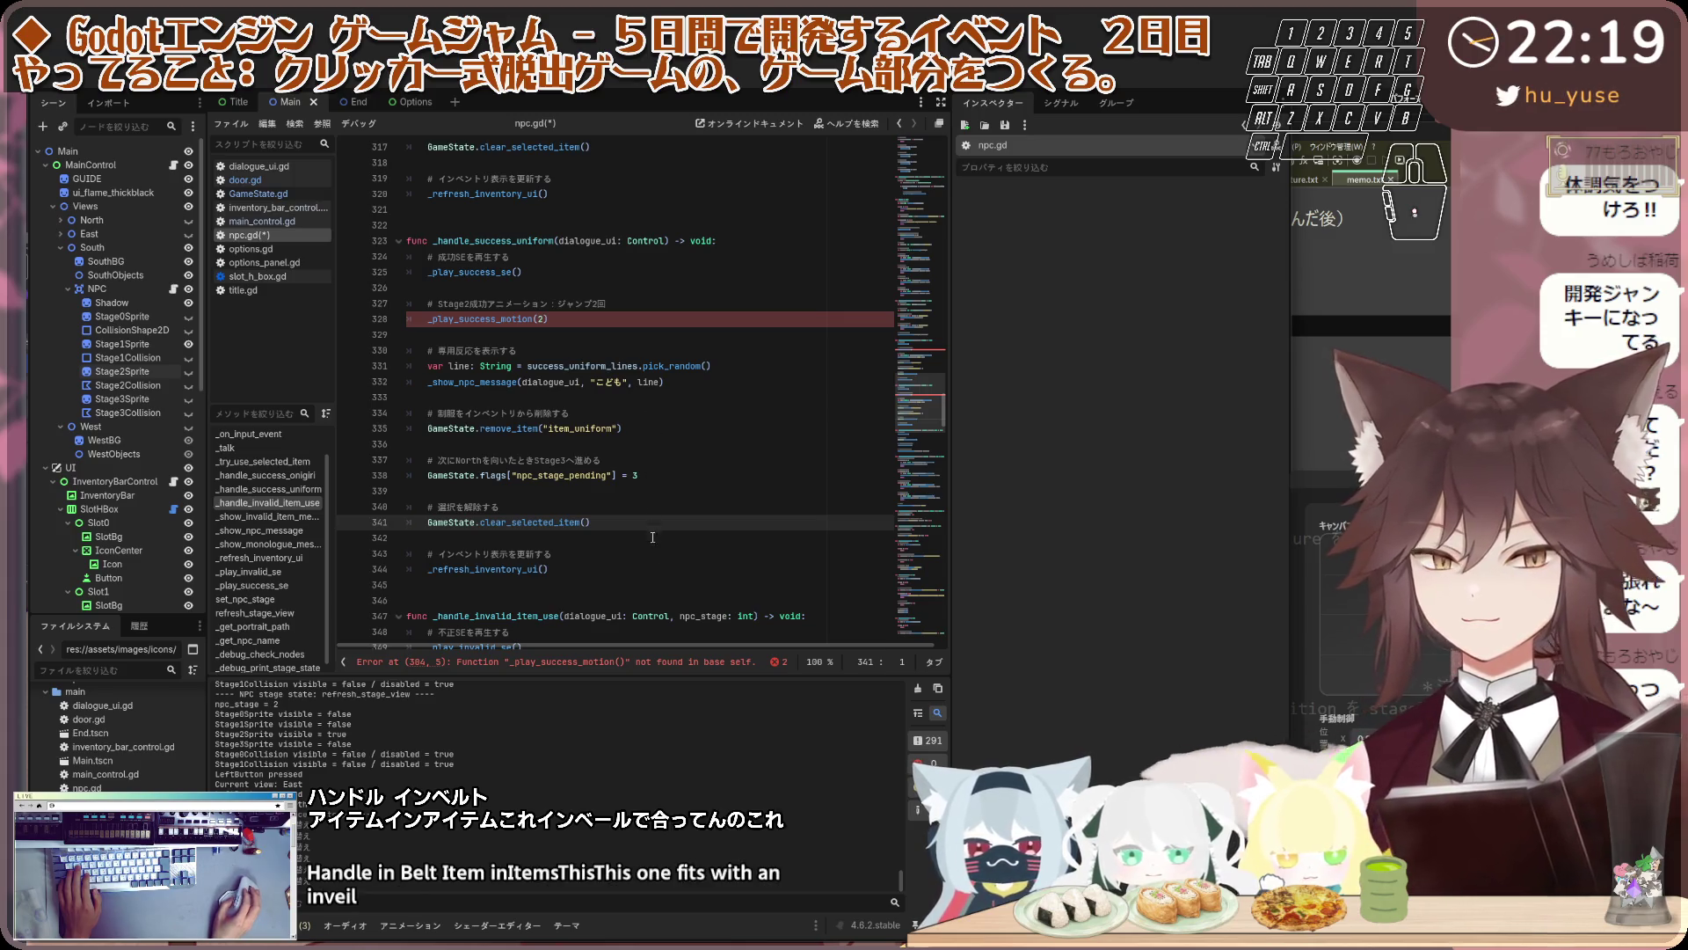
left_click(651, 567)
left_click(694, 303)
left_click(658, 272)
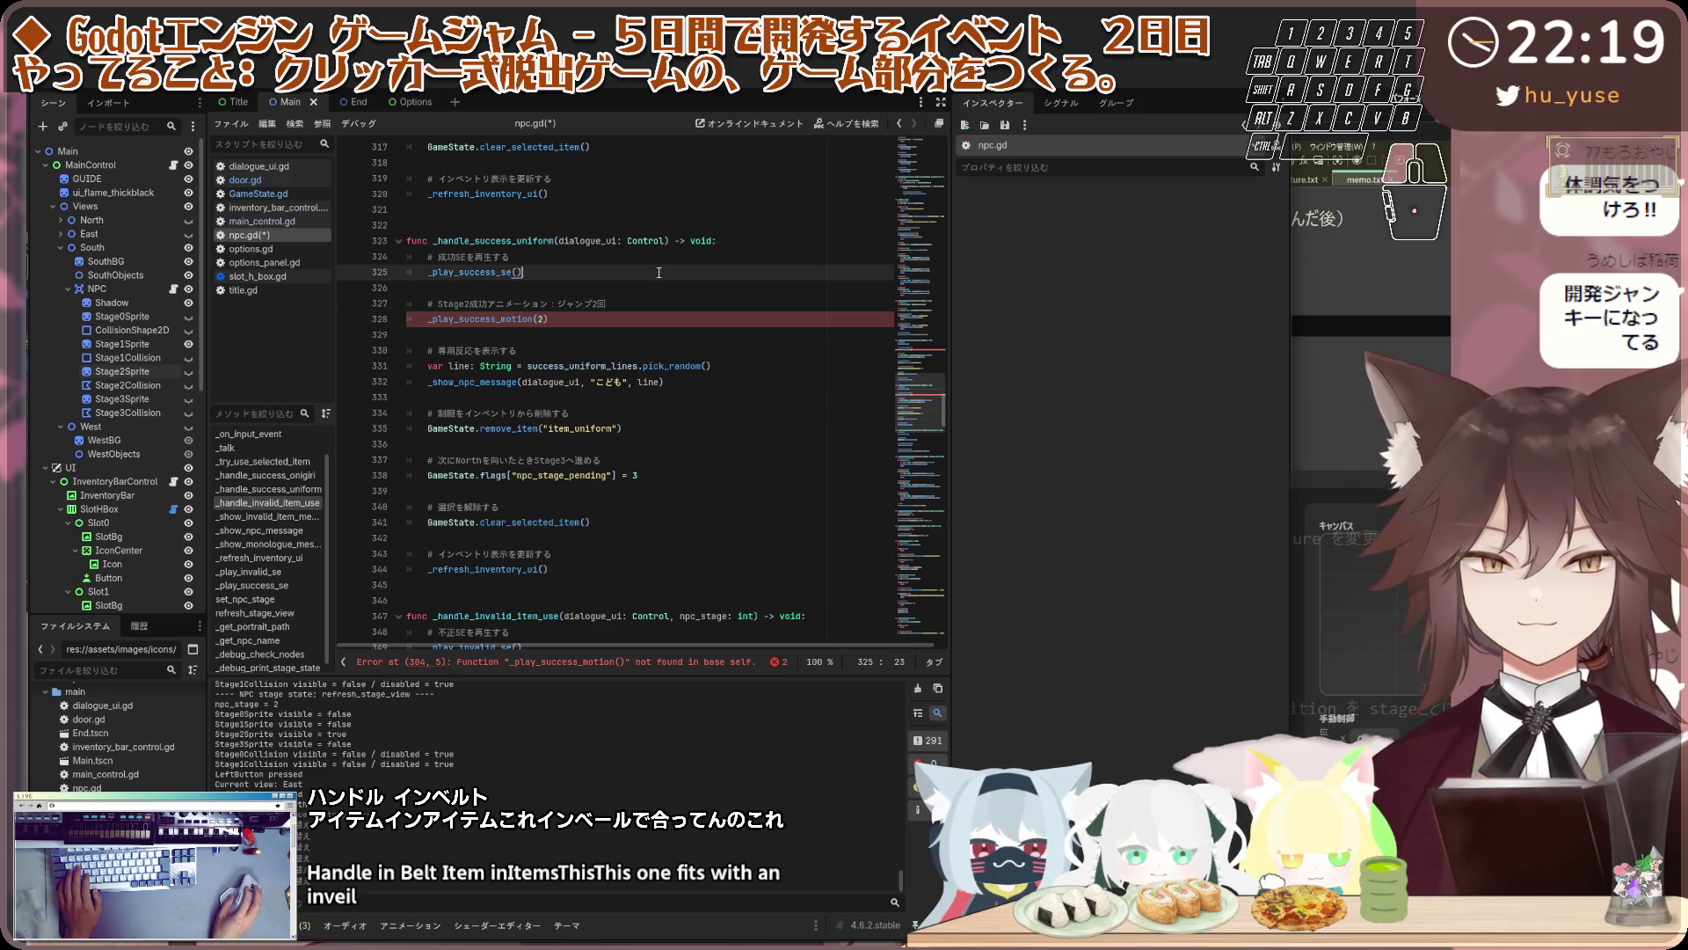
scroll(684, 460, "down", 5)
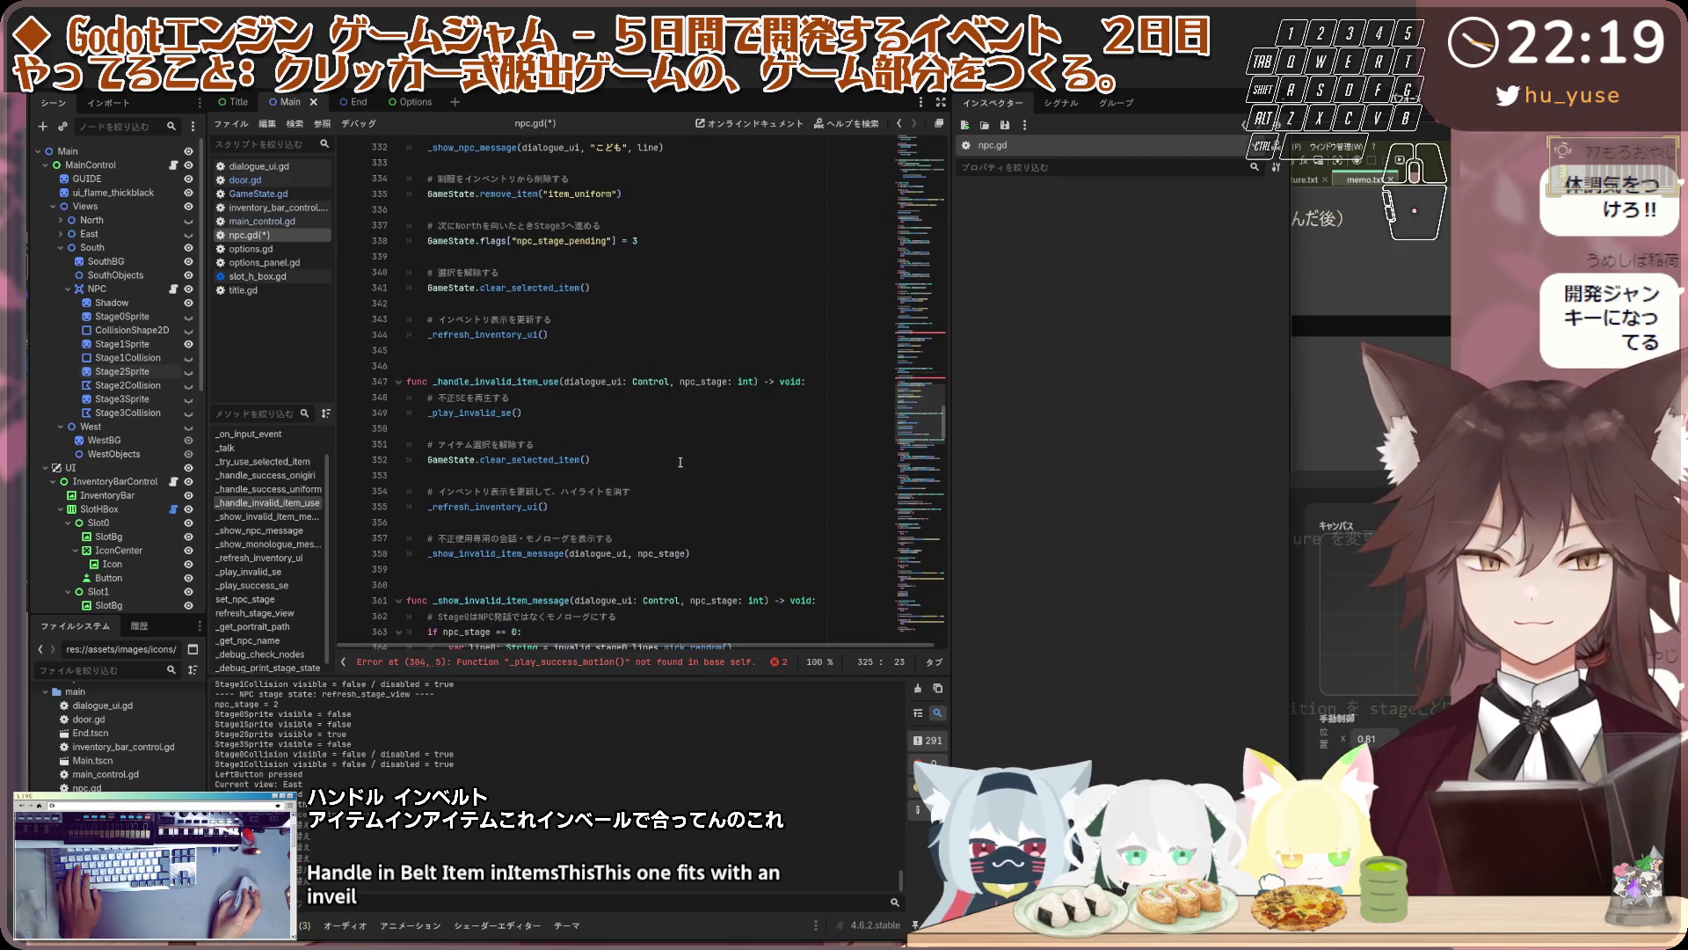
left_click(636, 429)
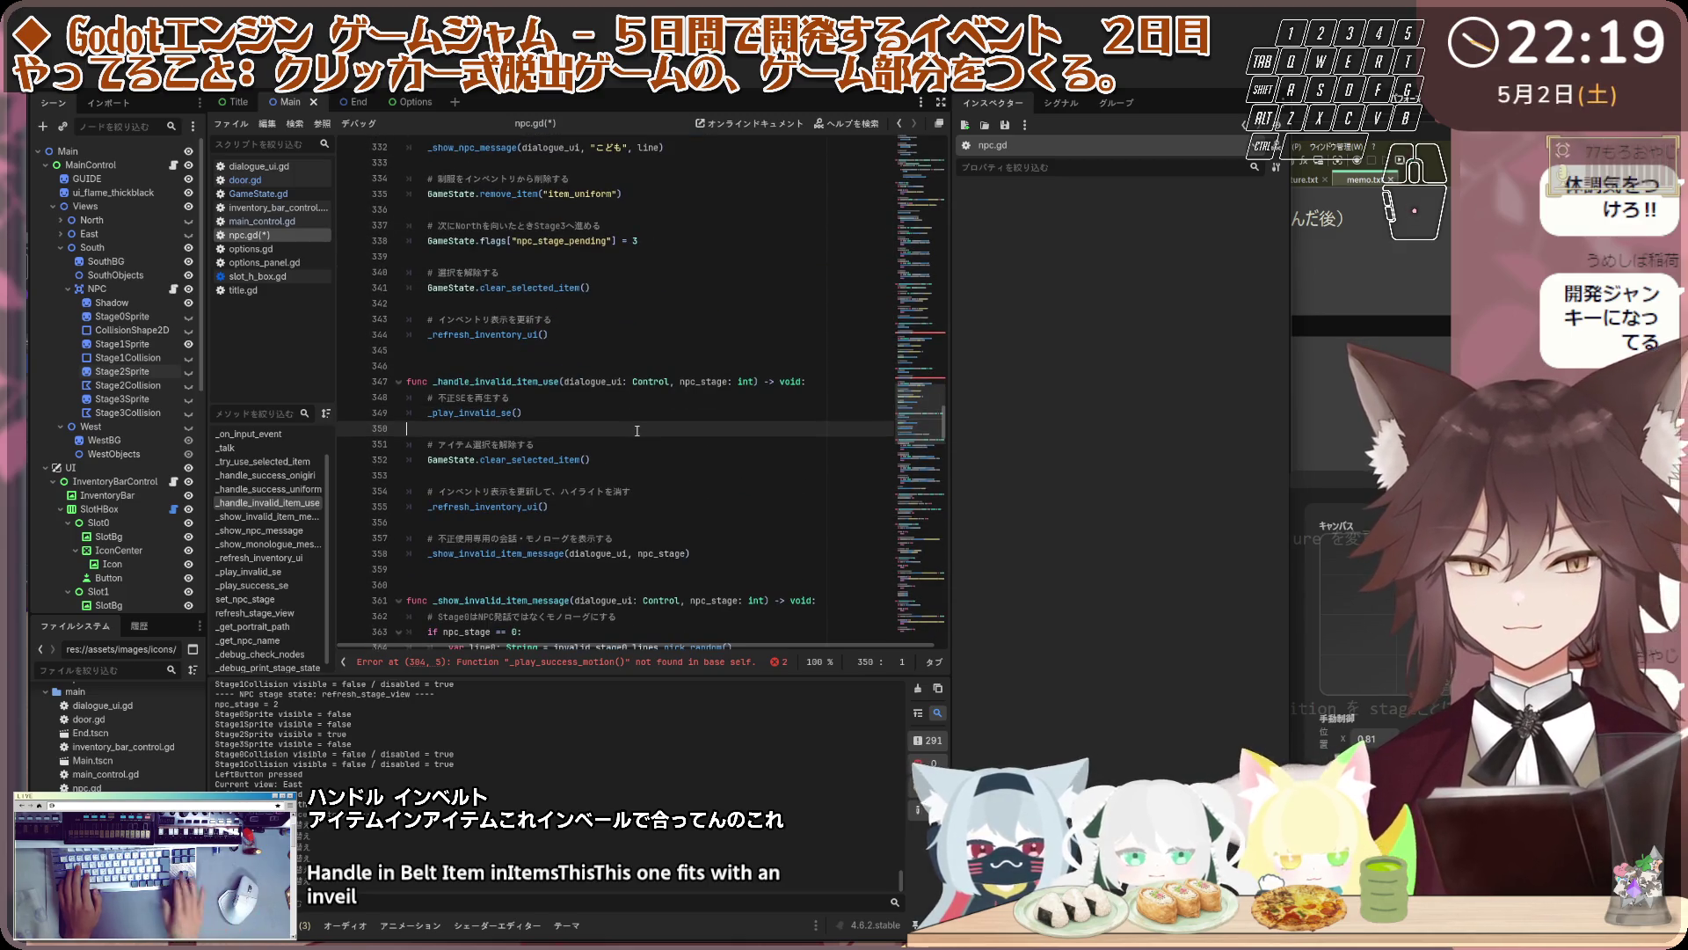
key("Return")
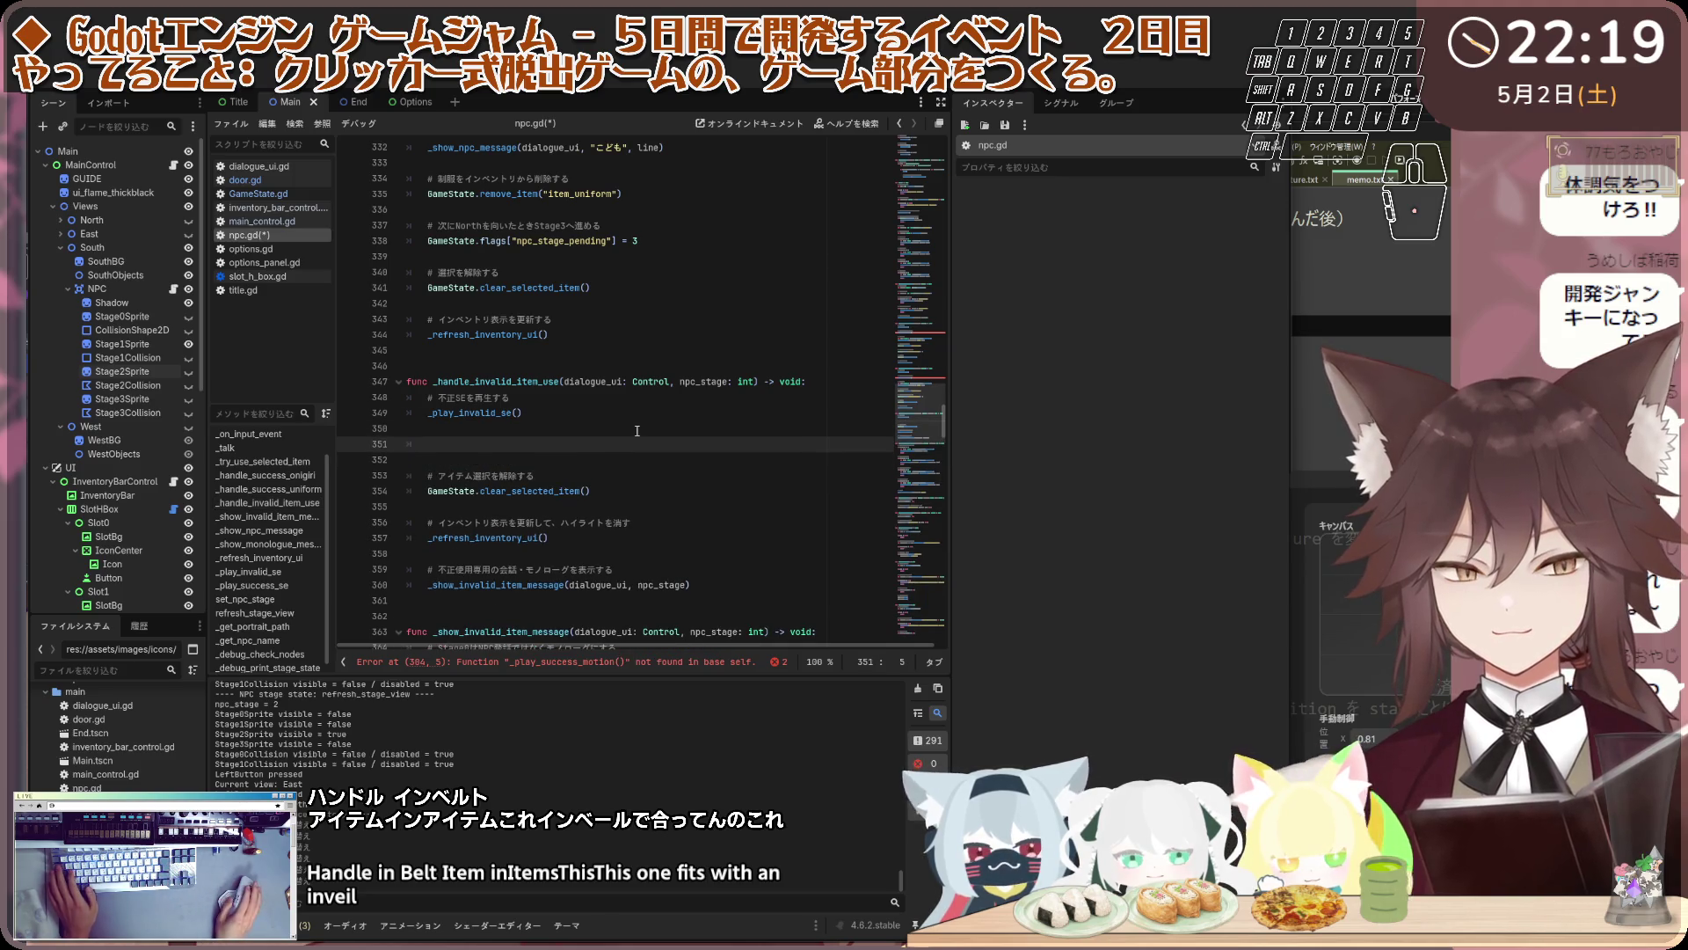
type("# Stage別の不正アニメーション \t_play_invalid_motion(npc_stage)")
left_click(451, 444)
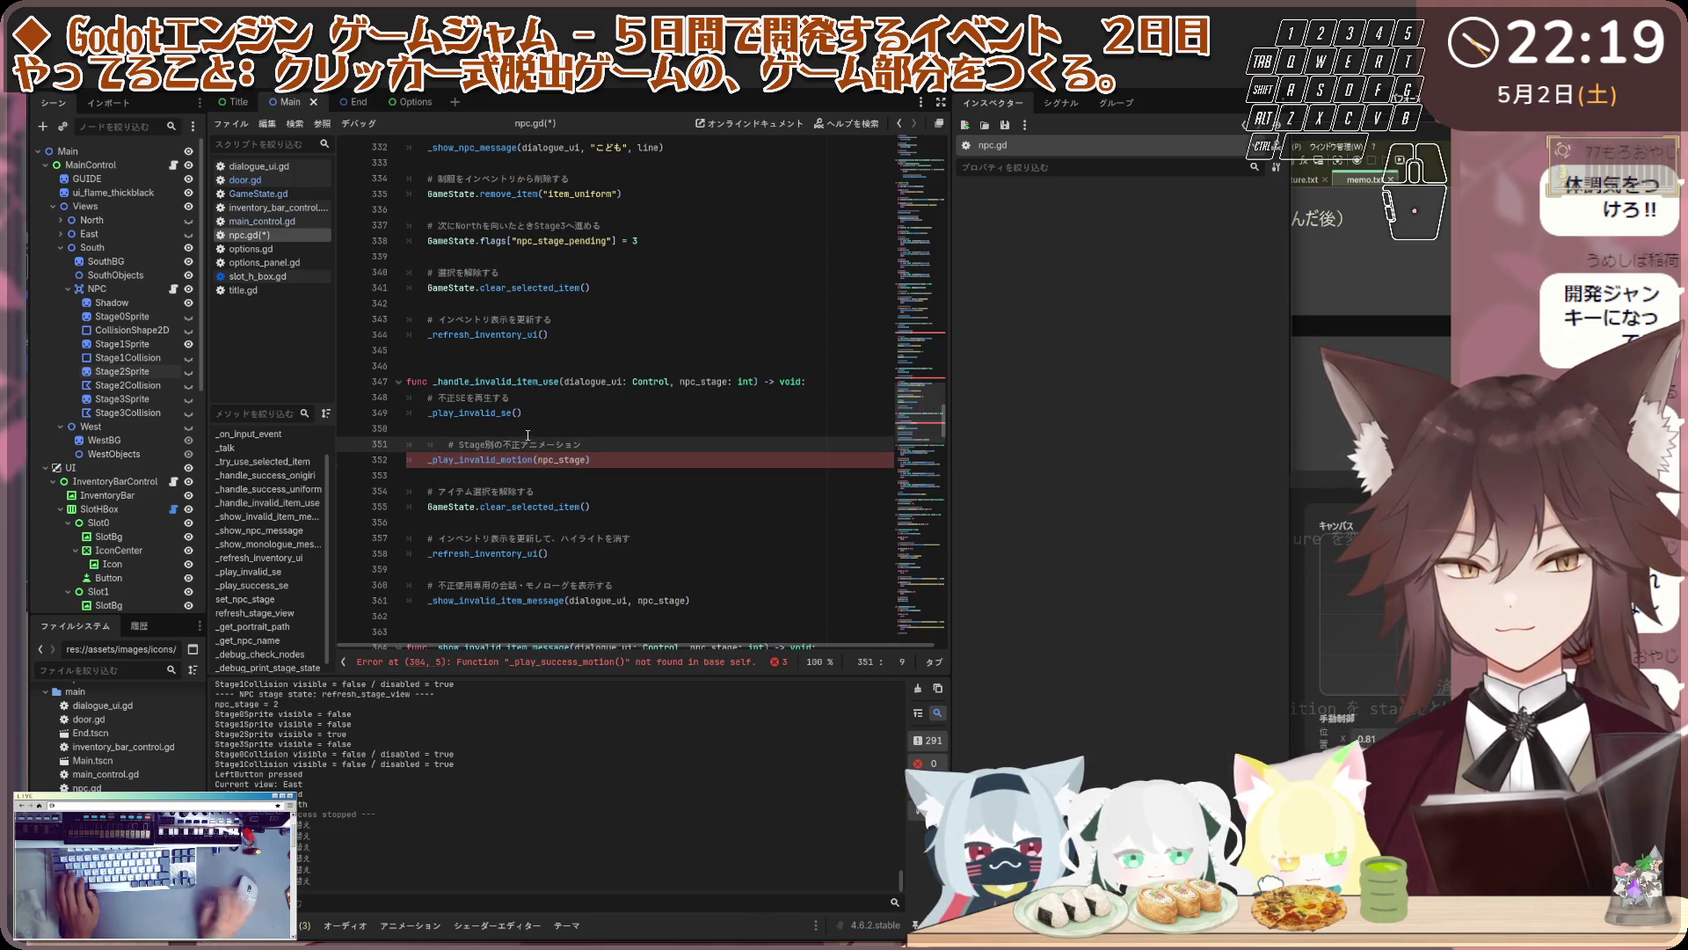
key("BackSpace")
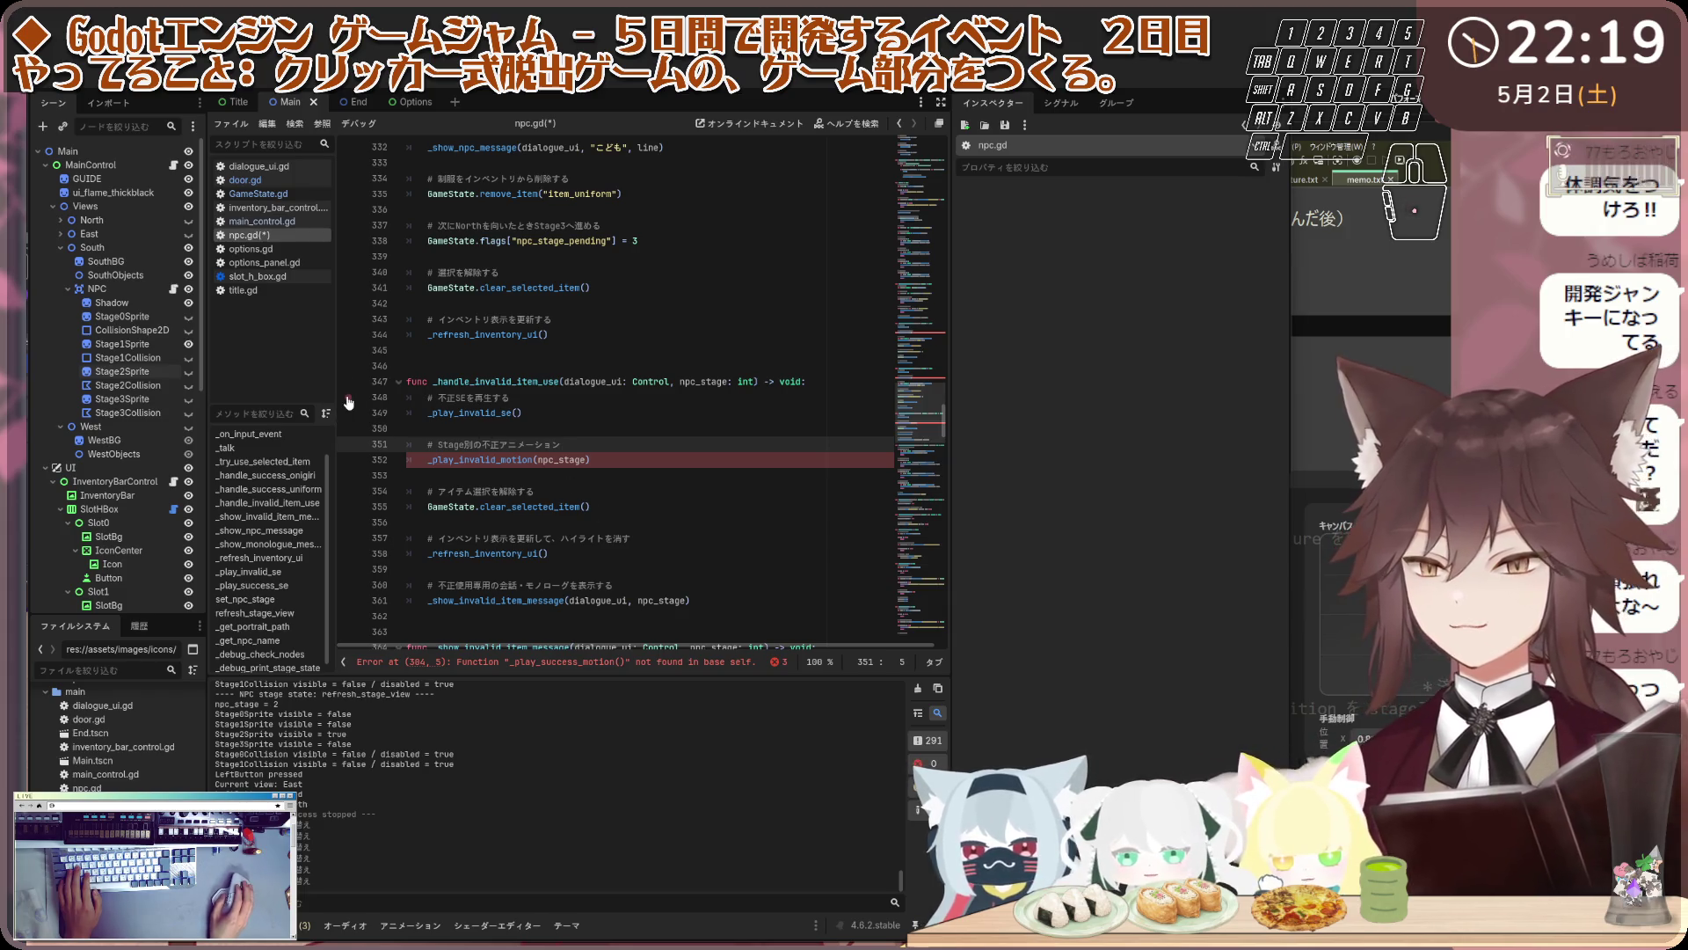
scroll(280, 578, "down", 1)
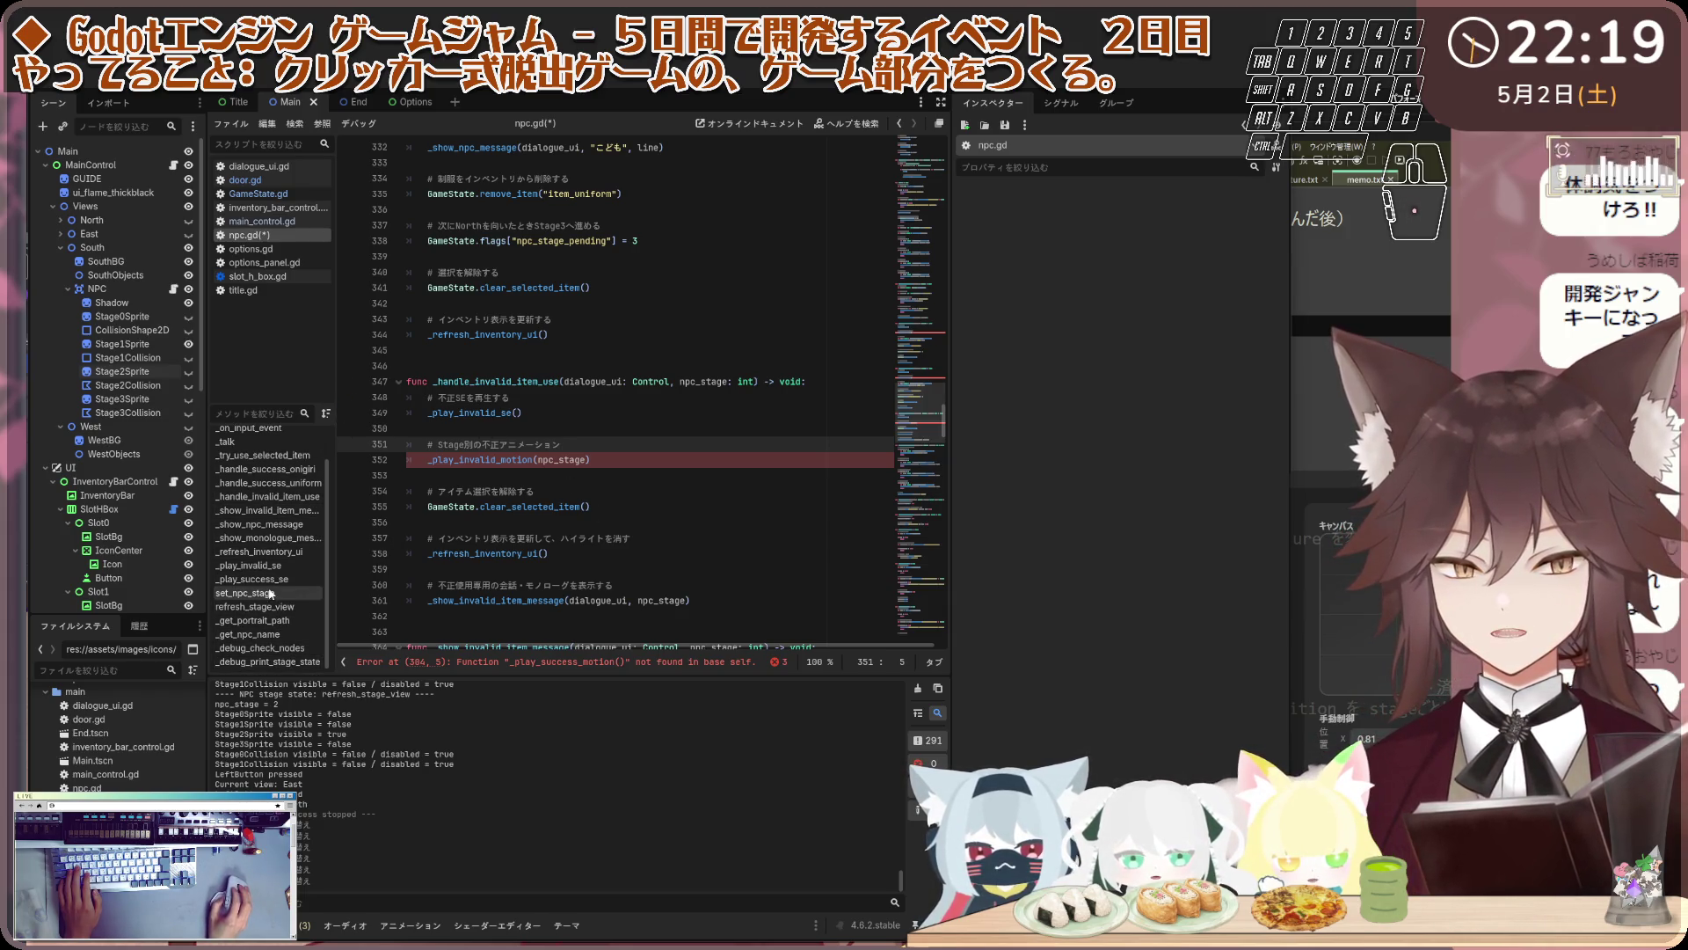
Paste the success, invalid, jump and reset motion functions above _play_success_se, save, and run
left_click(251, 579)
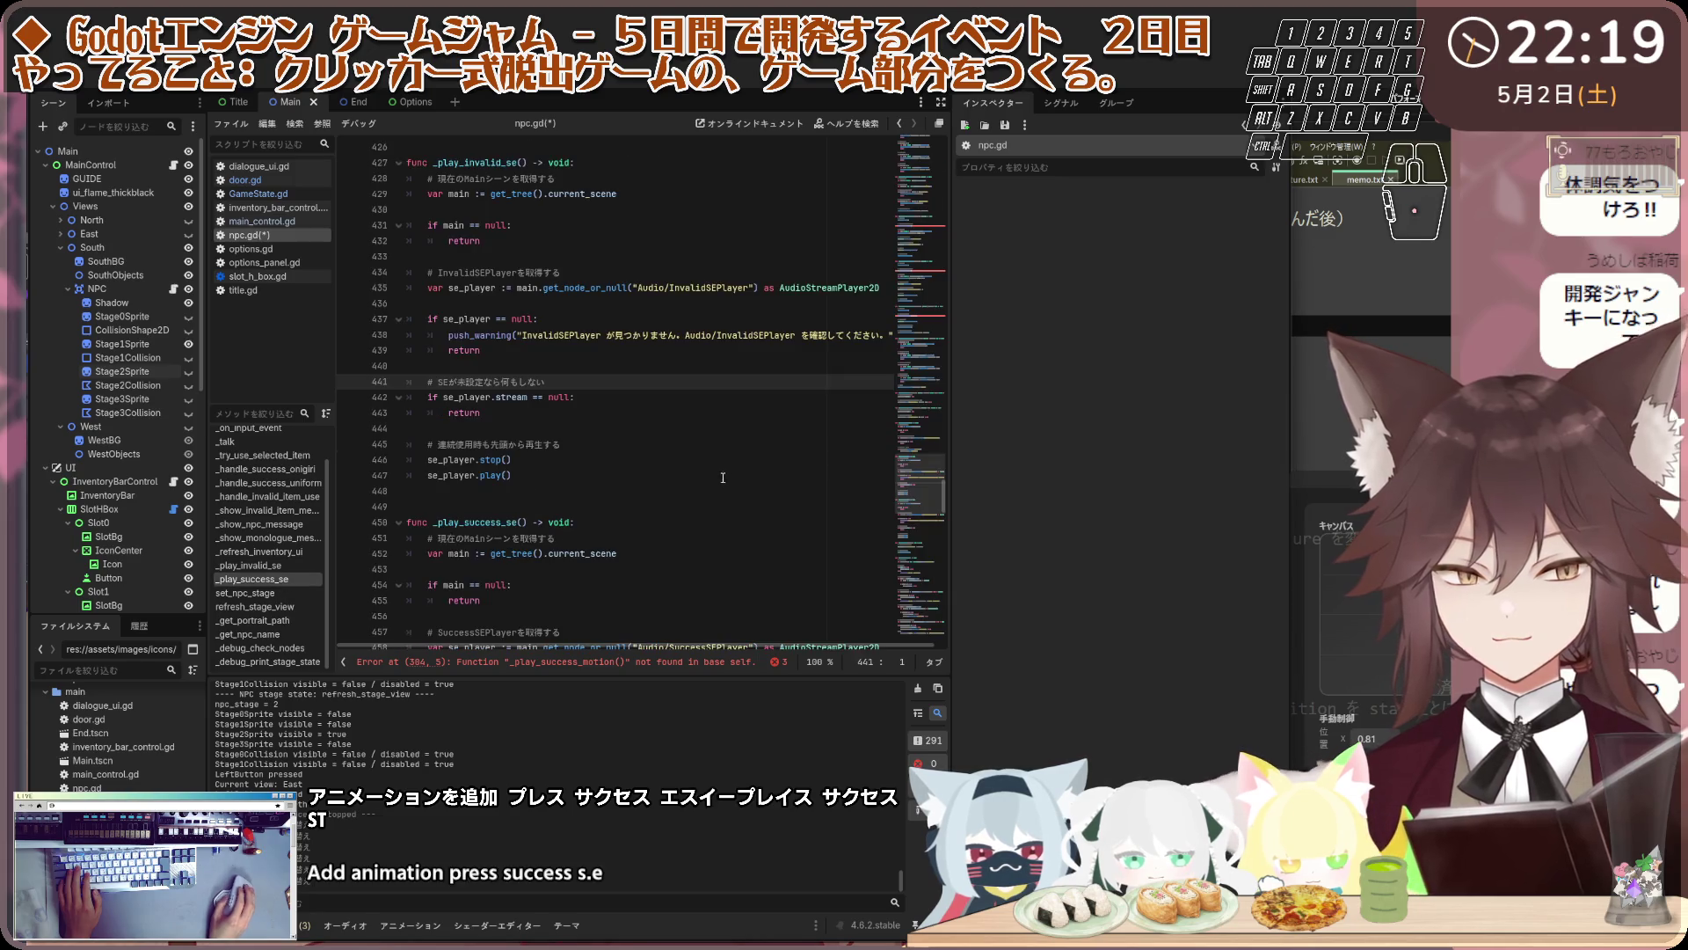
left_click(560, 460)
key("ctrl+v")
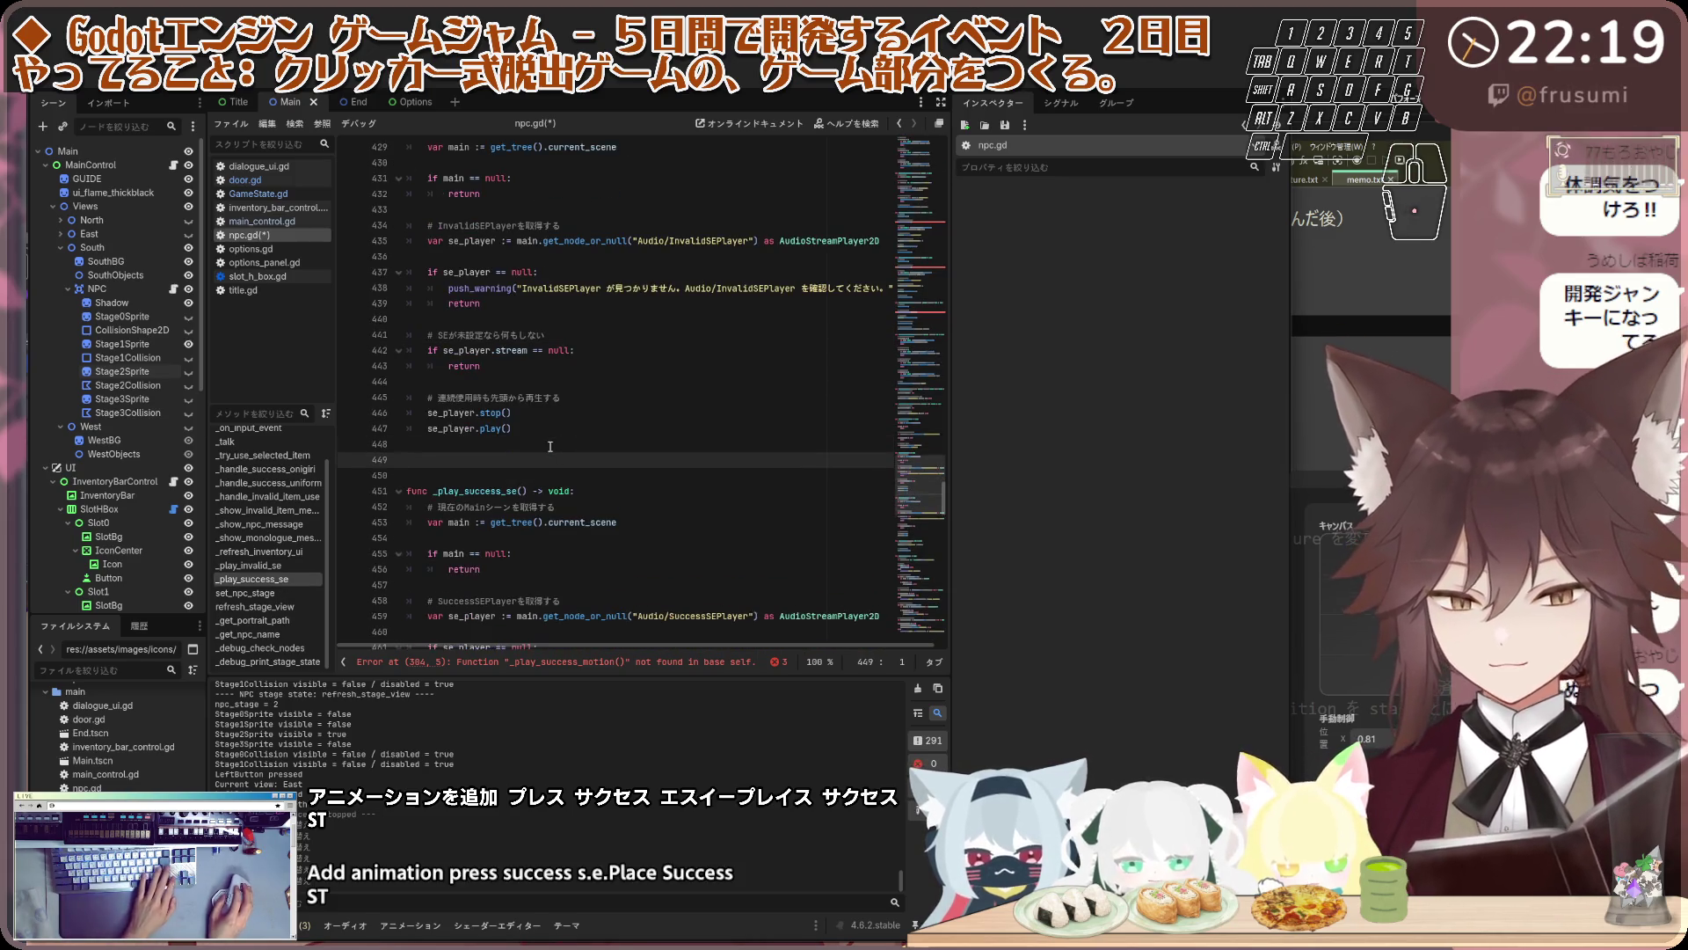
scroll(560, 434, "down", 2)
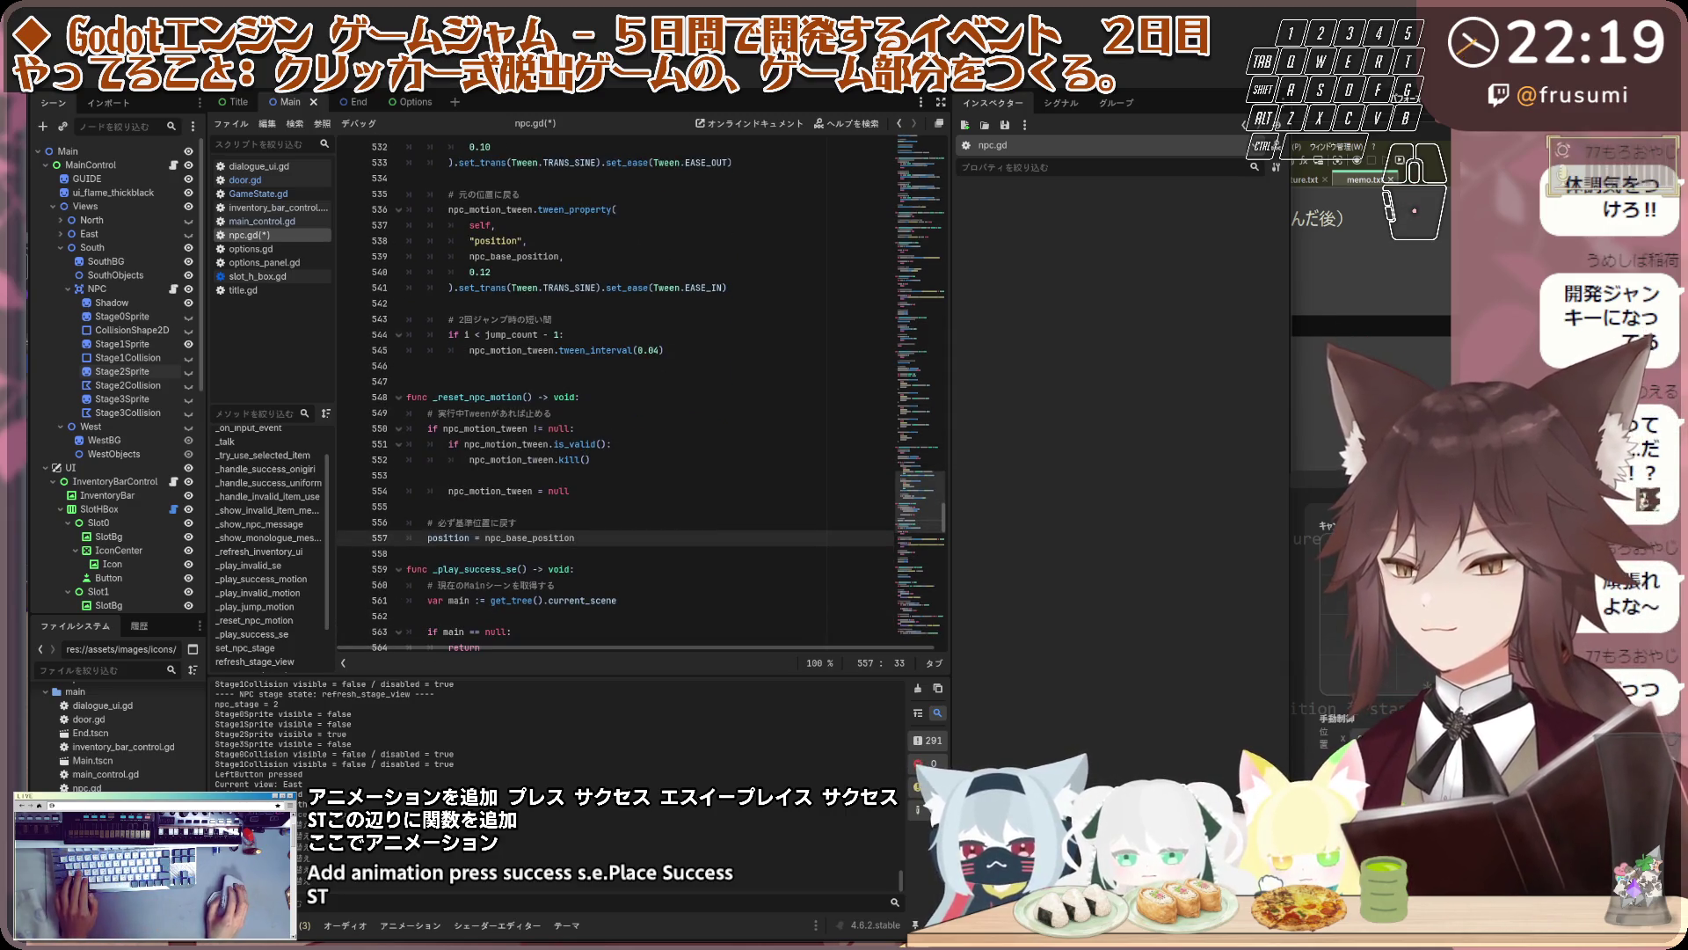
left_click(842, 479)
key("ctrl+s")
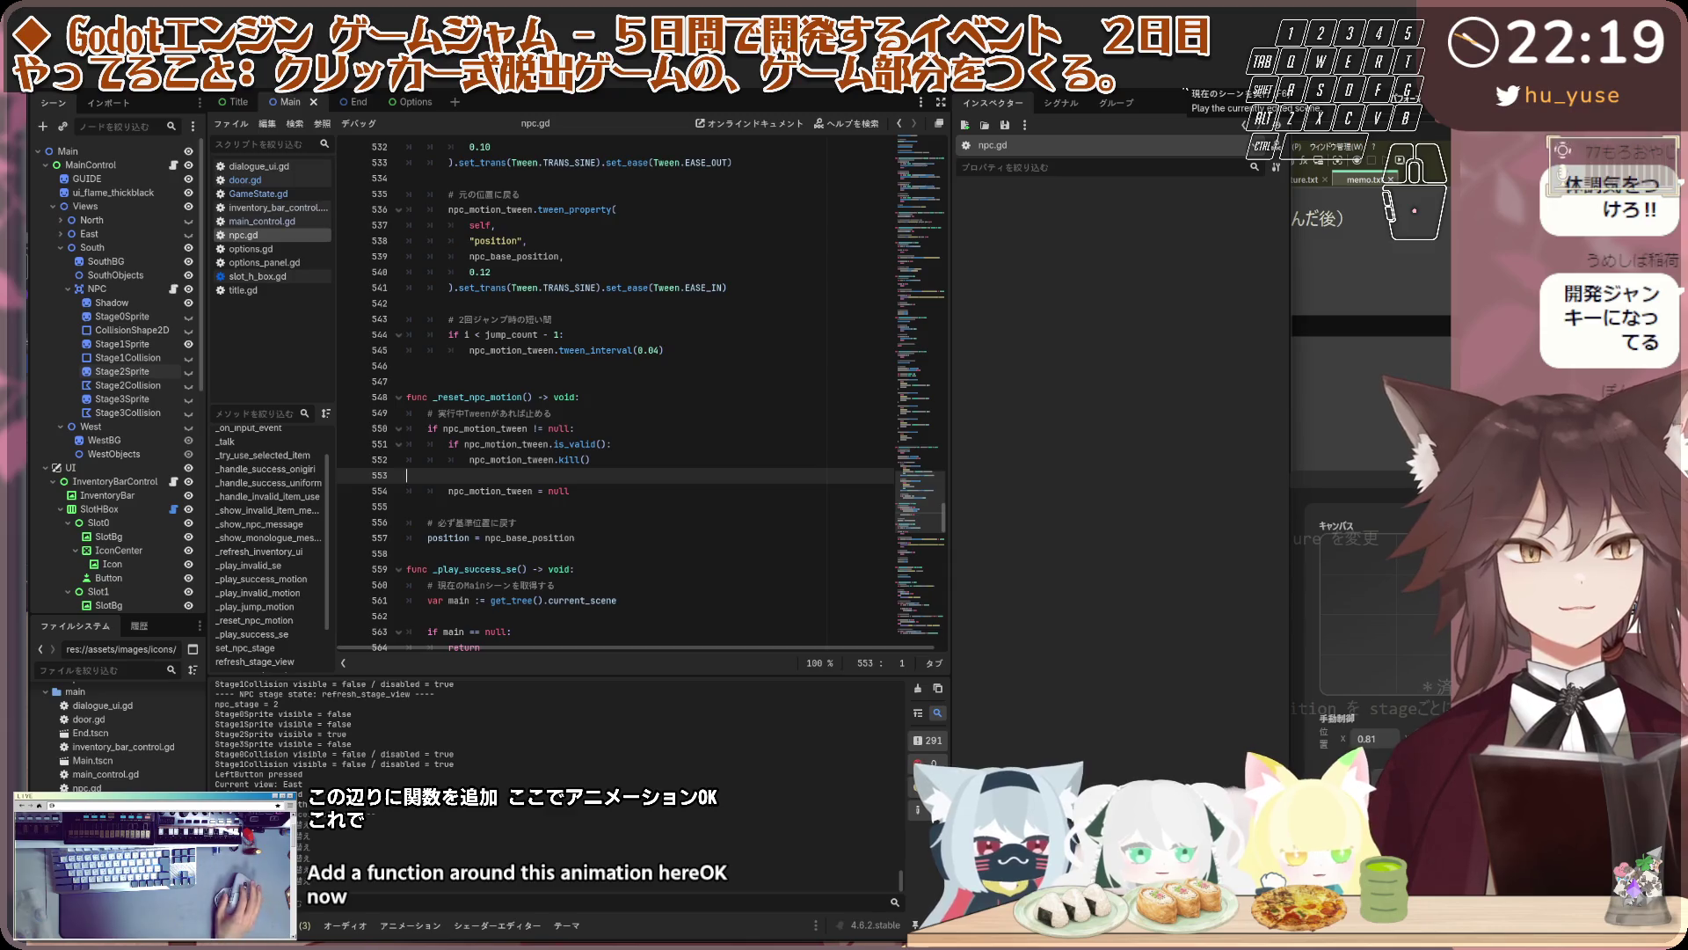
left_click(1185, 86)
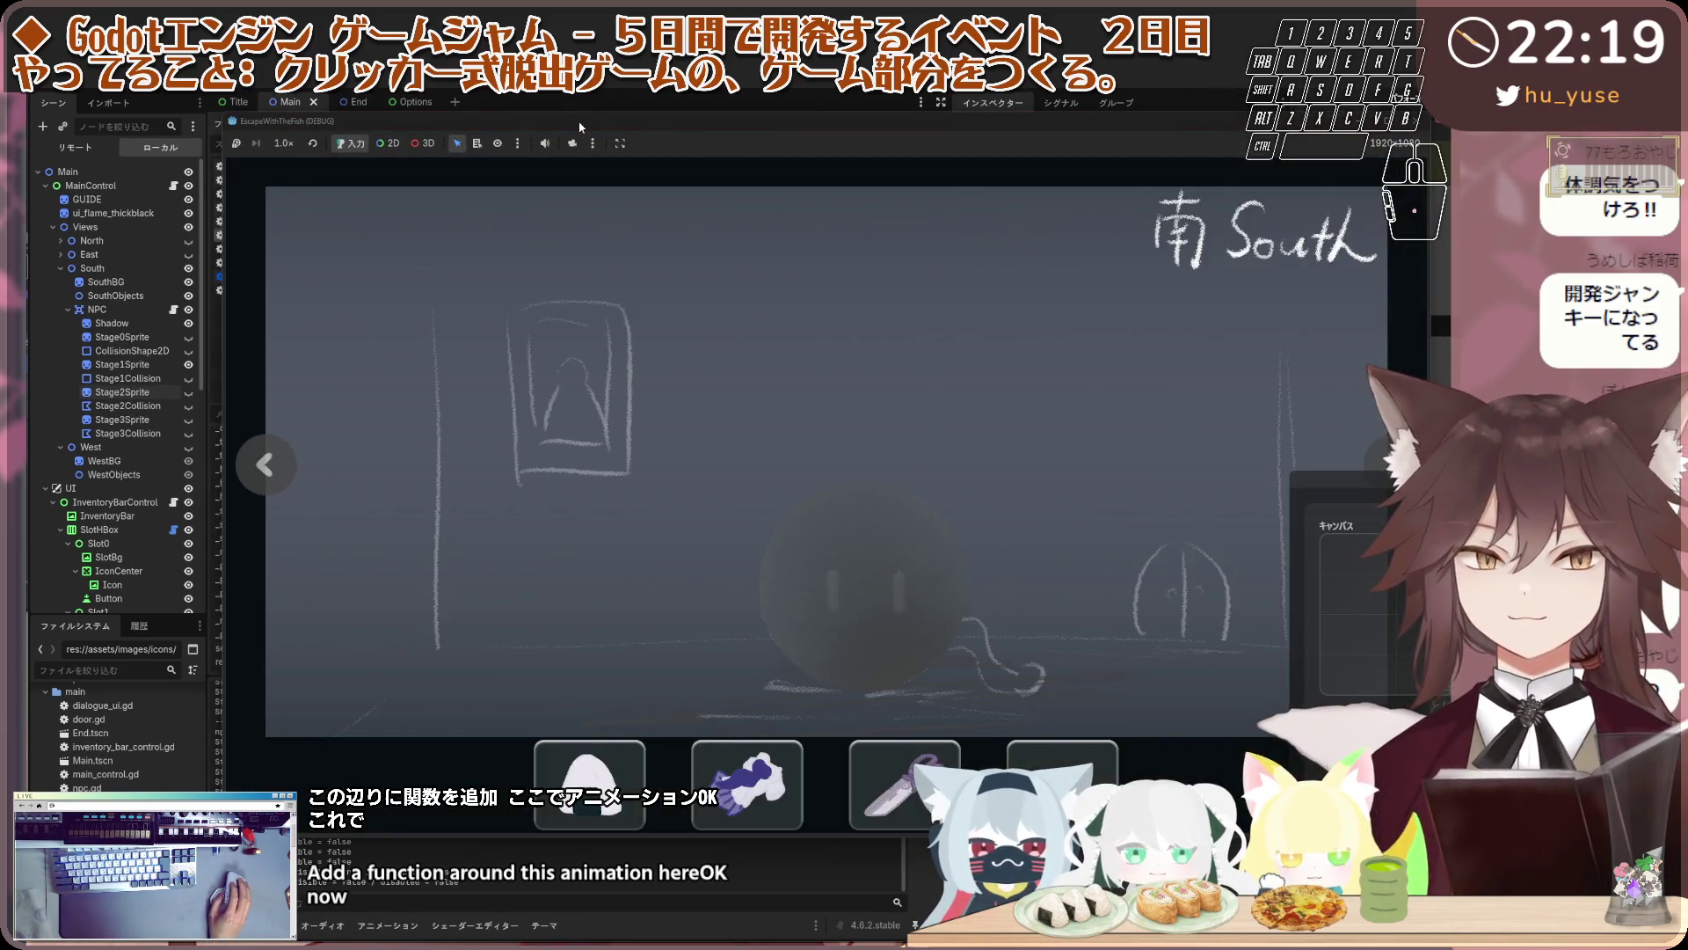
Talk to the cat and check that giving it the scissors gets no reaction
left_click_drag(580, 128, 457, 108)
left_click(930, 630)
left_click(930, 629)
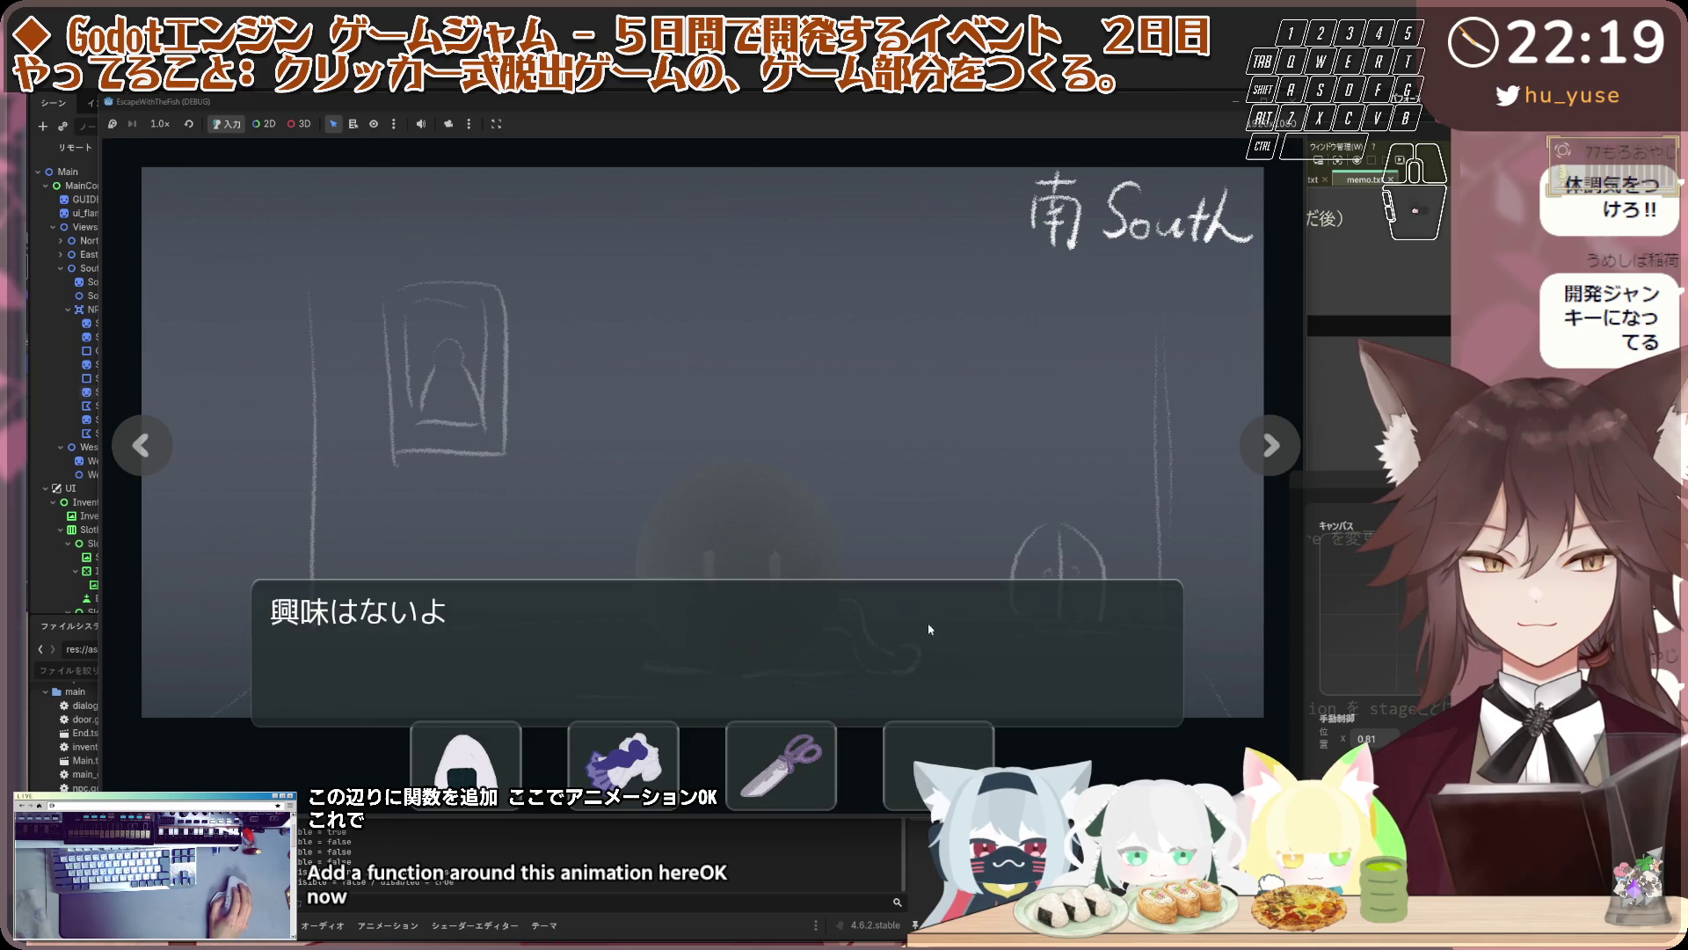
left_click(930, 629)
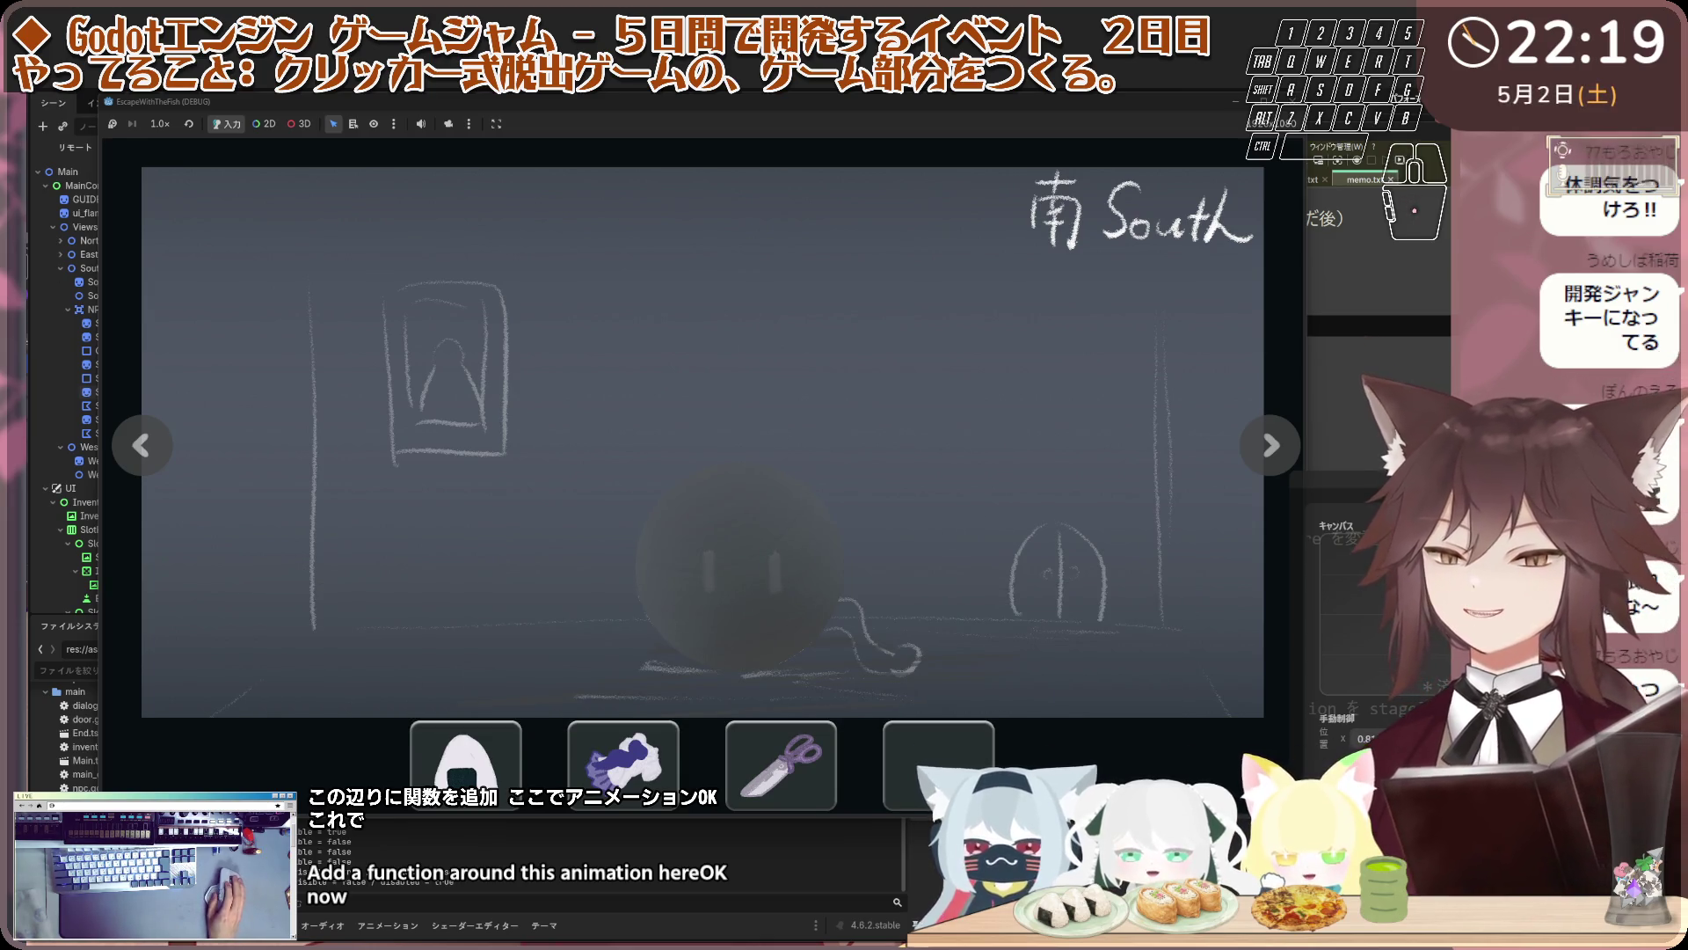
left_click(781, 763)
left_click(1031, 569)
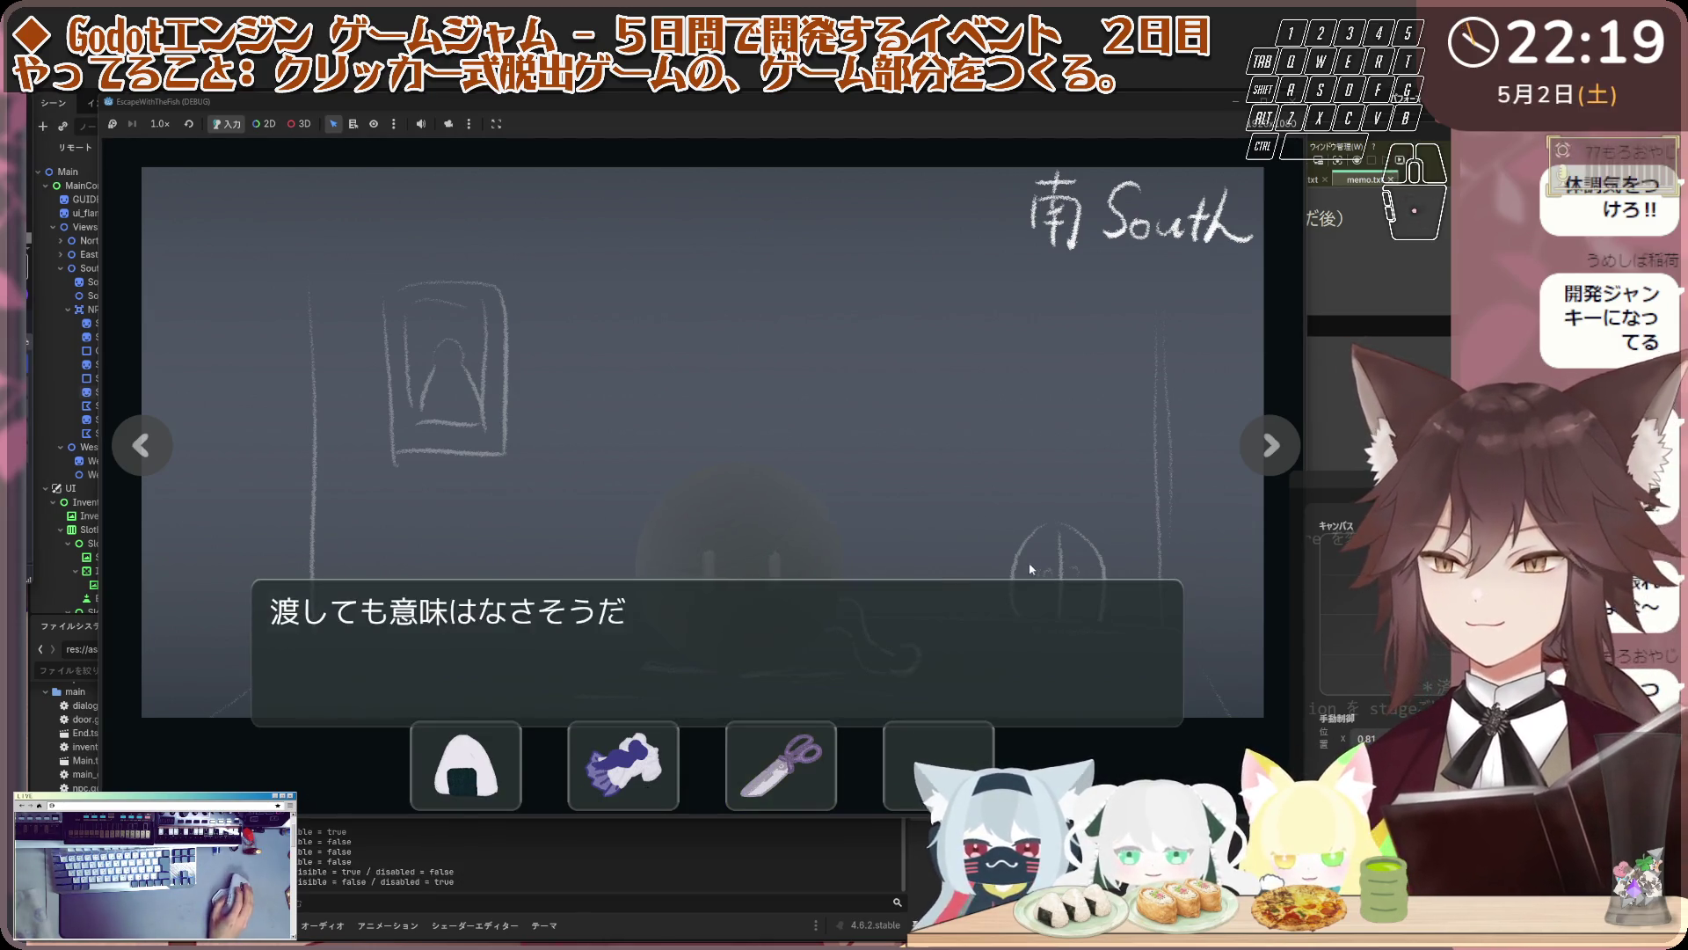
left_click(1030, 569)
left_click(980, 582)
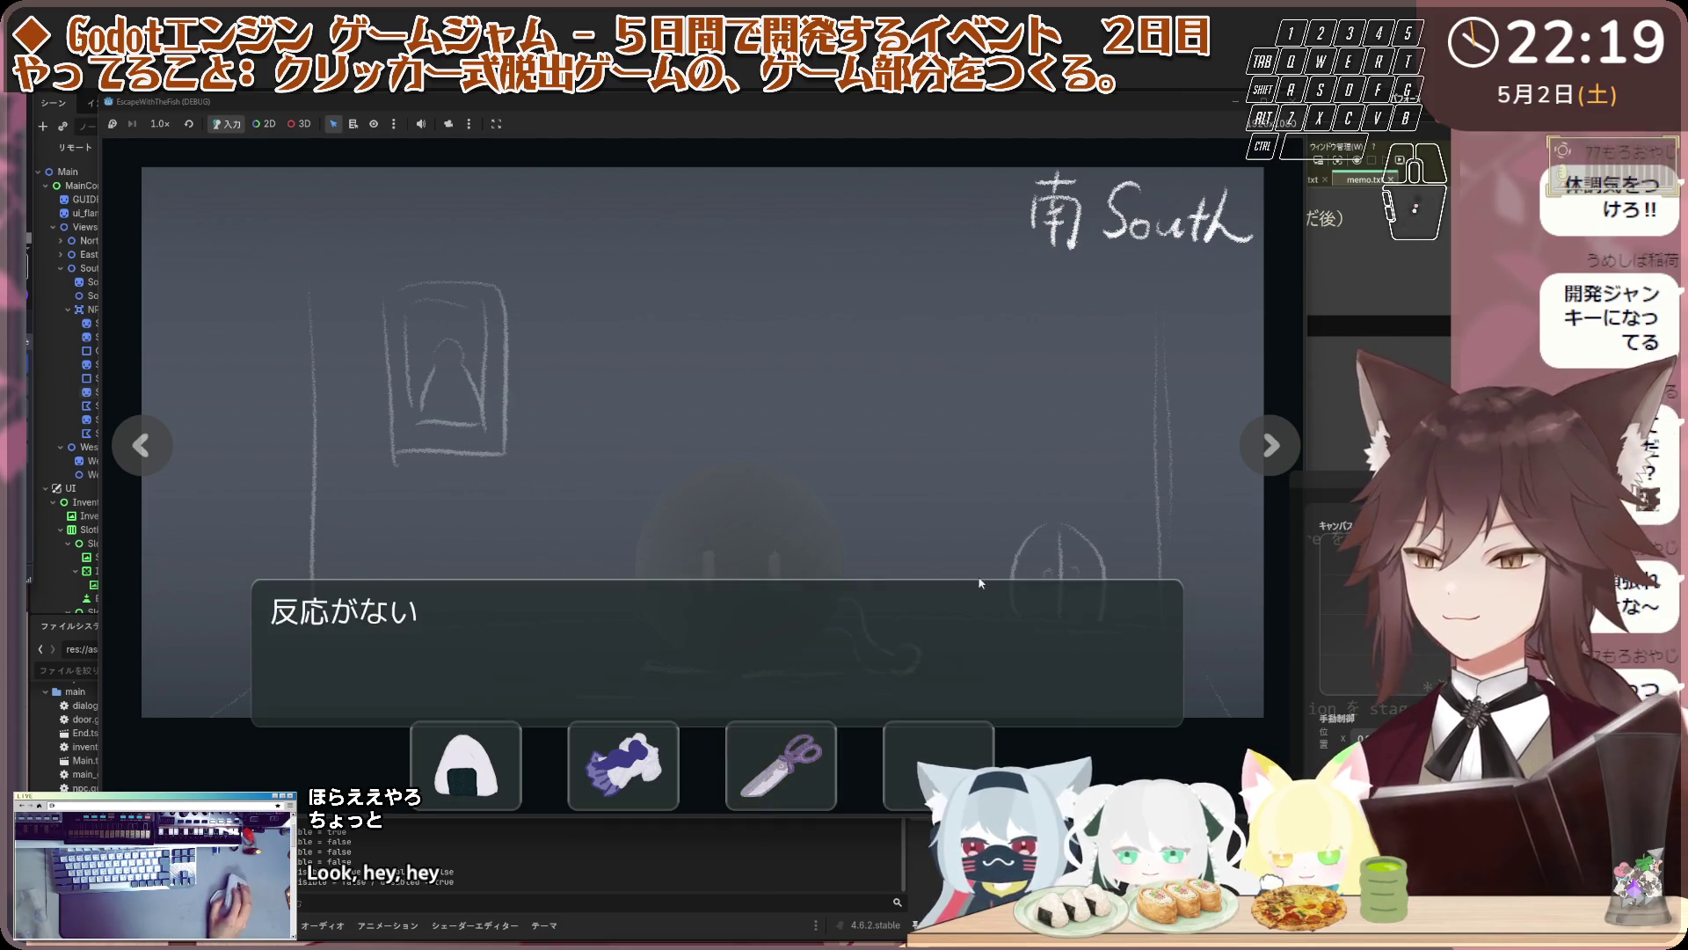
left_click(915, 550)
left_click(795, 589)
left_click(712, 659)
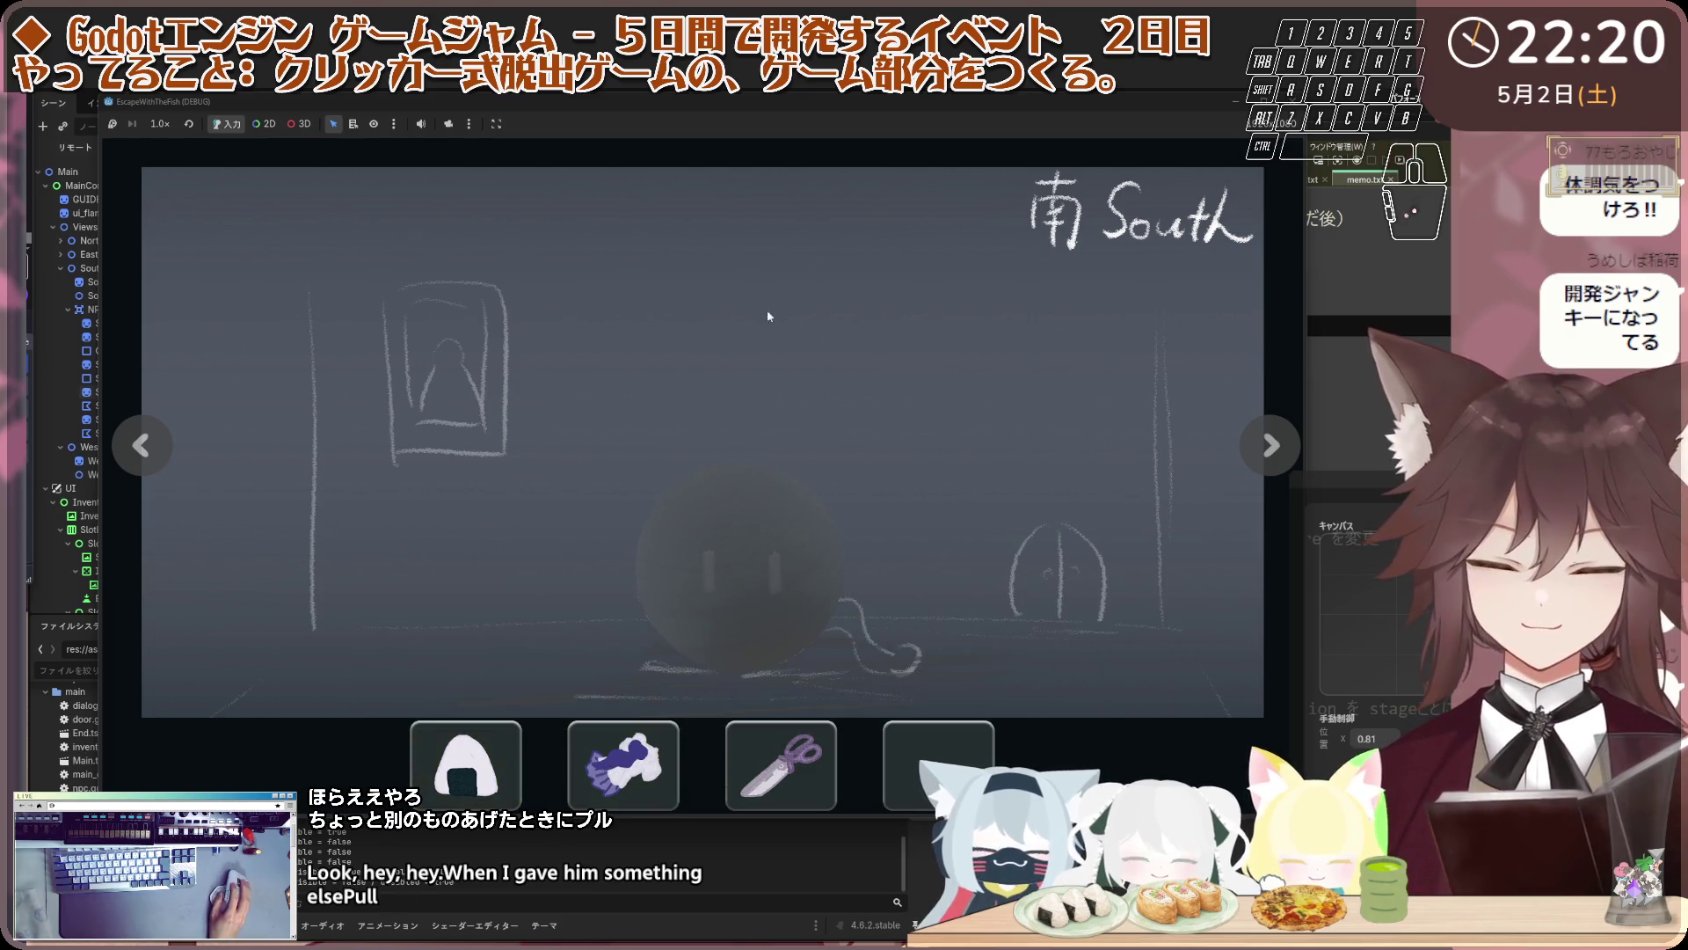
Visit the North room, try the locked door, and return to the South room
left_click(141, 446)
left_click(141, 445)
left_click(603, 422)
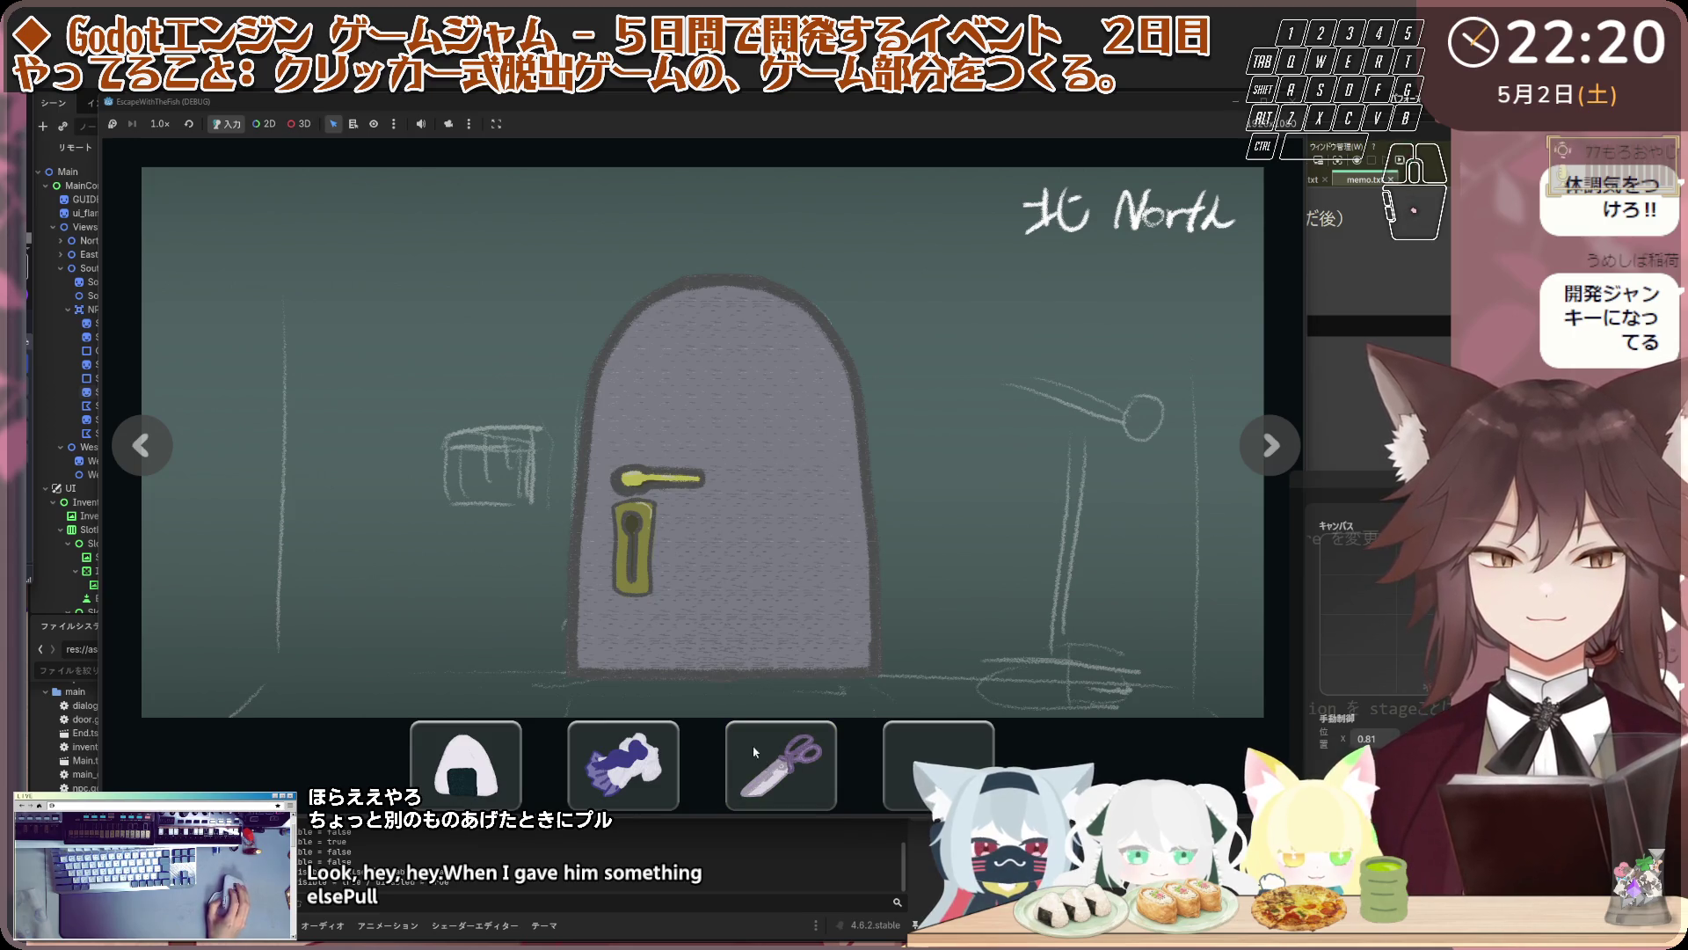
left_click(727, 584)
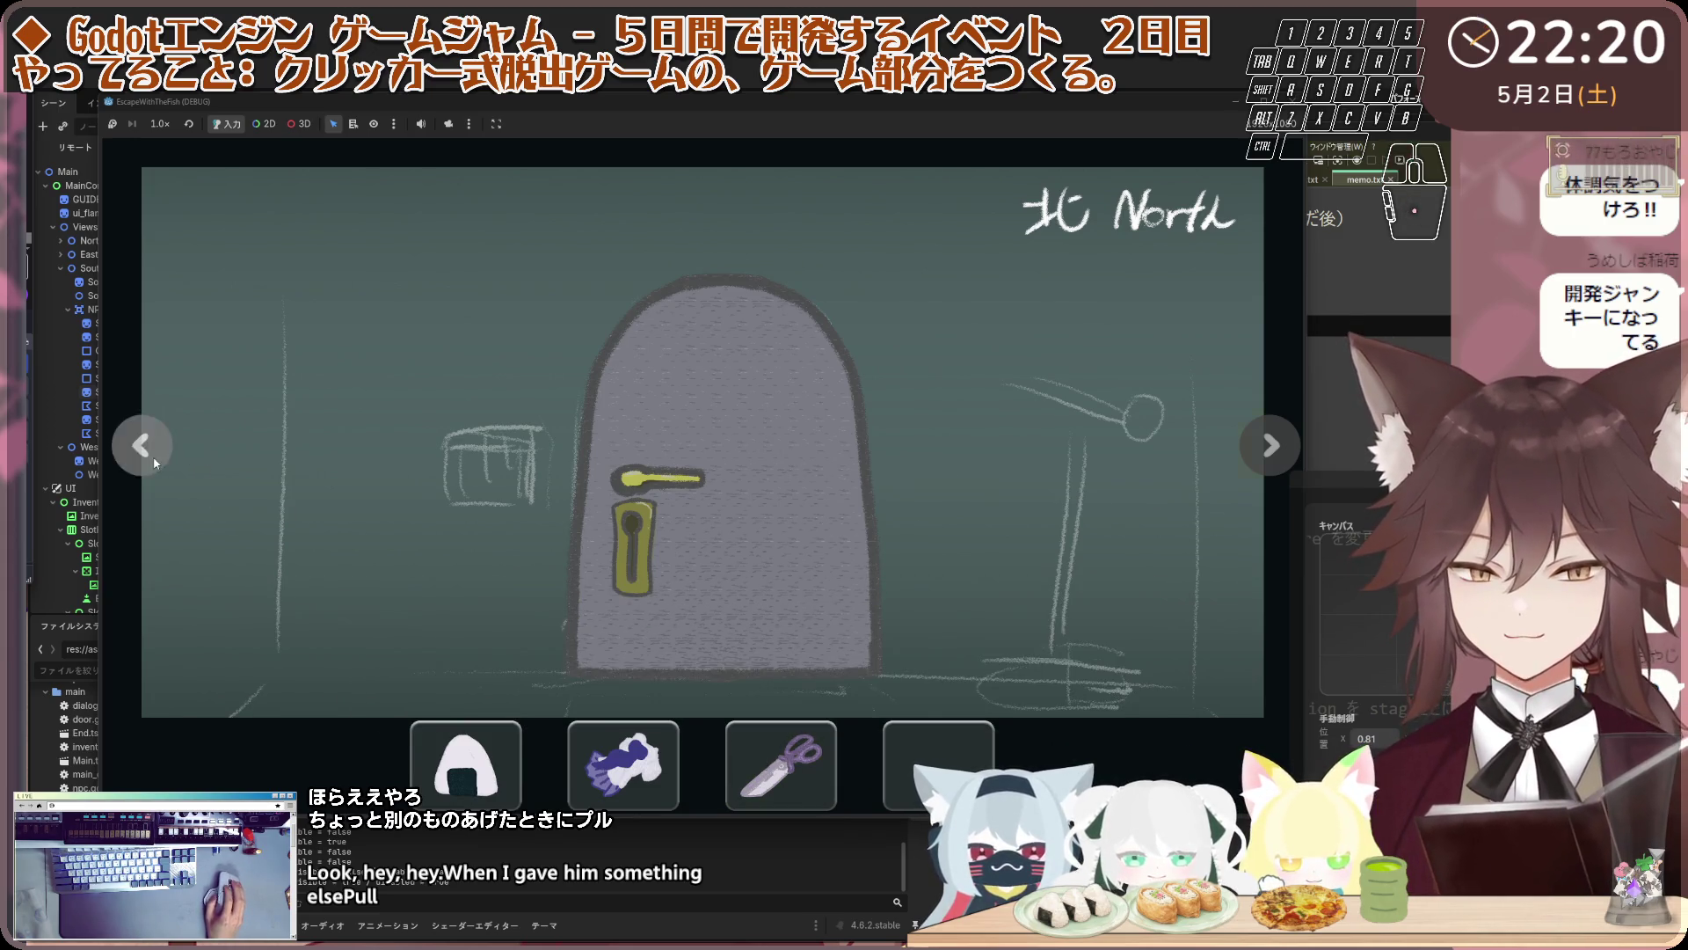
left_click(141, 445)
Talk to the cat again and give it the onigiri
left_click(789, 642)
left_click(785, 704)
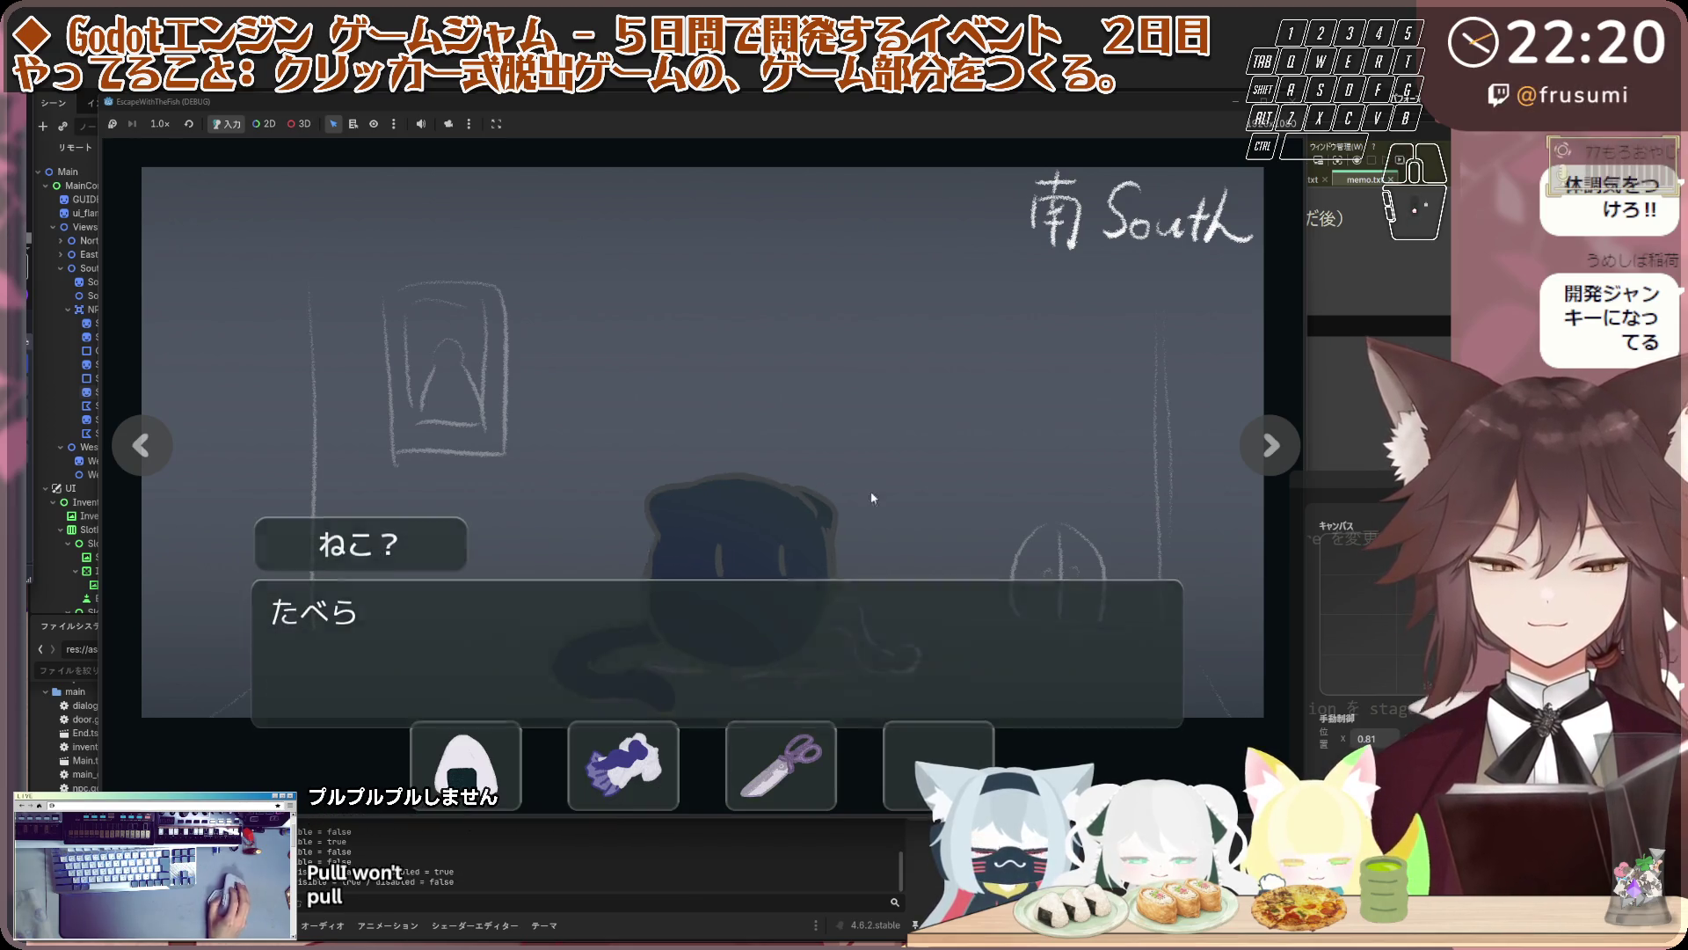
left_click(774, 616)
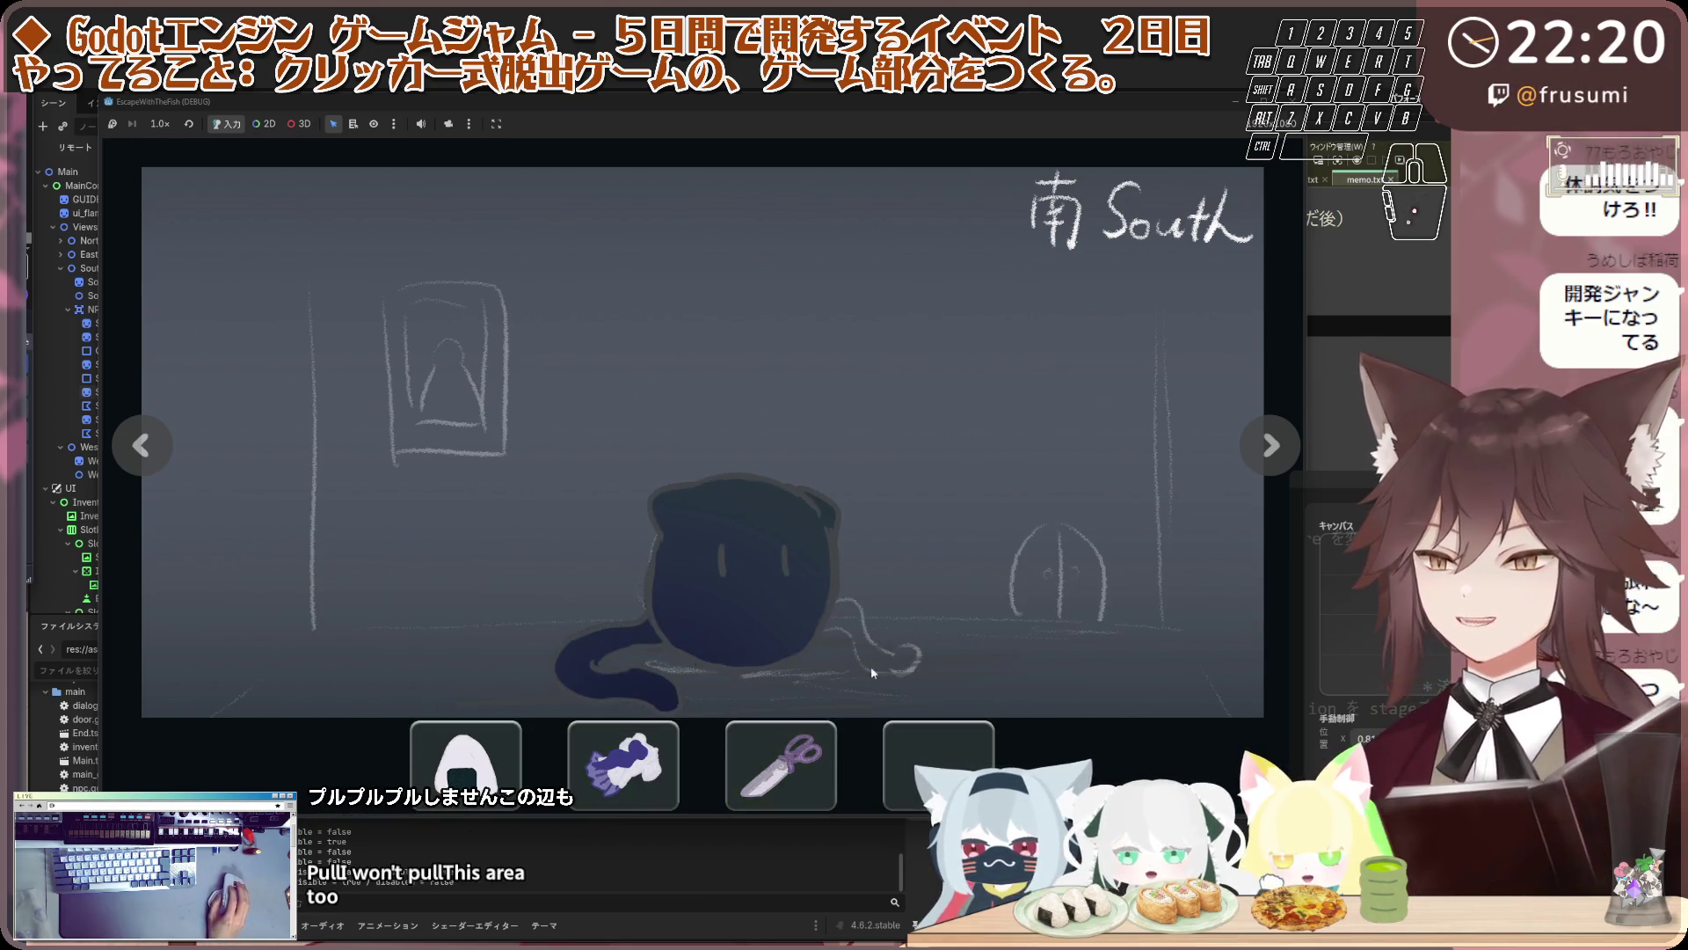
left_click(768, 591)
left_click(760, 620)
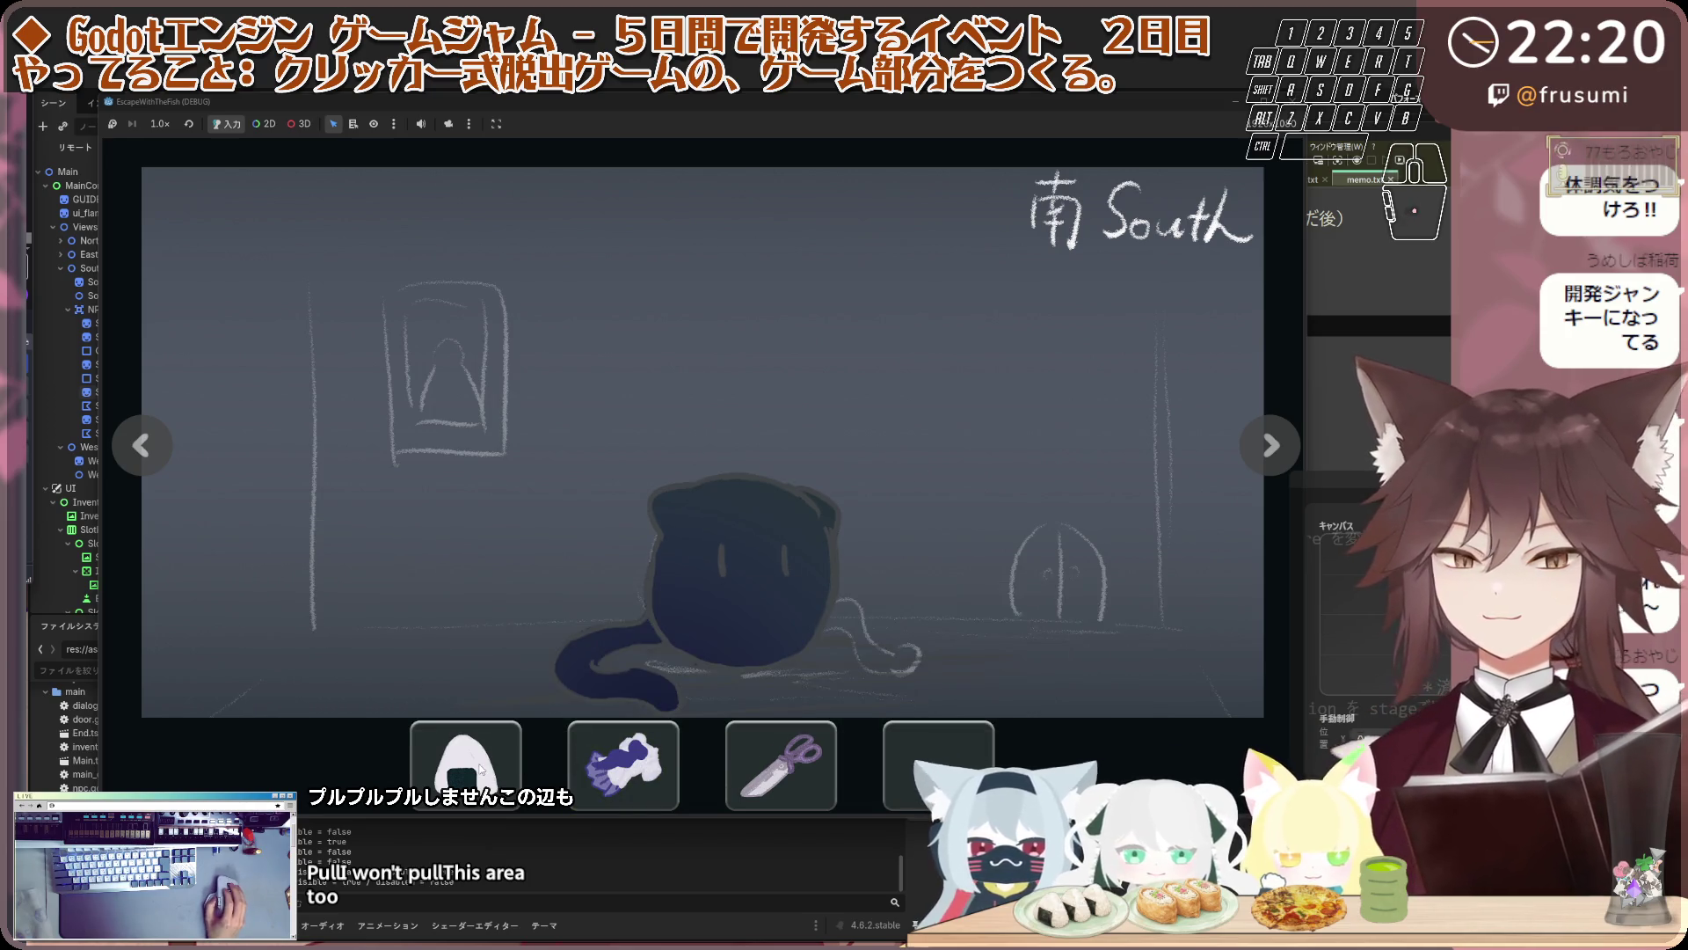
mouse_move(481, 770)
left_mouse_down()
mouse_move(754, 591)
mouse_move(777, 598)
left_mouse_up()
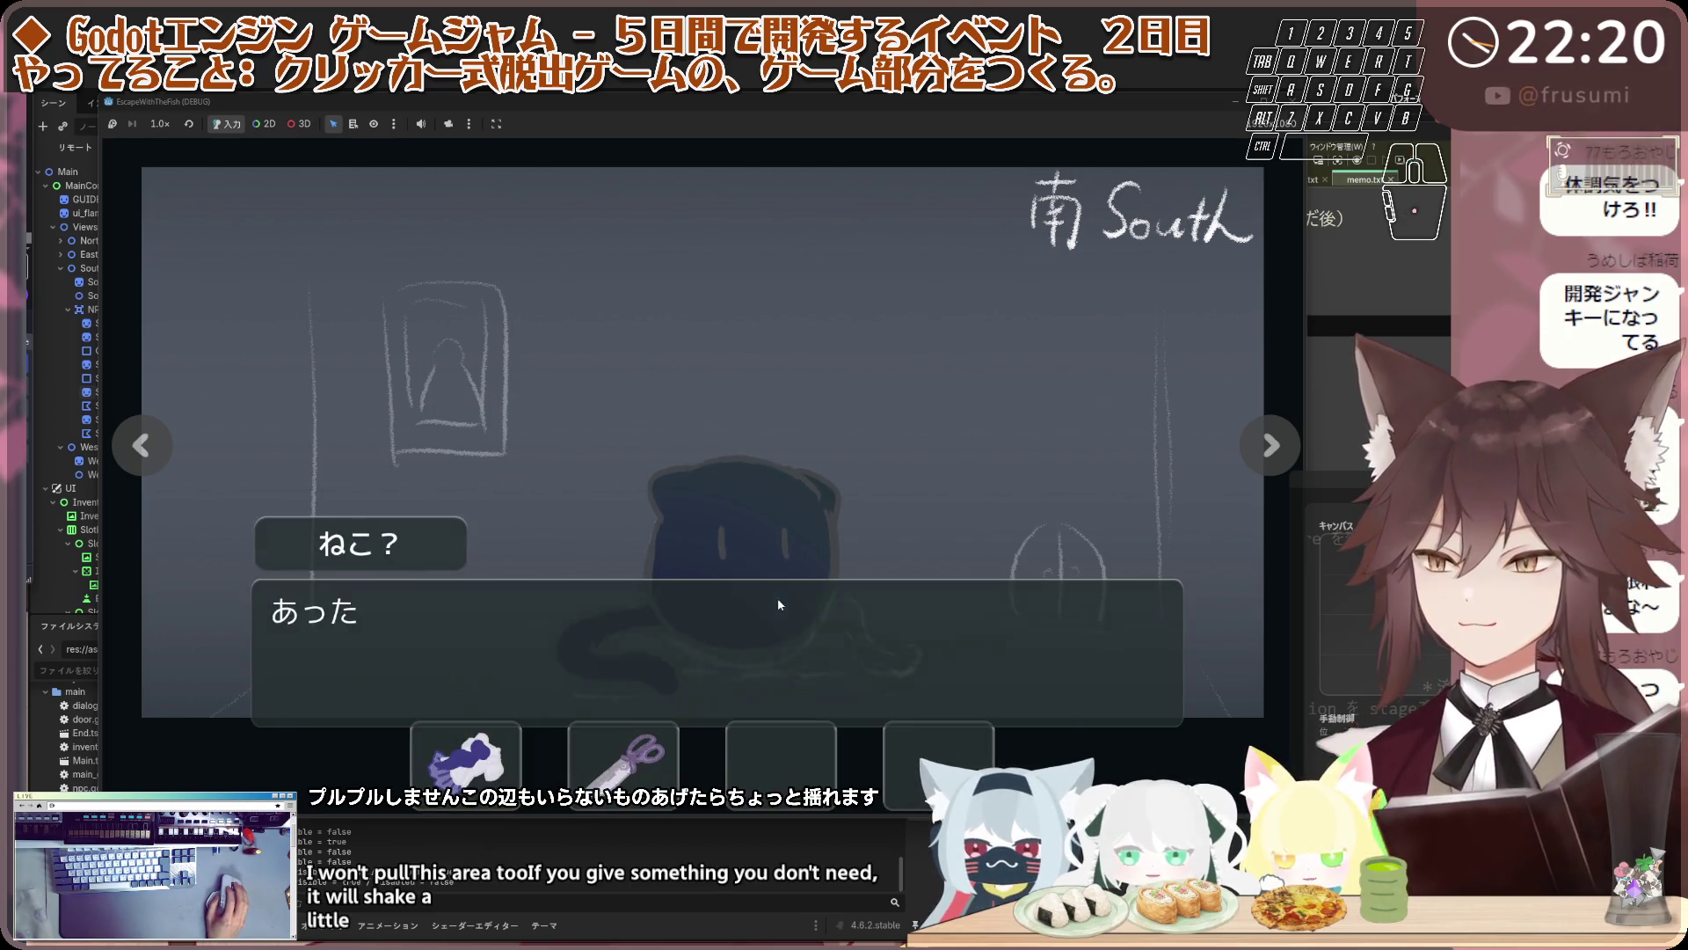
left_click(591, 716)
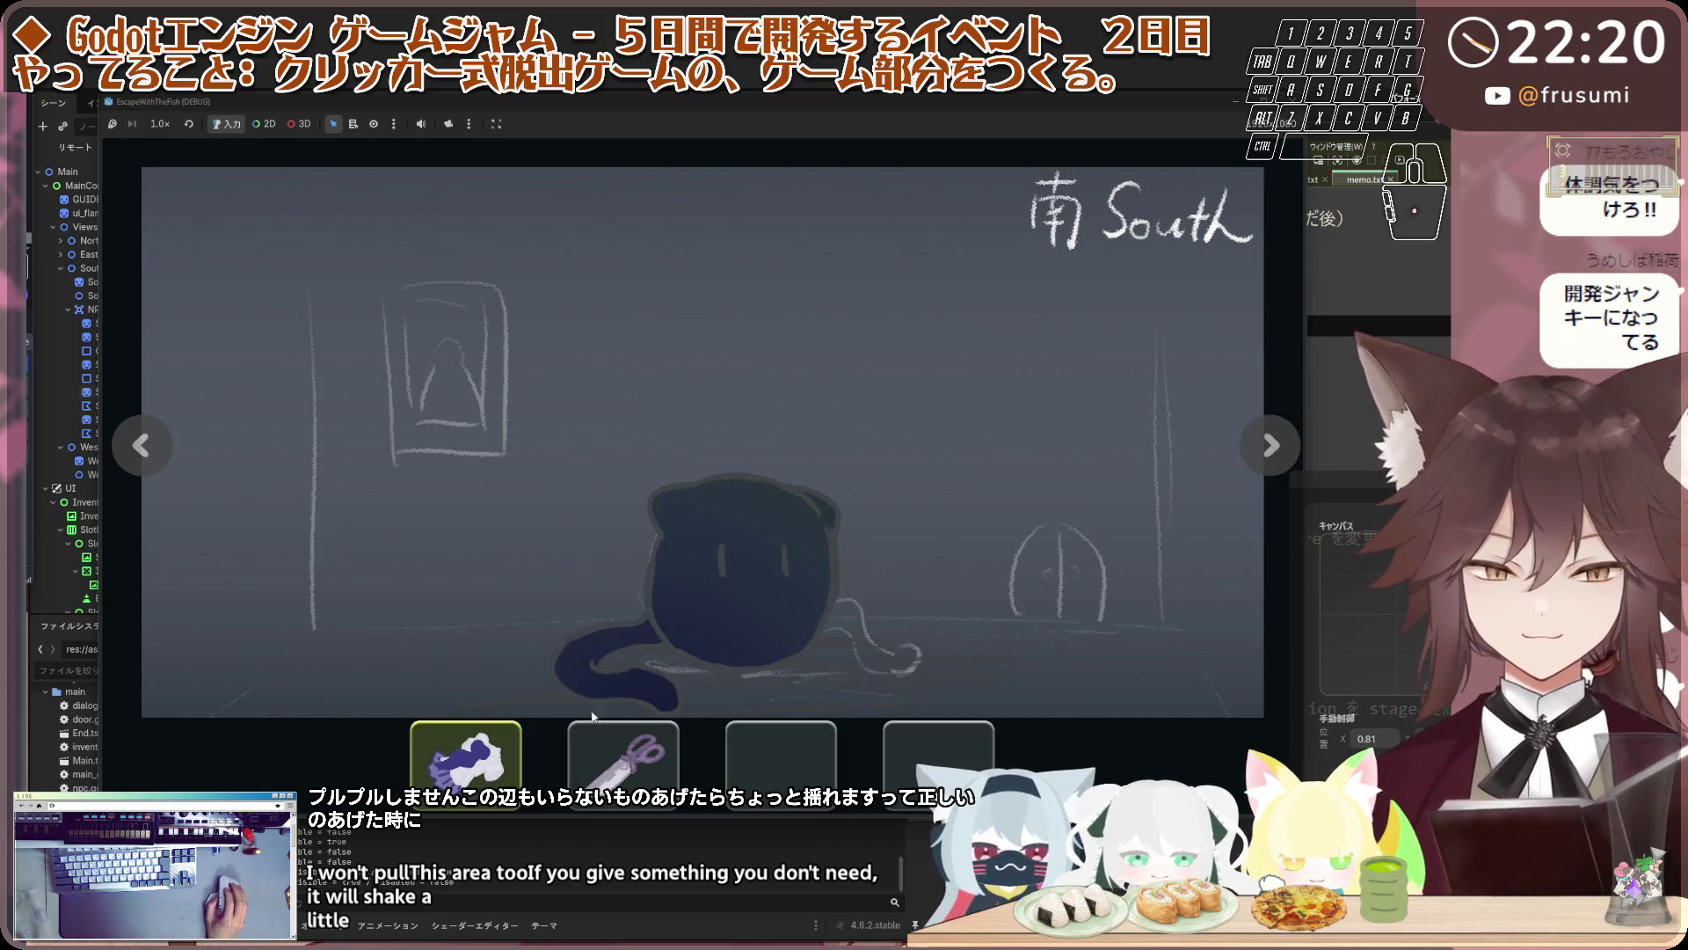
left_click(616, 677)
left_click(536, 672)
Talk to the transformed child and offer it the scissors, which it refuses
left_click(167, 452)
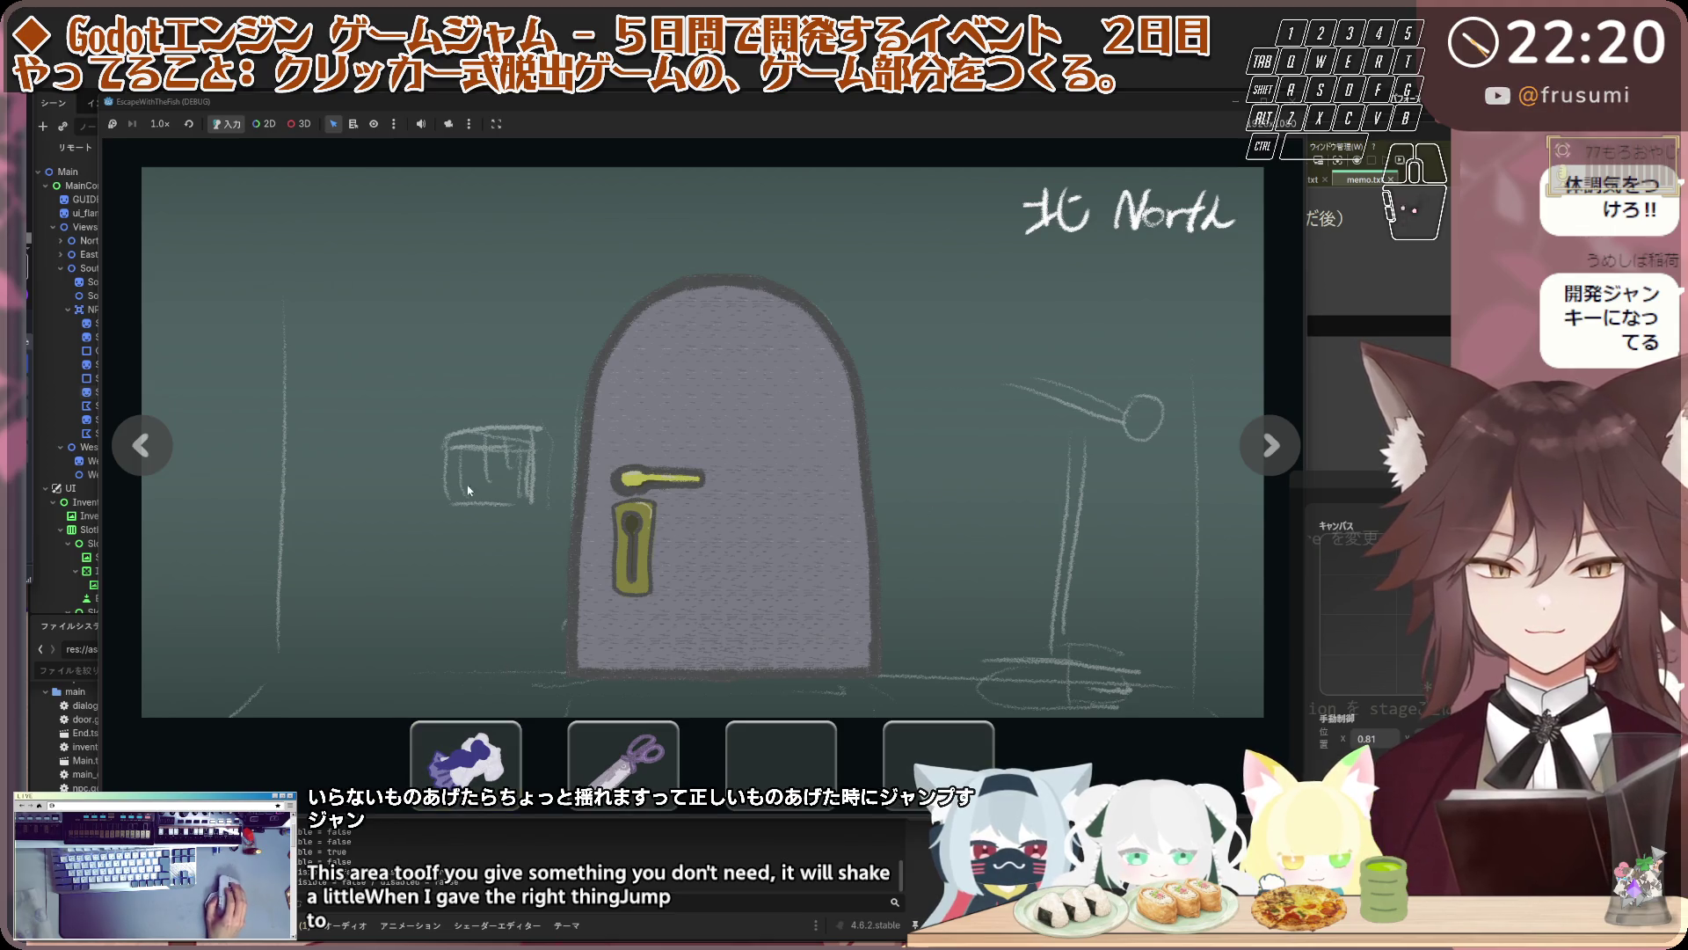
left_click(153, 439)
left_click(748, 493)
left_click(747, 633)
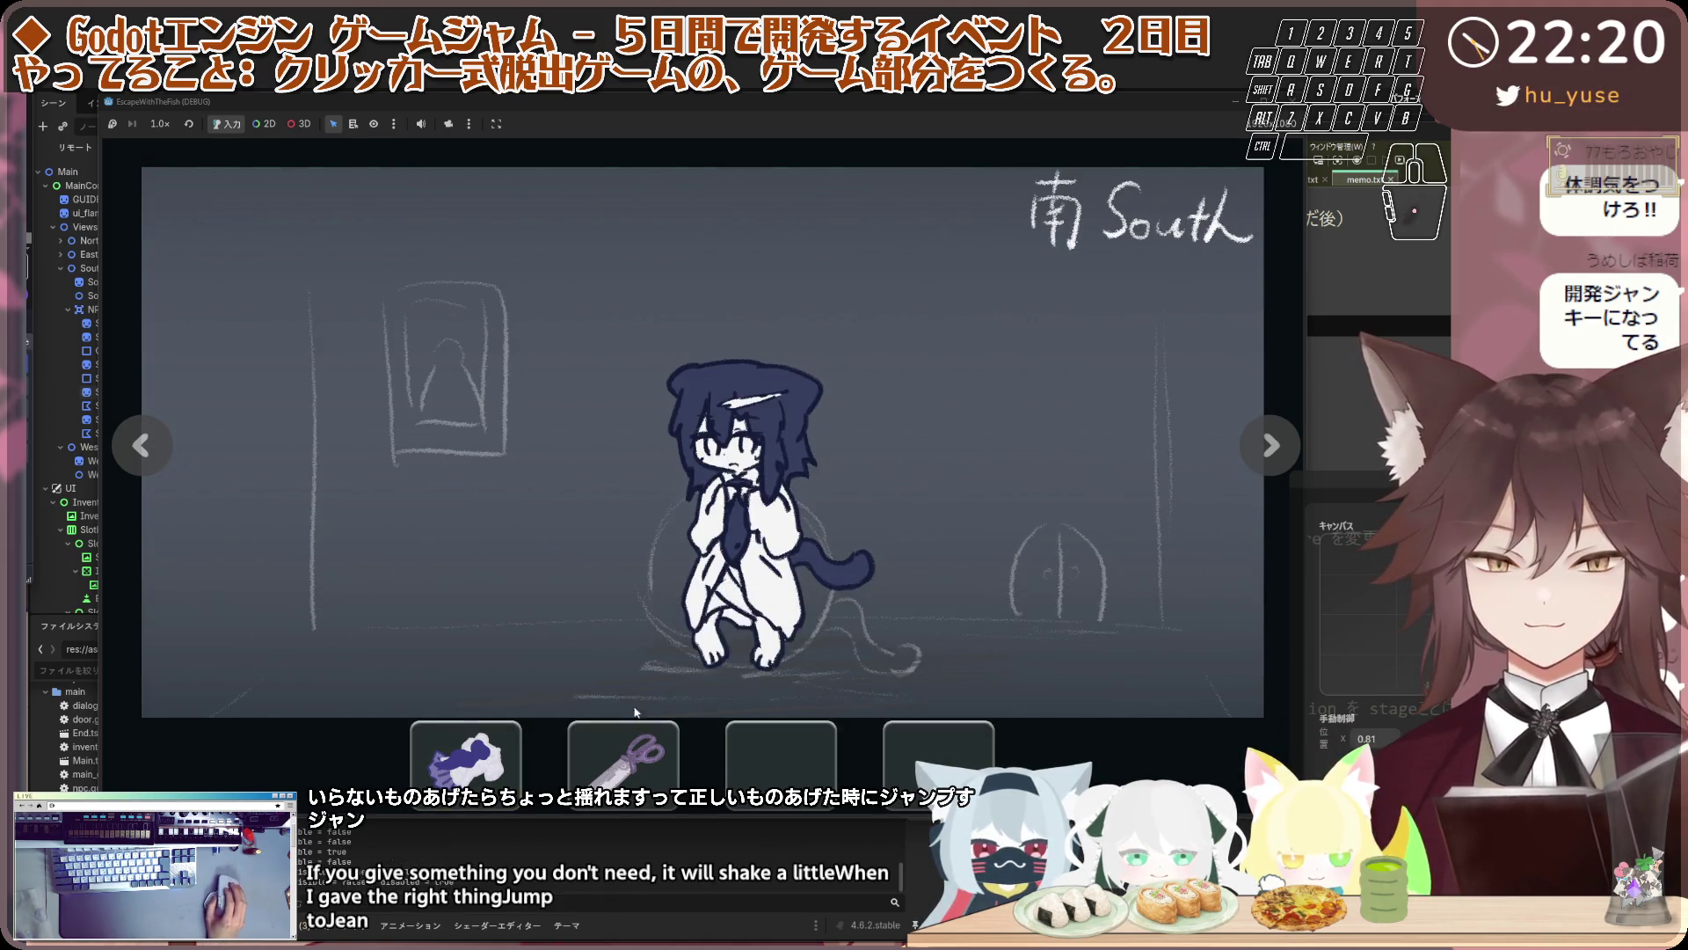
left_click(624, 756)
left_click(764, 550)
left_click(644, 752)
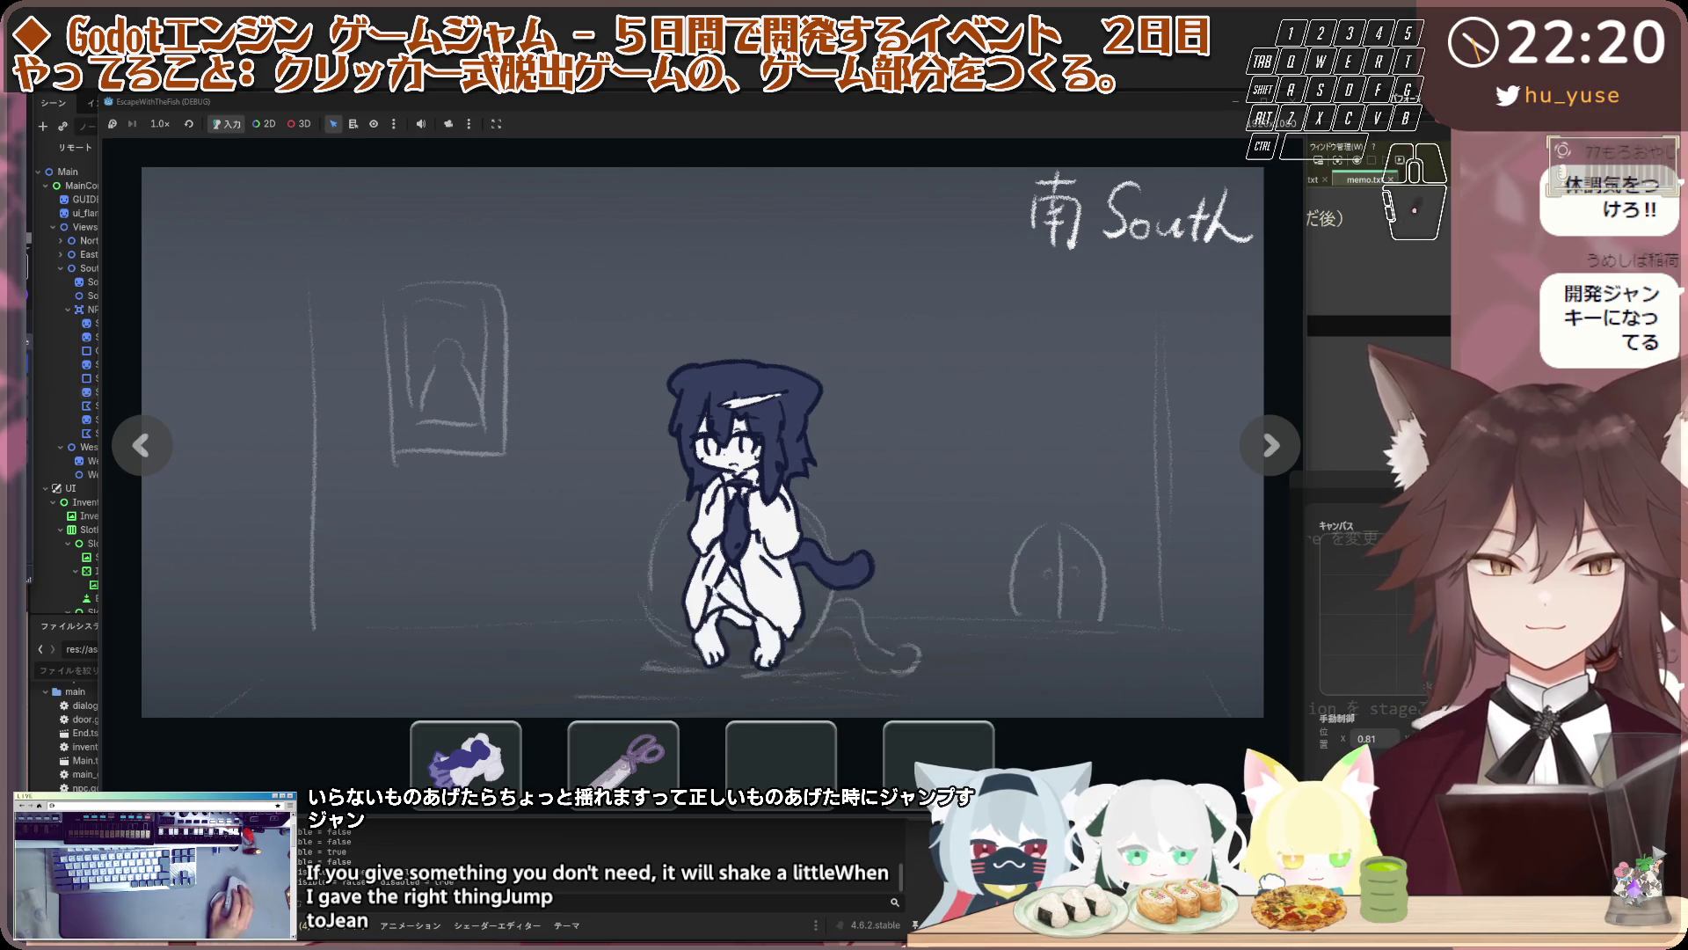
left_click(747, 492)
left_click(582, 524)
left_click(582, 524)
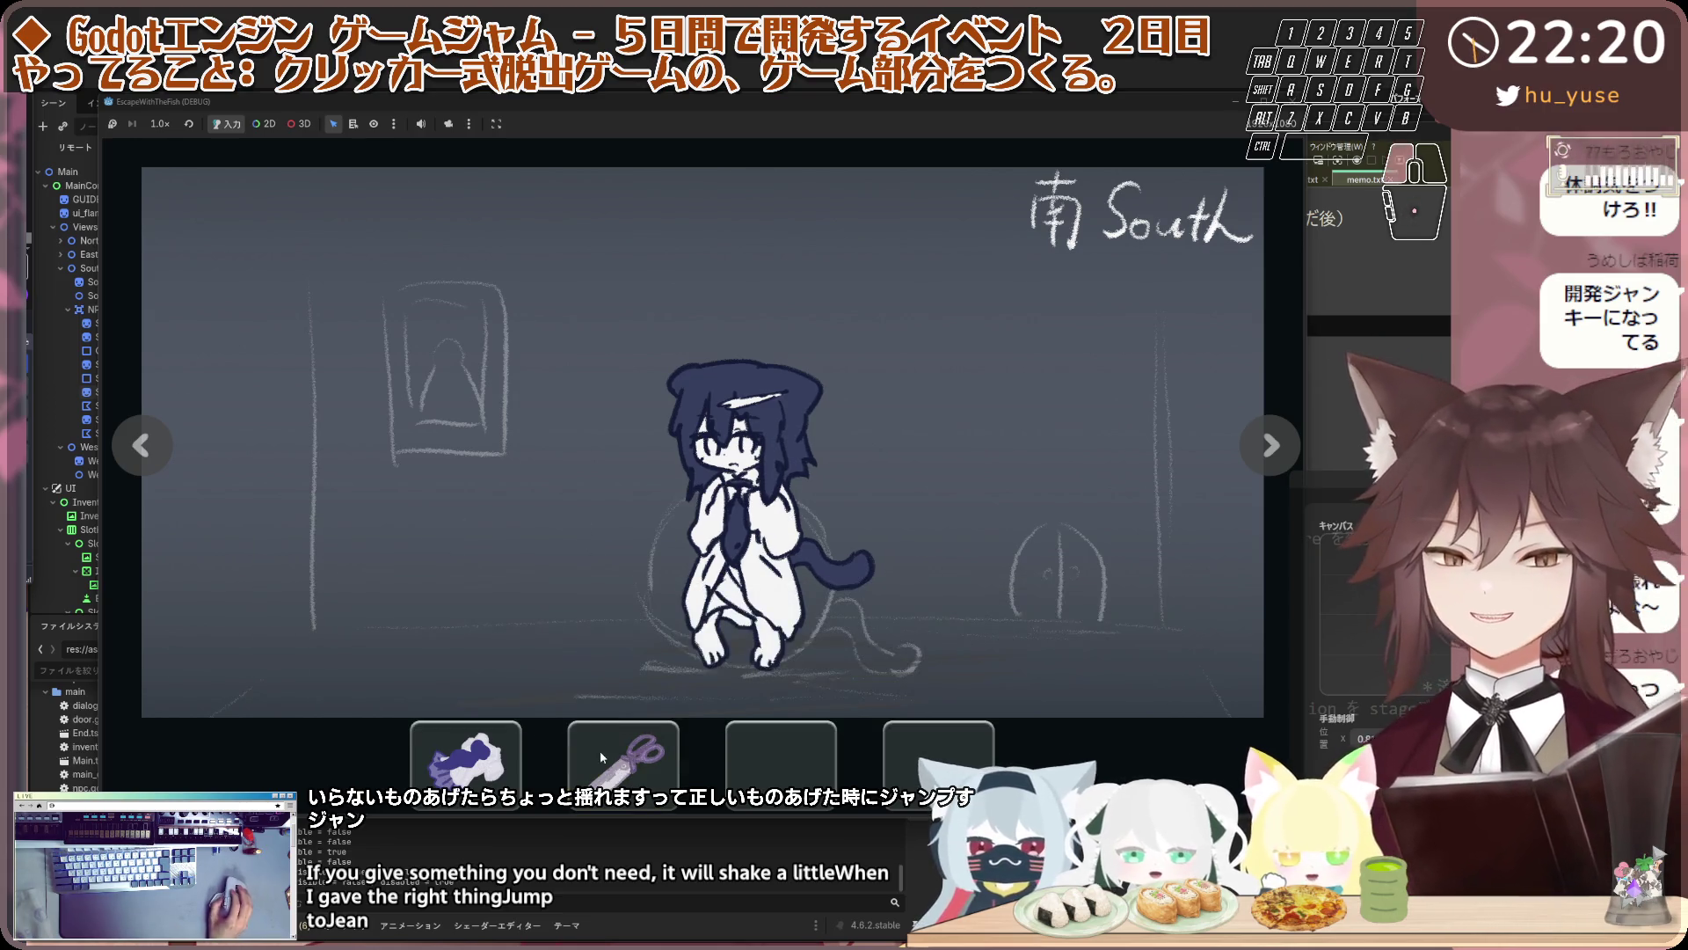
left_click(599, 751)
left_click(742, 550)
left_click(741, 550)
Give the boots to the child, offer the scissors again, then stop the game
left_click(466, 763)
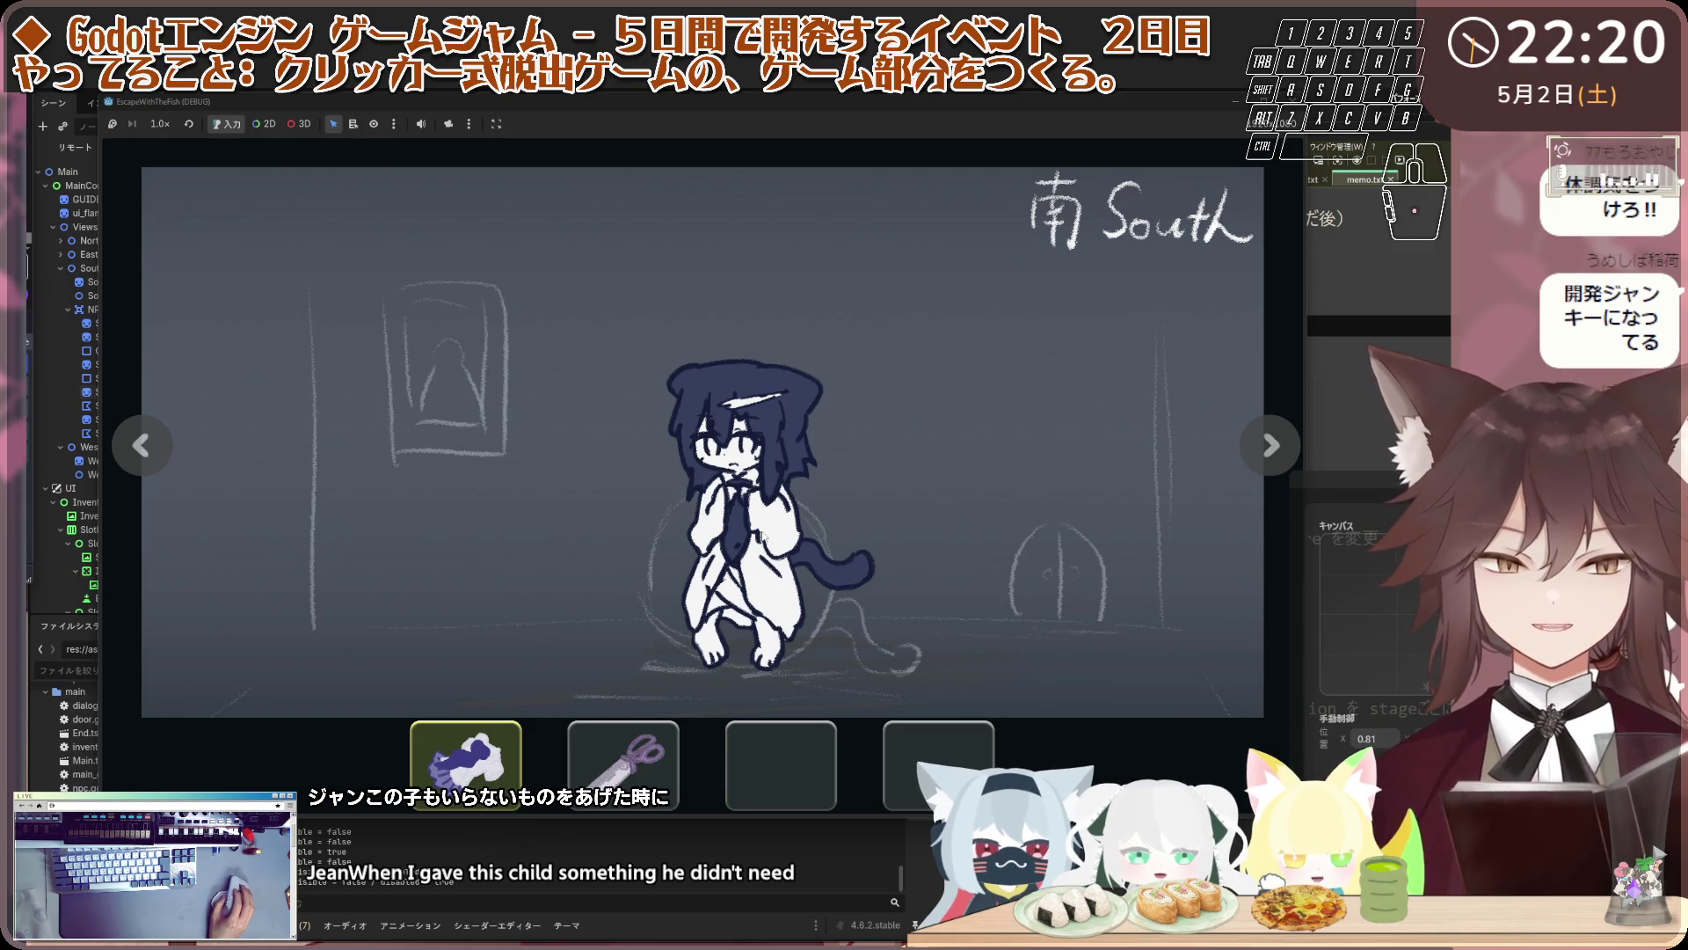
left_click(761, 533)
left_click(482, 473)
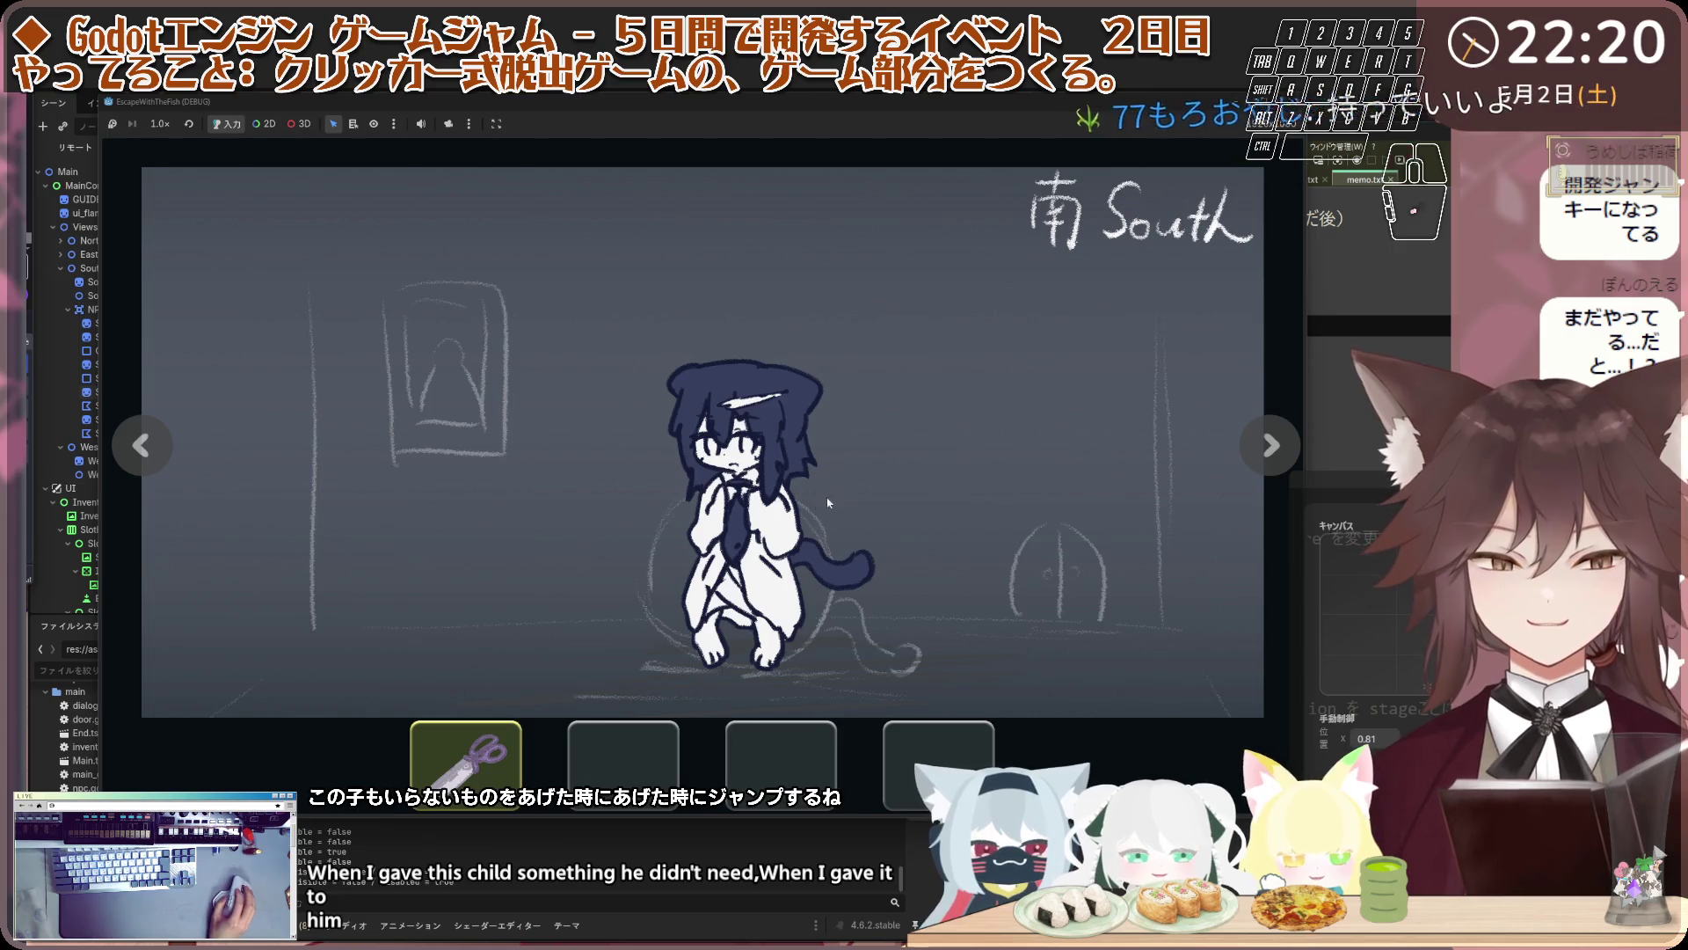
left_click(925, 482)
left_click(226, 479)
left_click(154, 481)
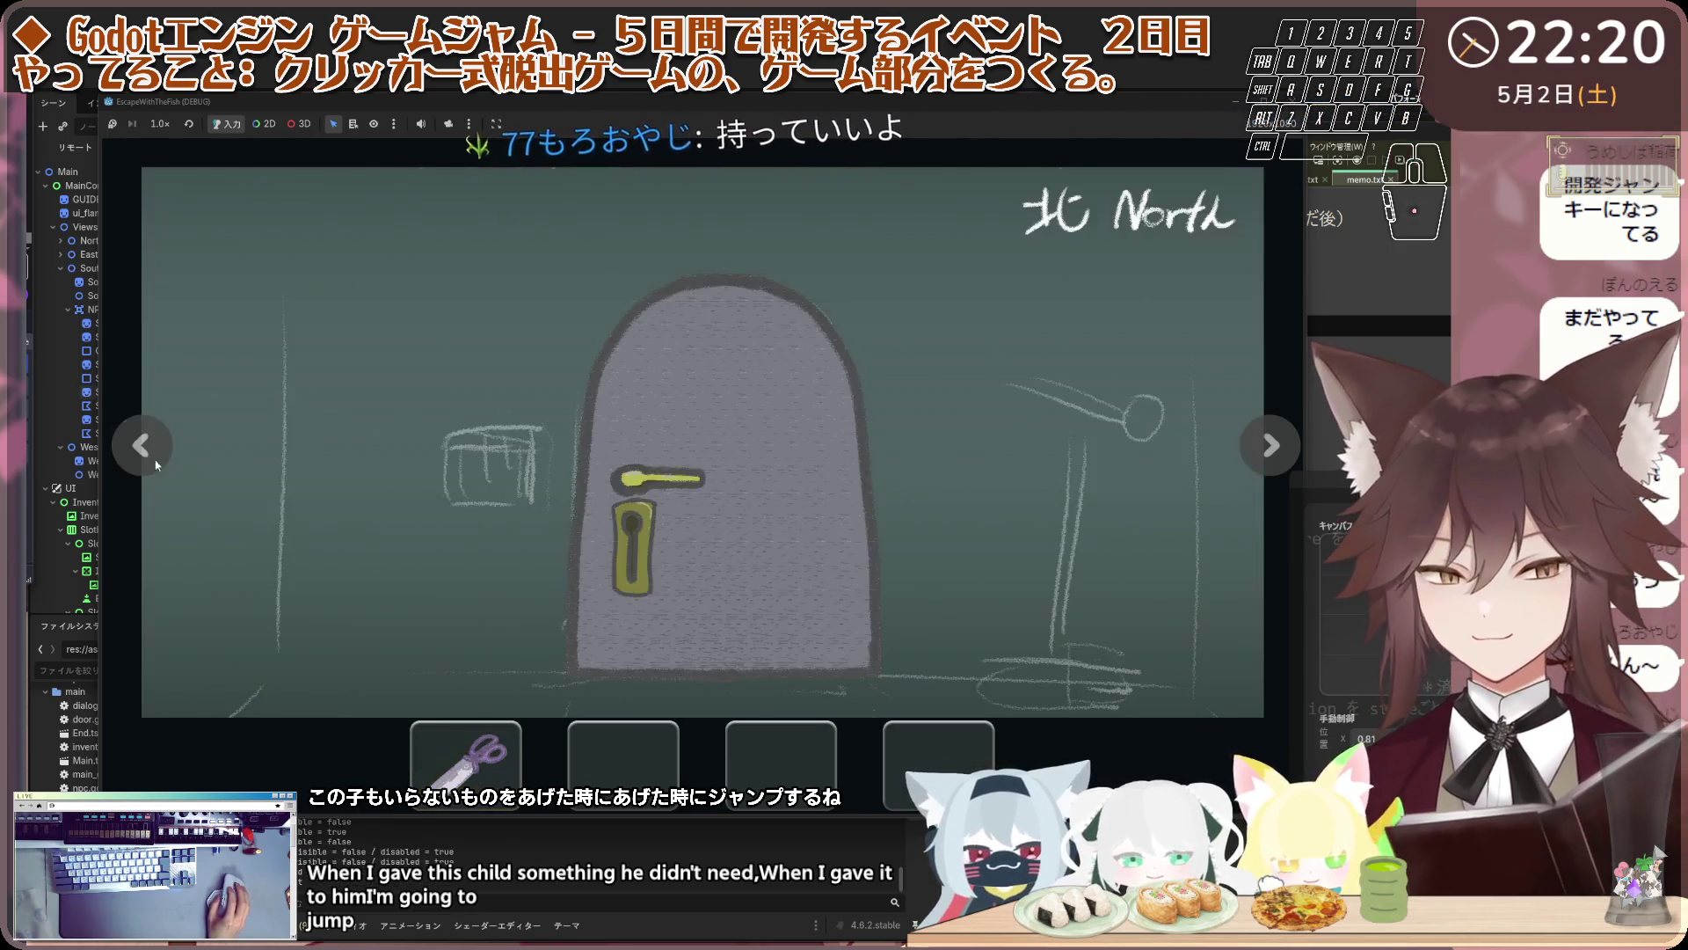
left_click(800, 473)
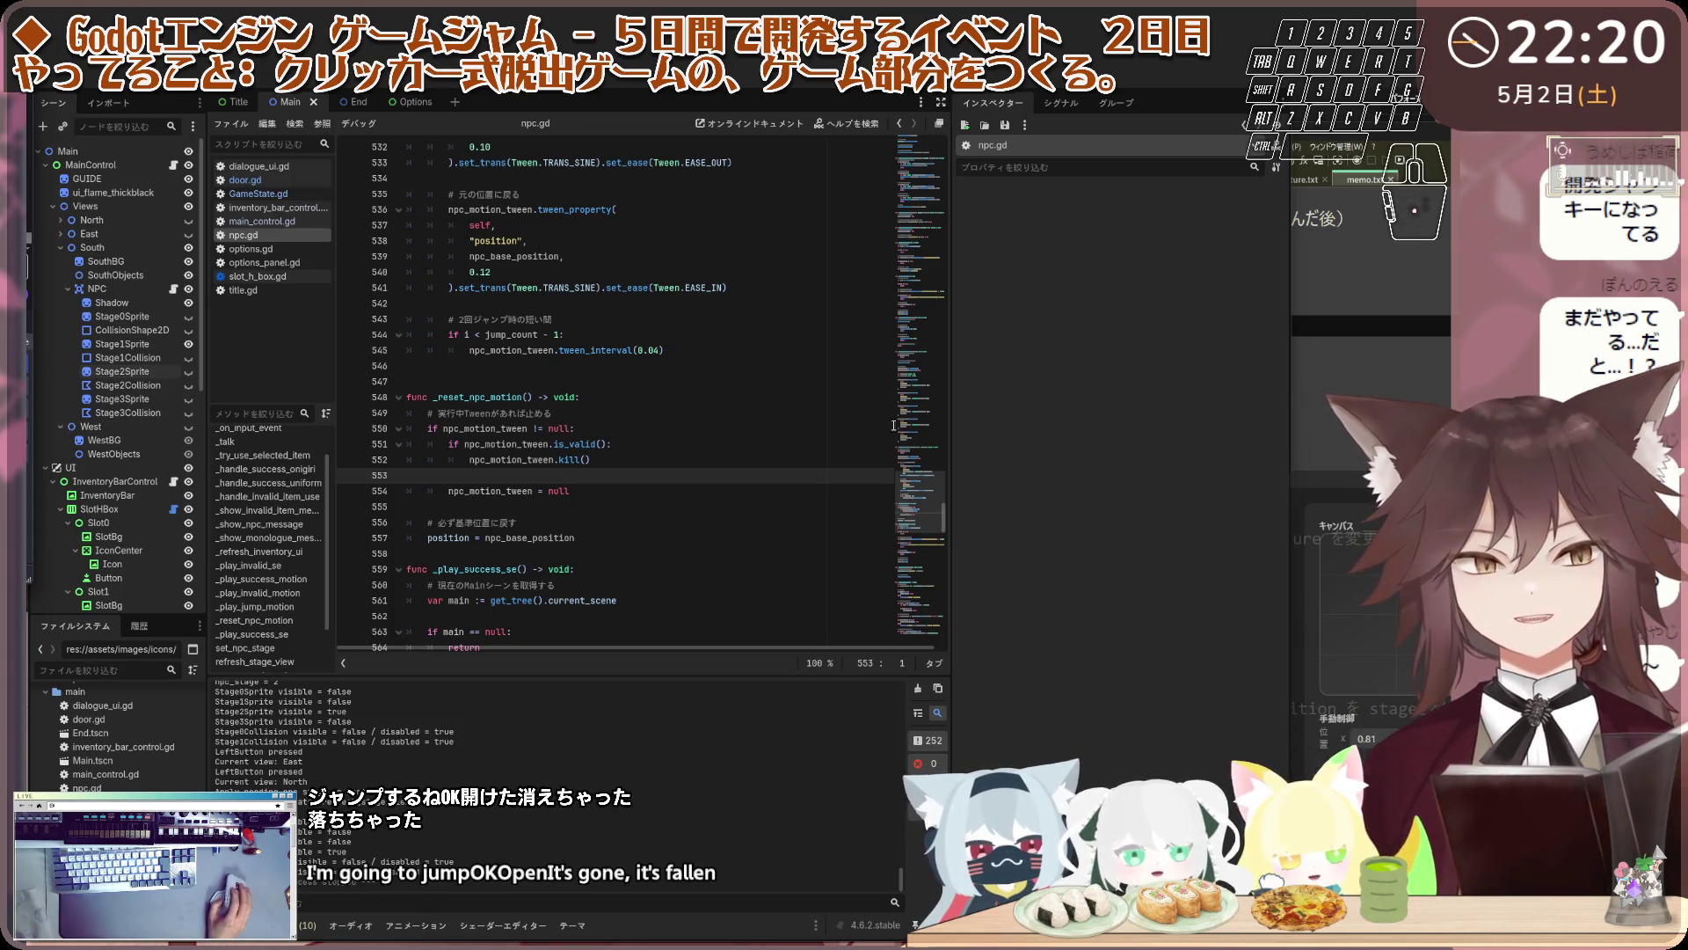
Relaunch the game and try giving an item to the cat
left_click(1169, 91)
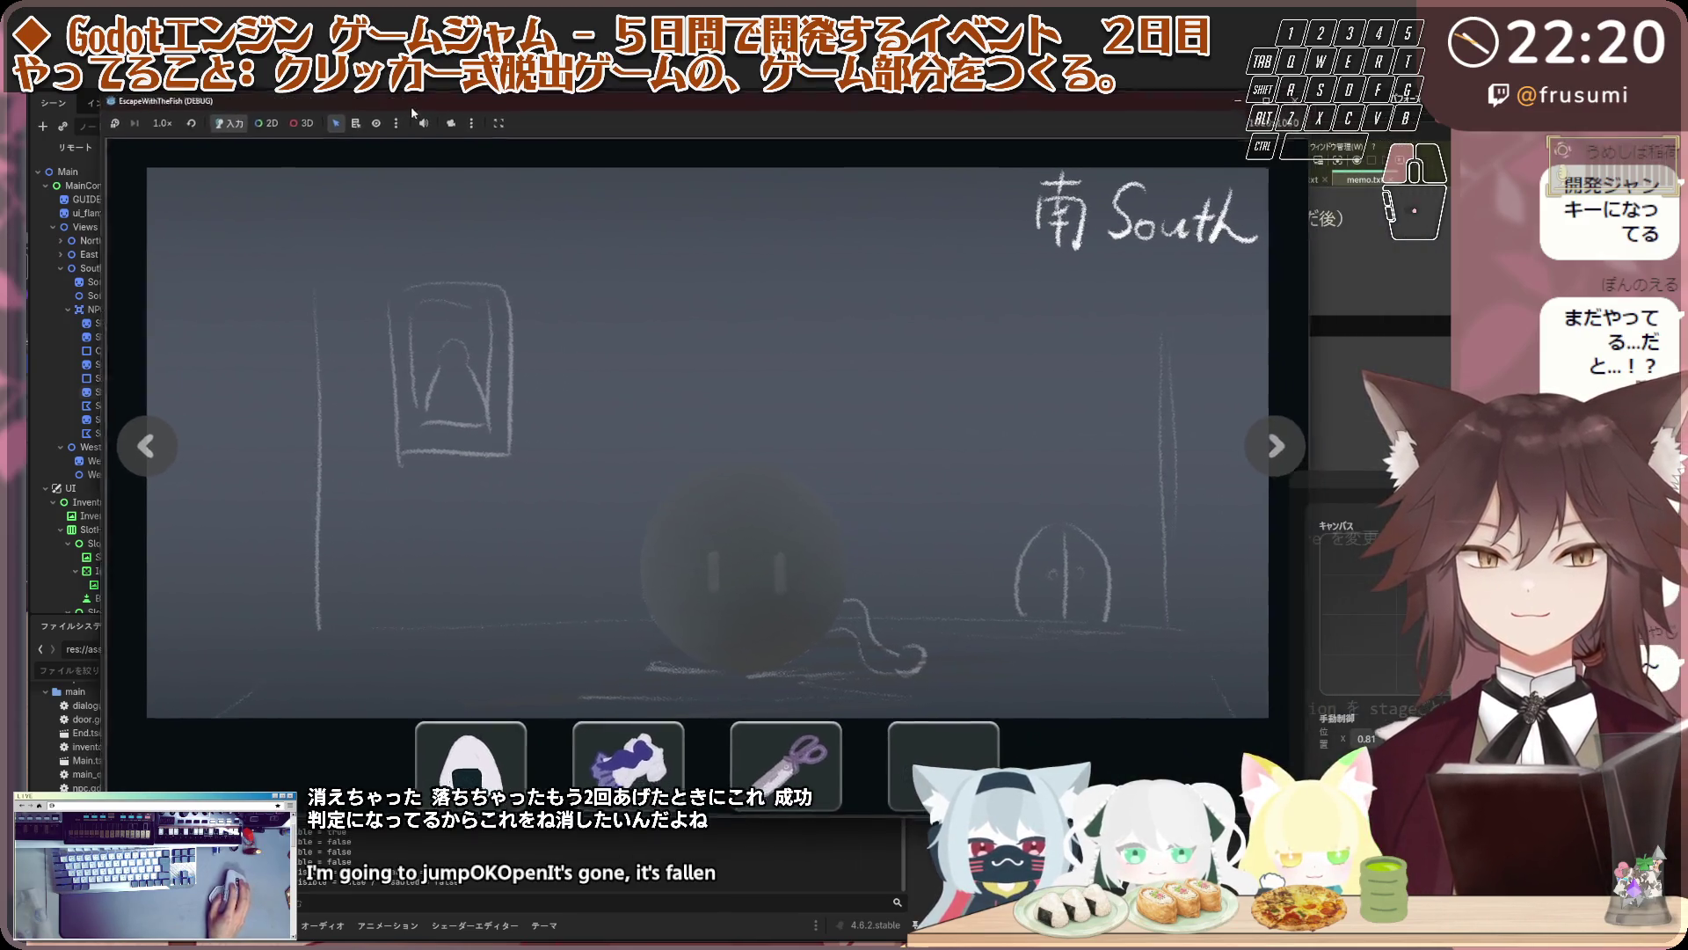
key("F8")
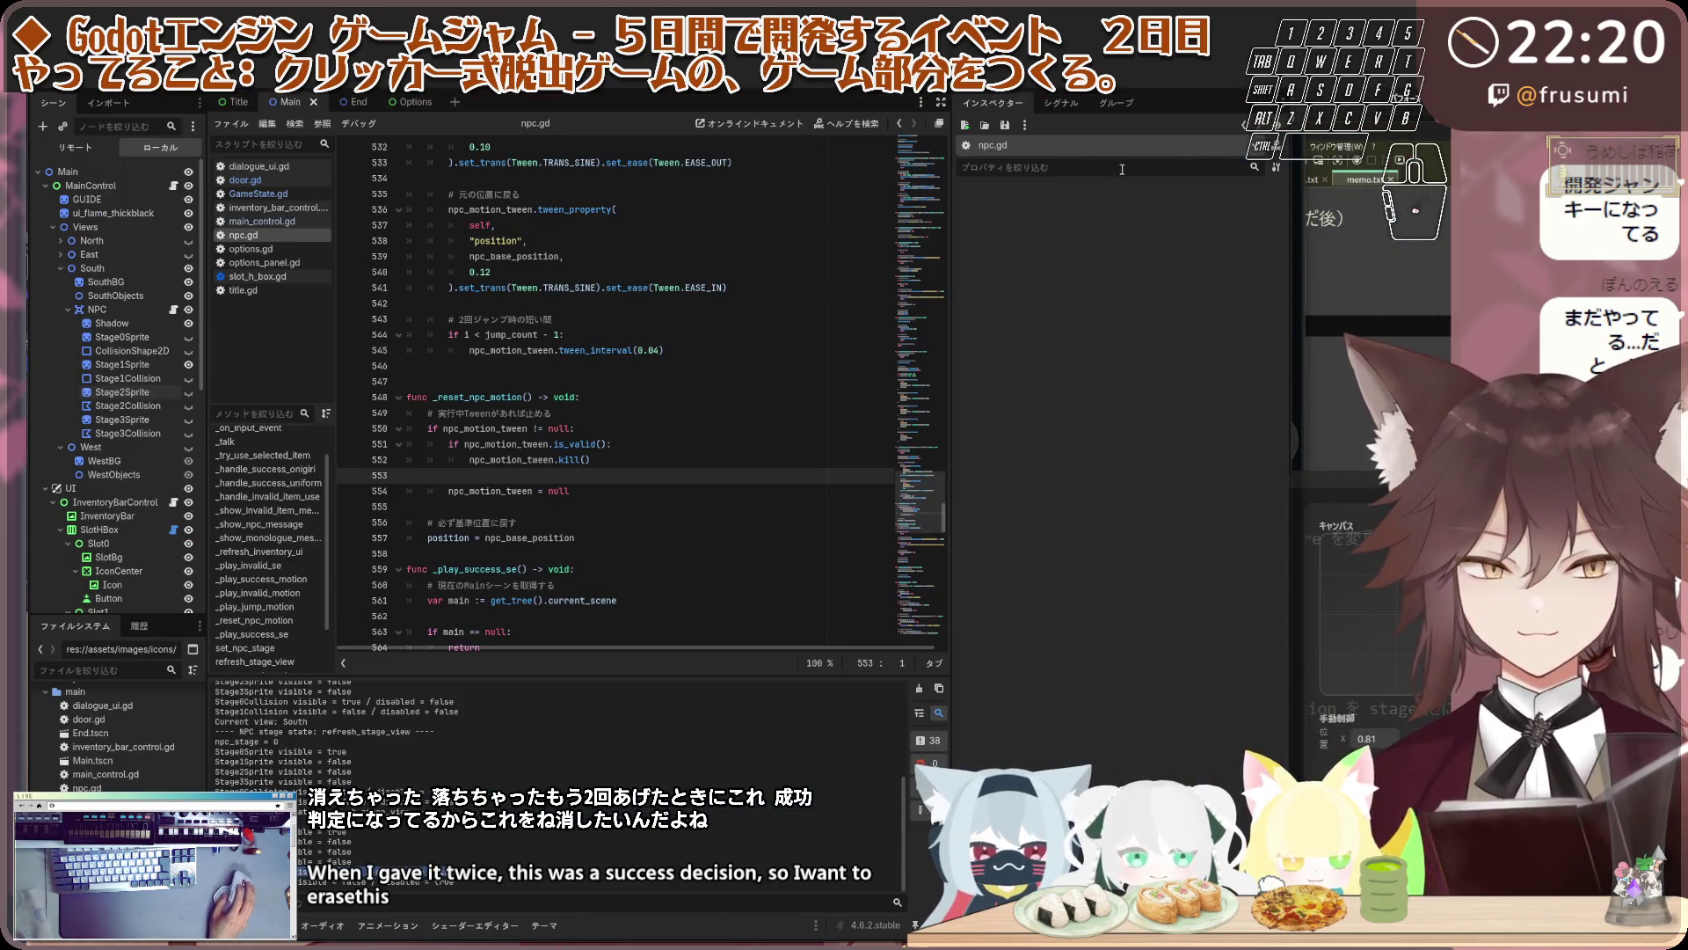
key("alt+Tab")
left_click(633, 452)
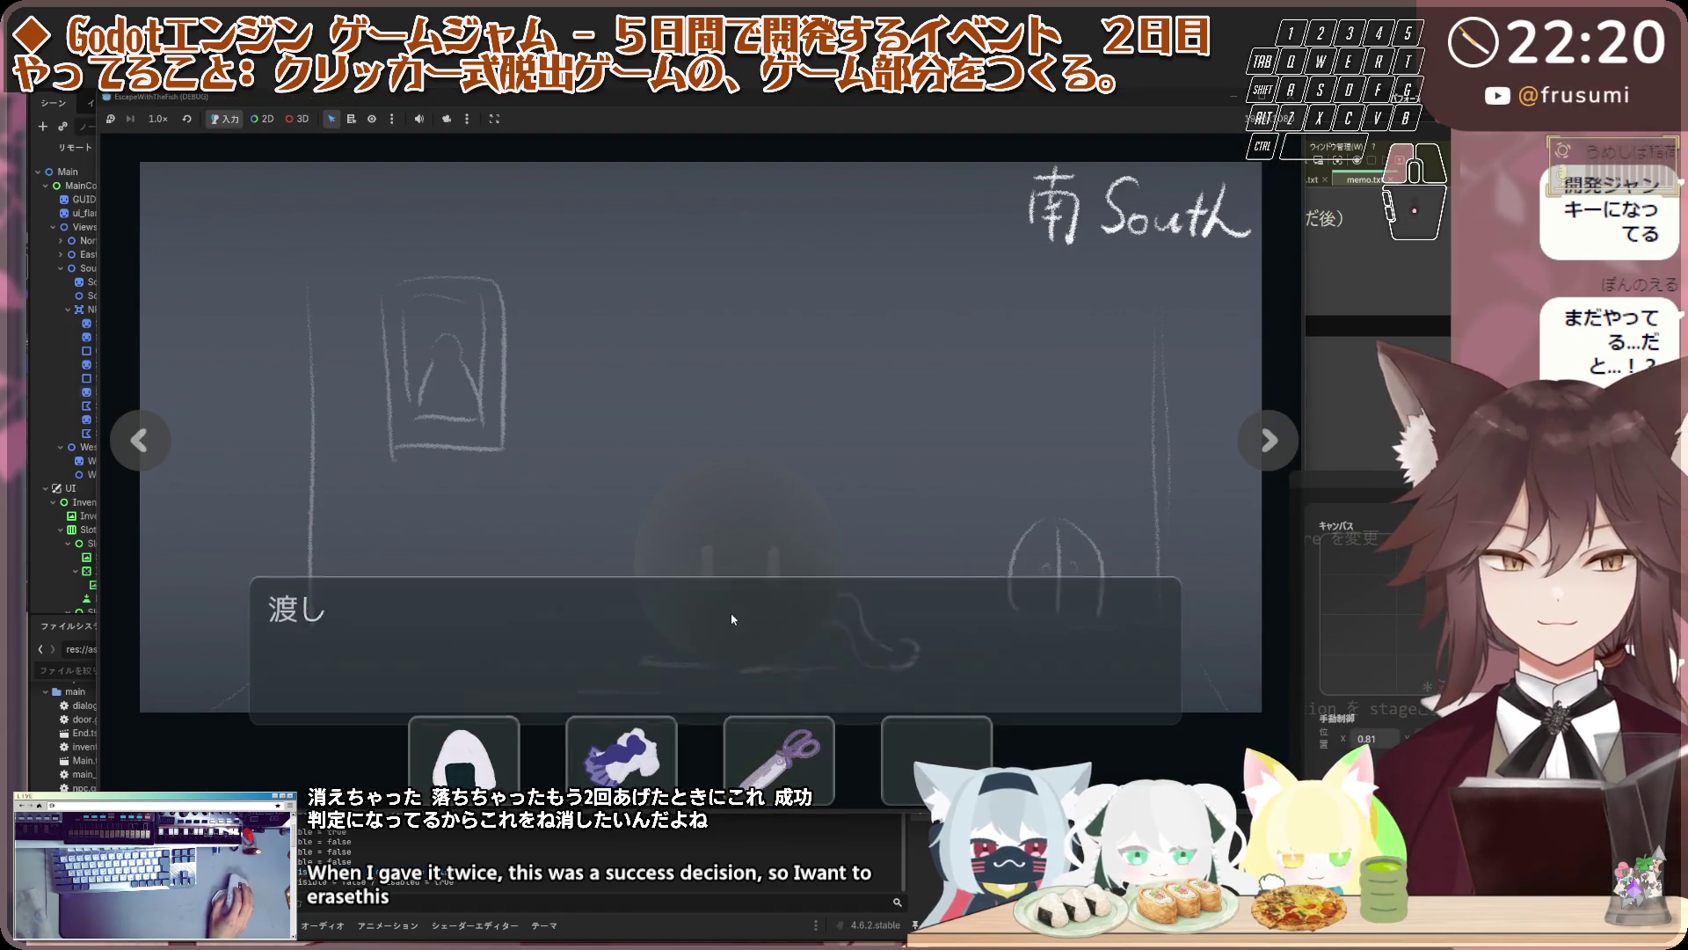
Check the locked North door, then give the onigiri to the cat
left_click(139, 440)
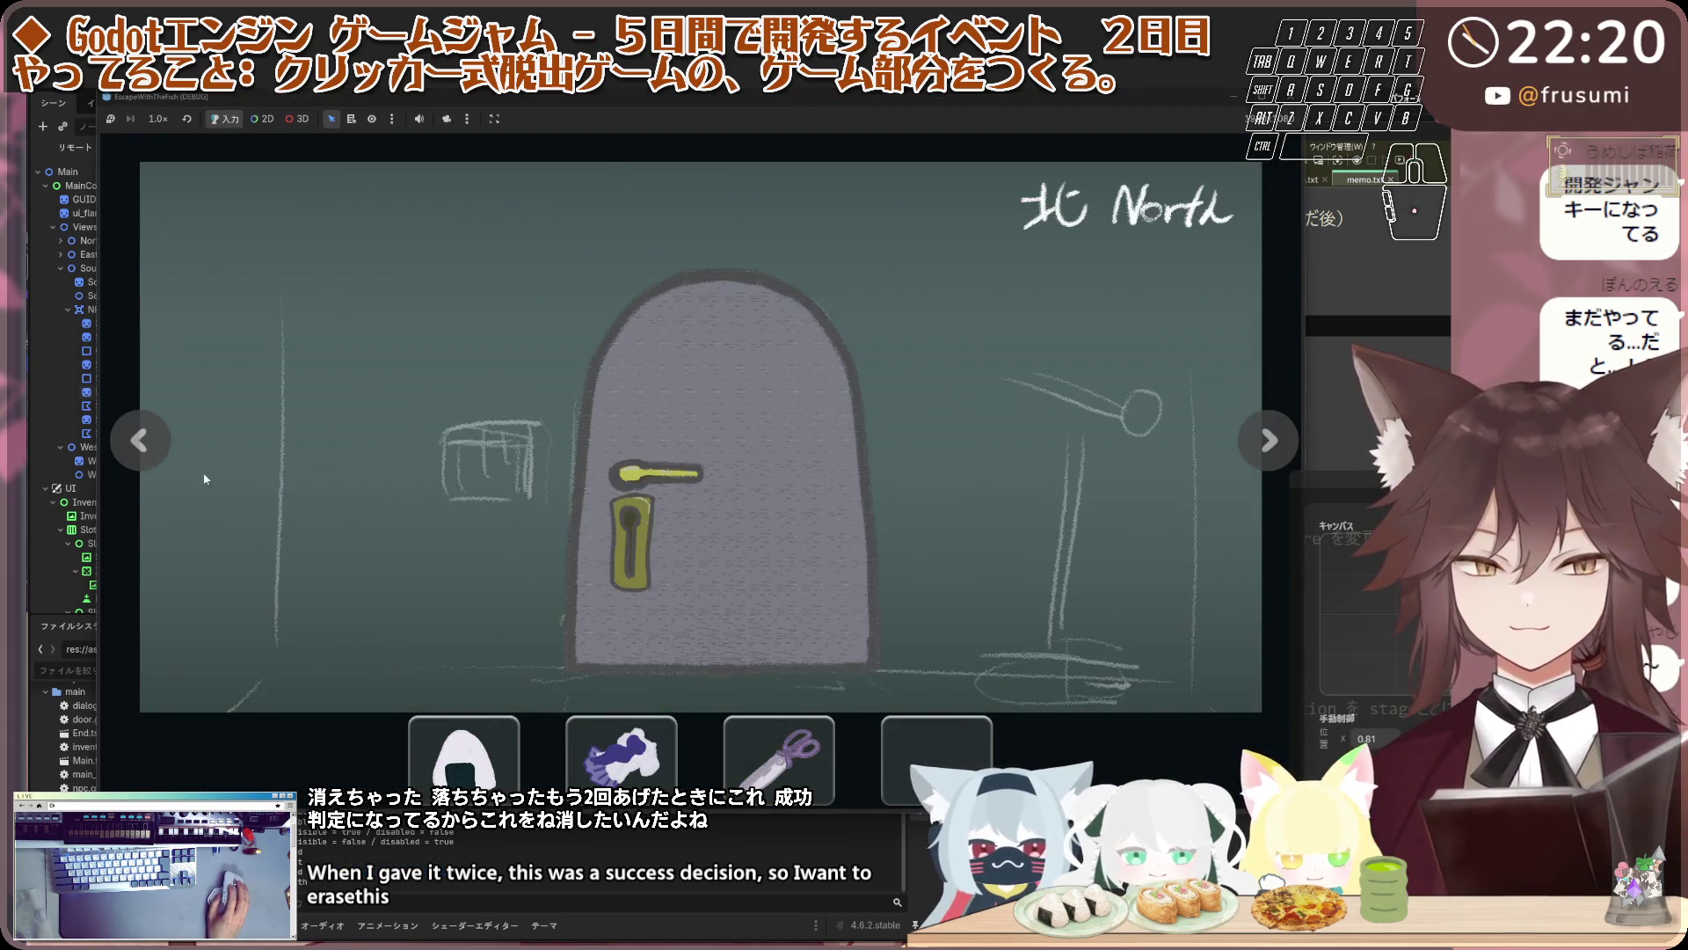
left_click(659, 519)
left_click(652, 549)
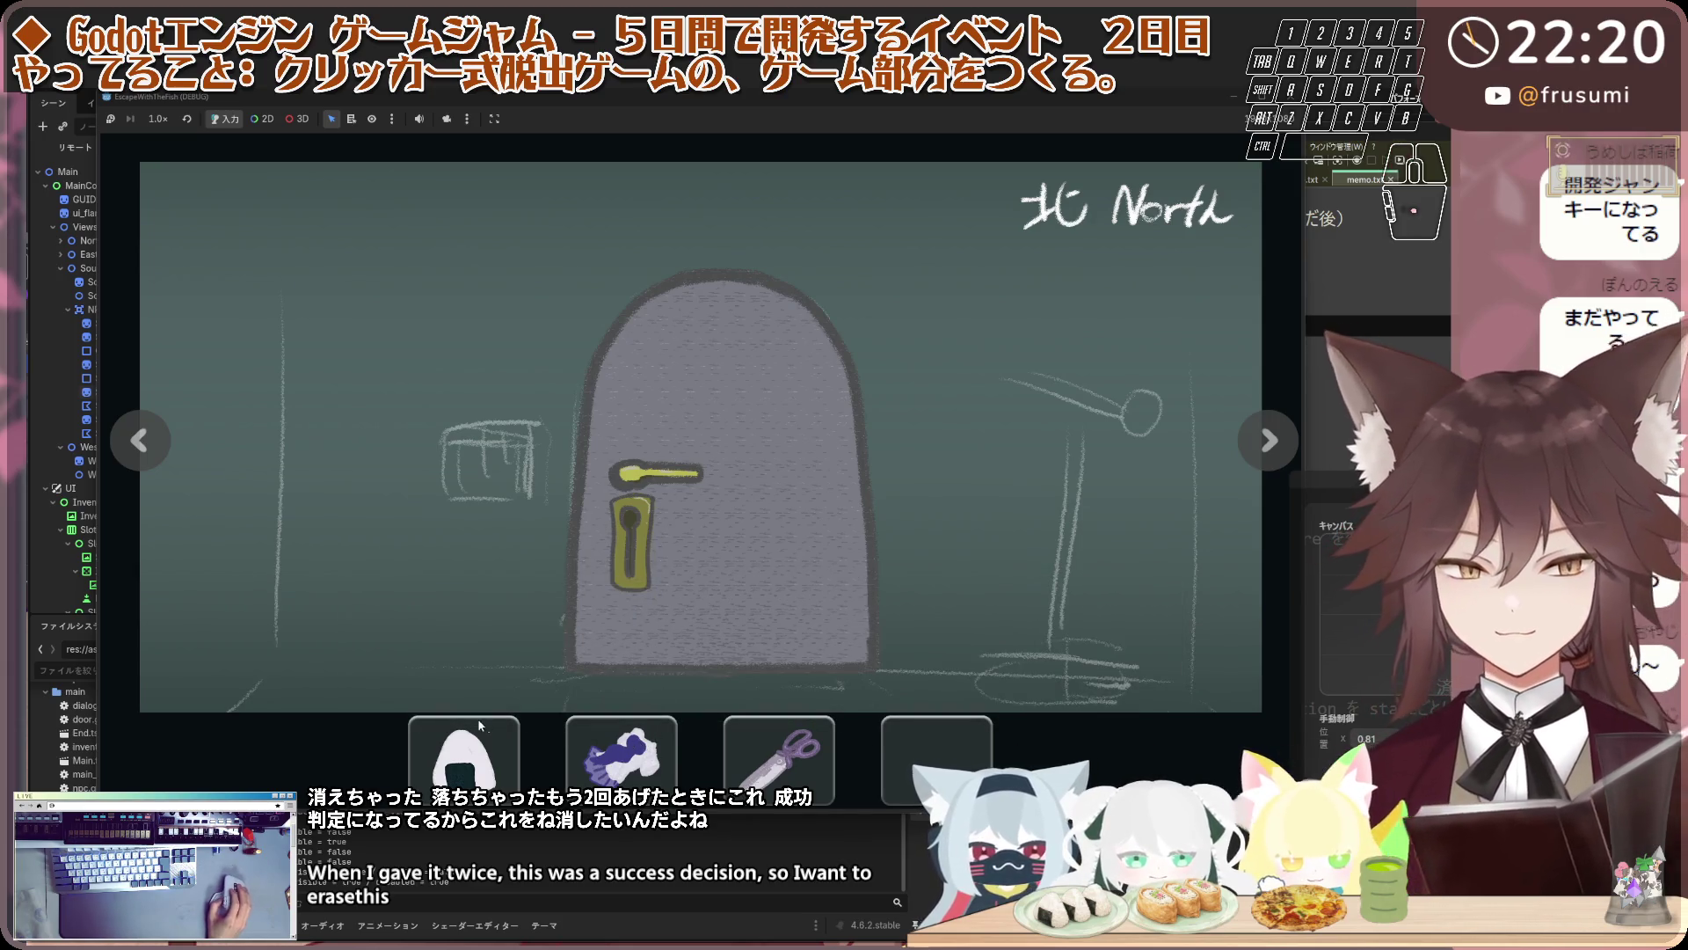
left_click(139, 437)
left_click(437, 732)
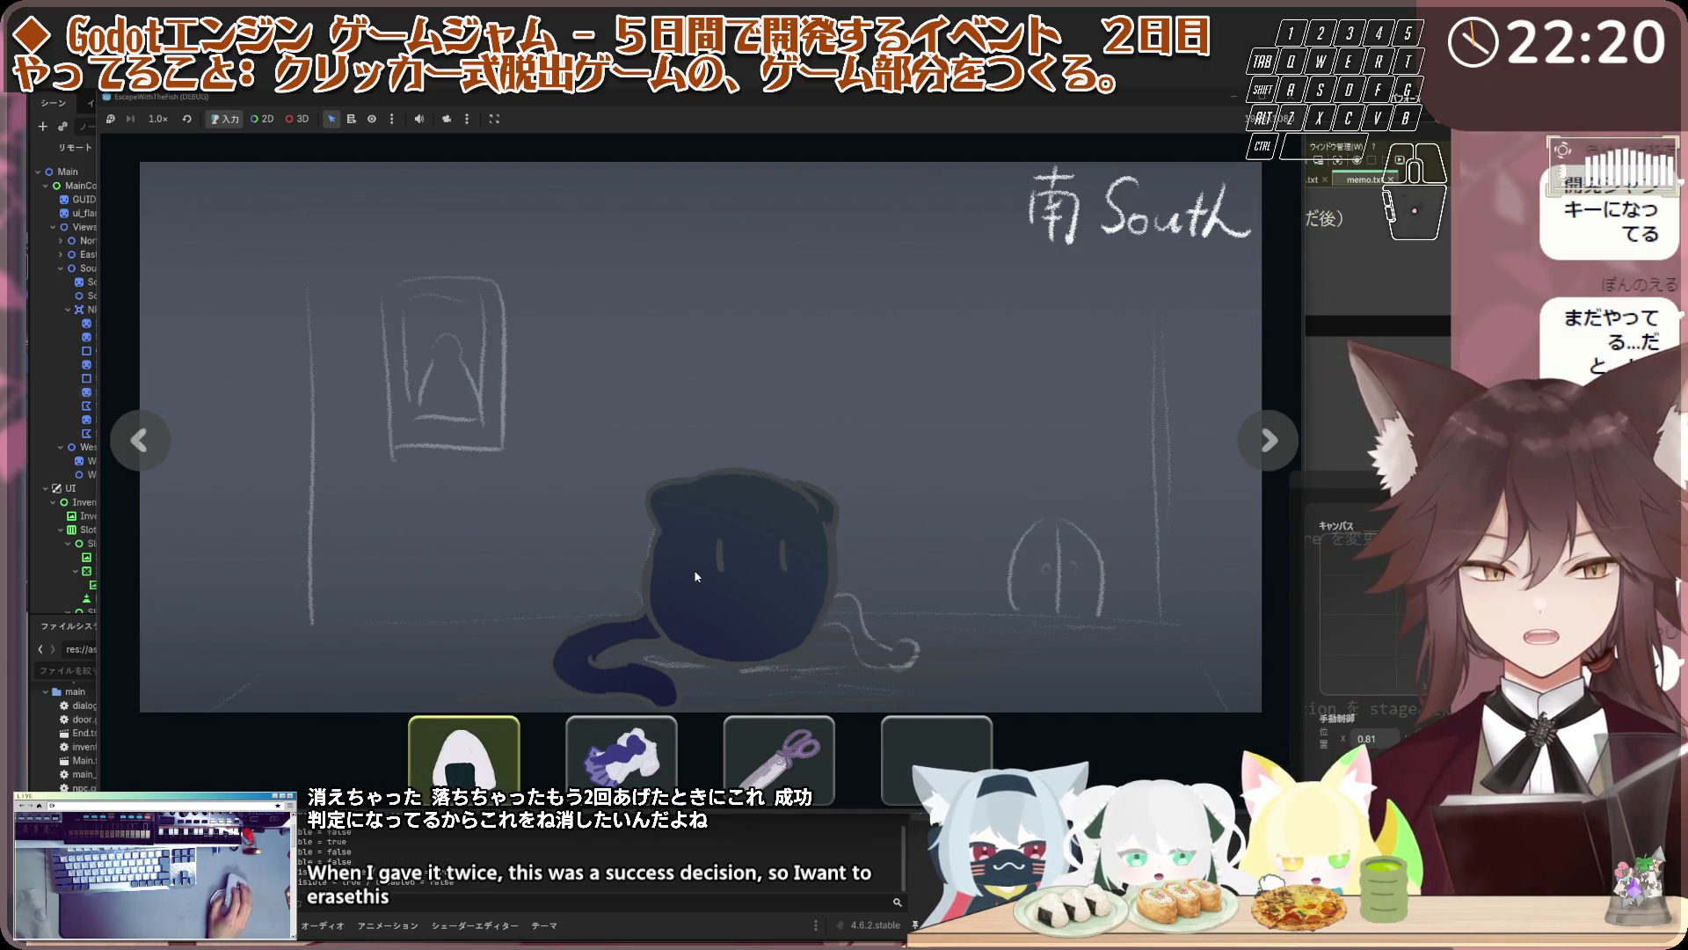
left_click(700, 572)
Cycle through the rooms back to the South room and give the clothing to the child
left_click(141, 437)
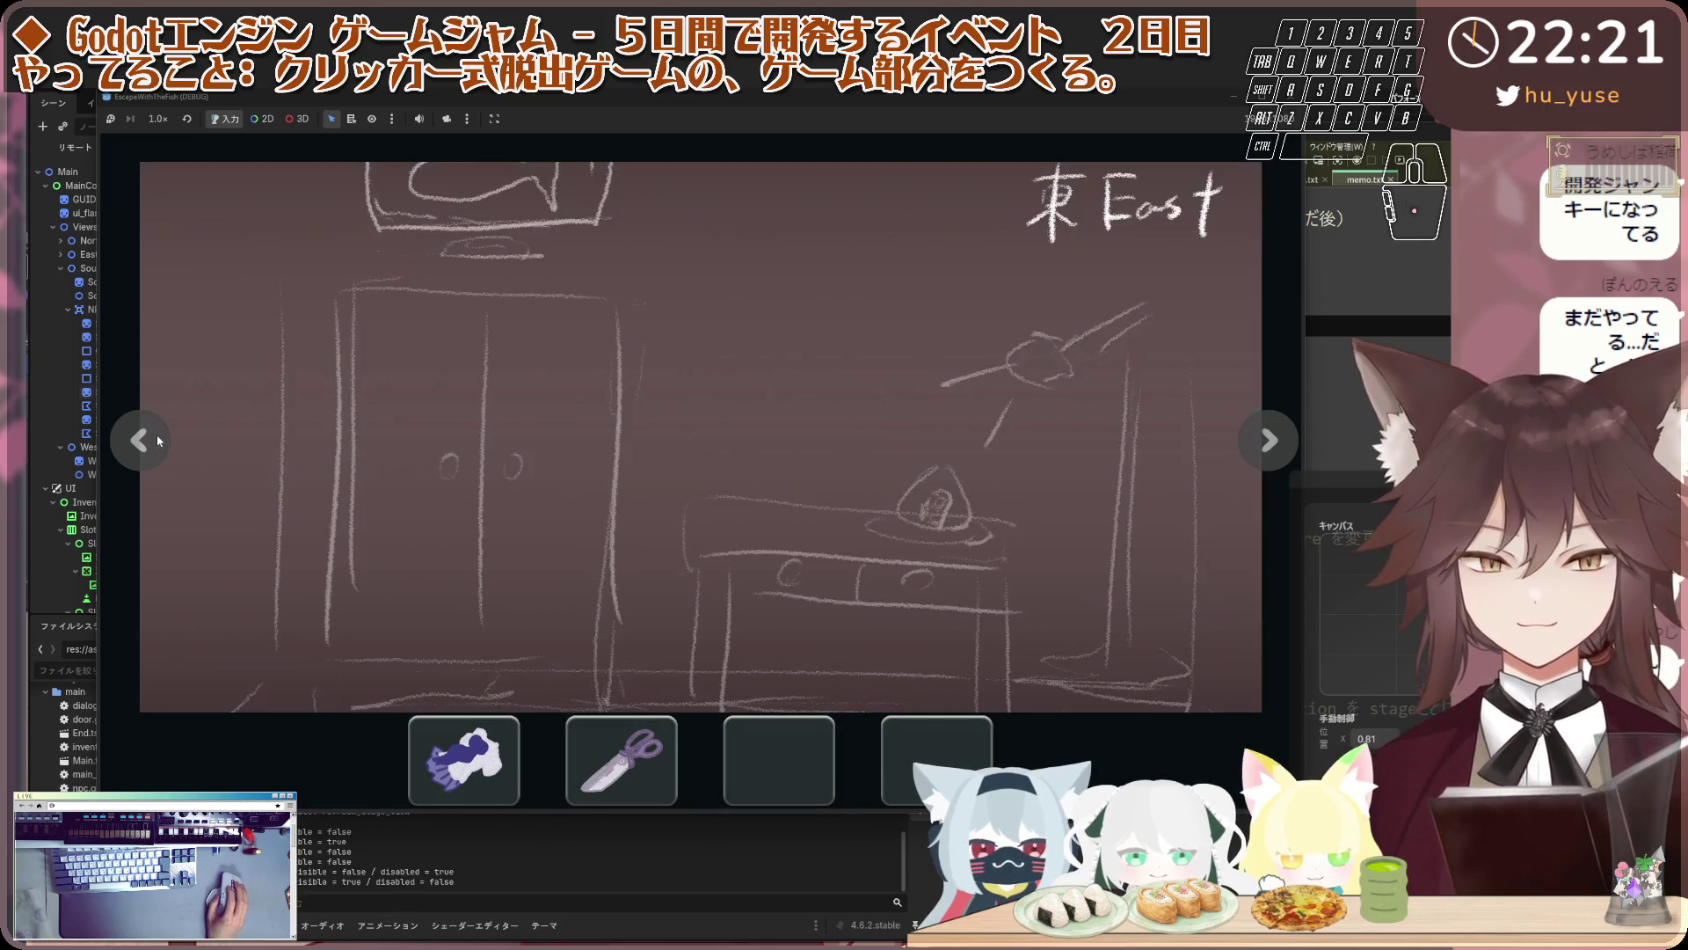
left_click(140, 437)
left_click(134, 444)
left_click(133, 444)
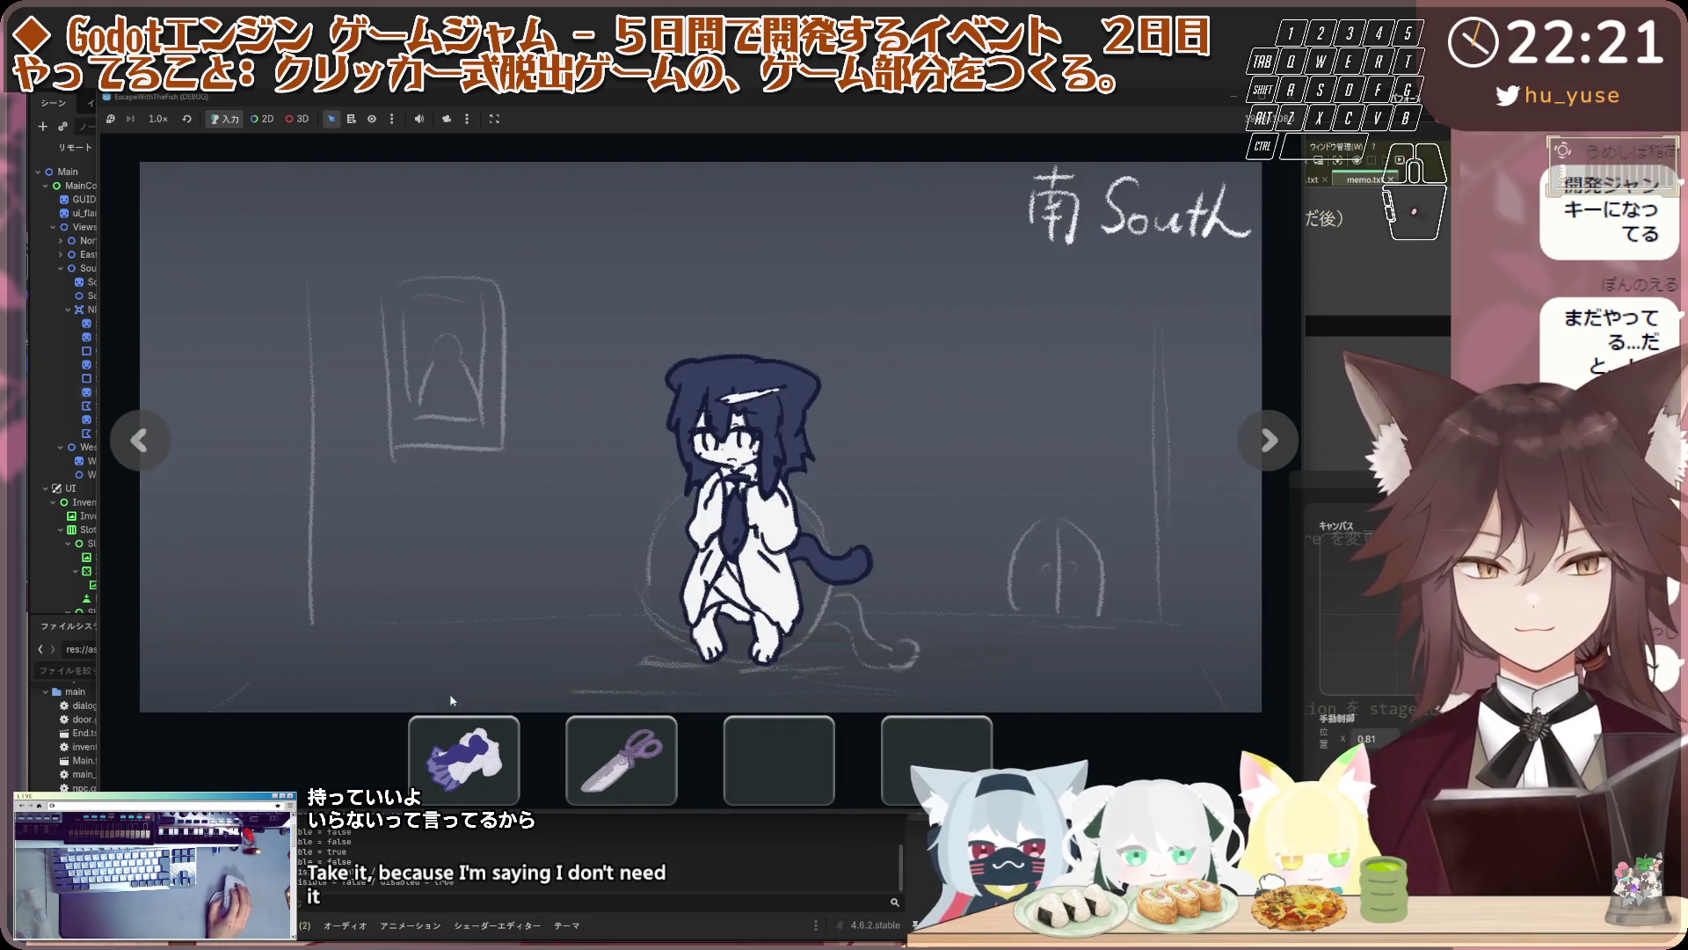
left_click(464, 756)
left_click(738, 528)
Offer the scissors to the grown cat girl and dismiss her refusal
left_click(155, 451)
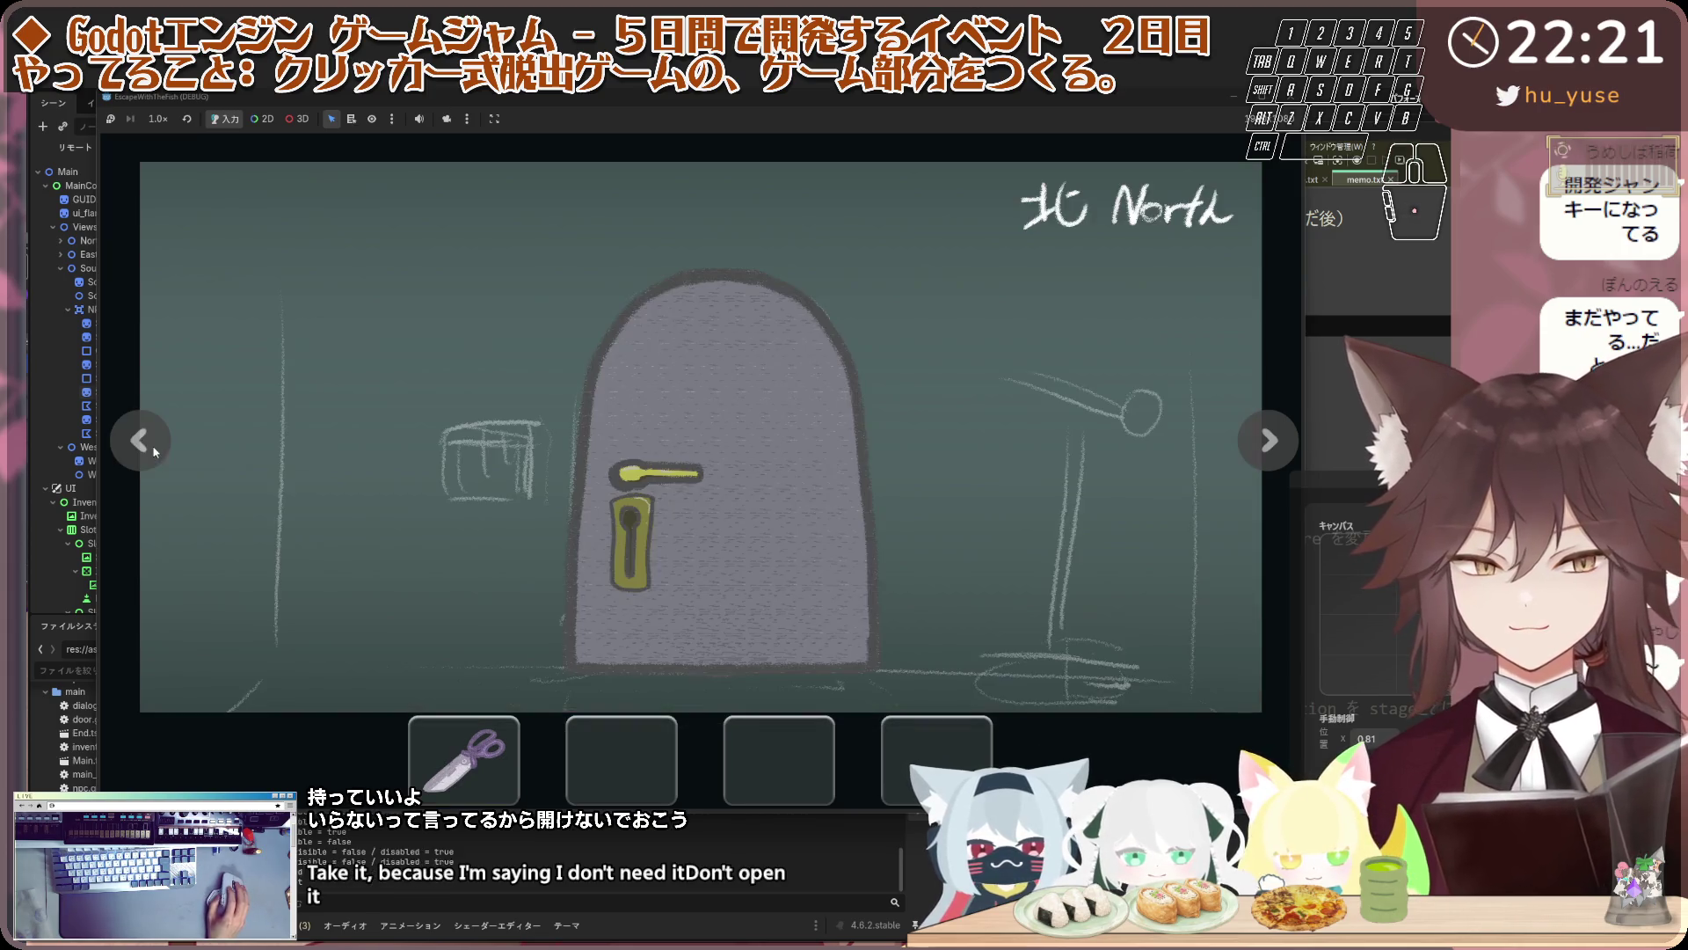
left_click(161, 454)
left_click(164, 454)
left_click(489, 719)
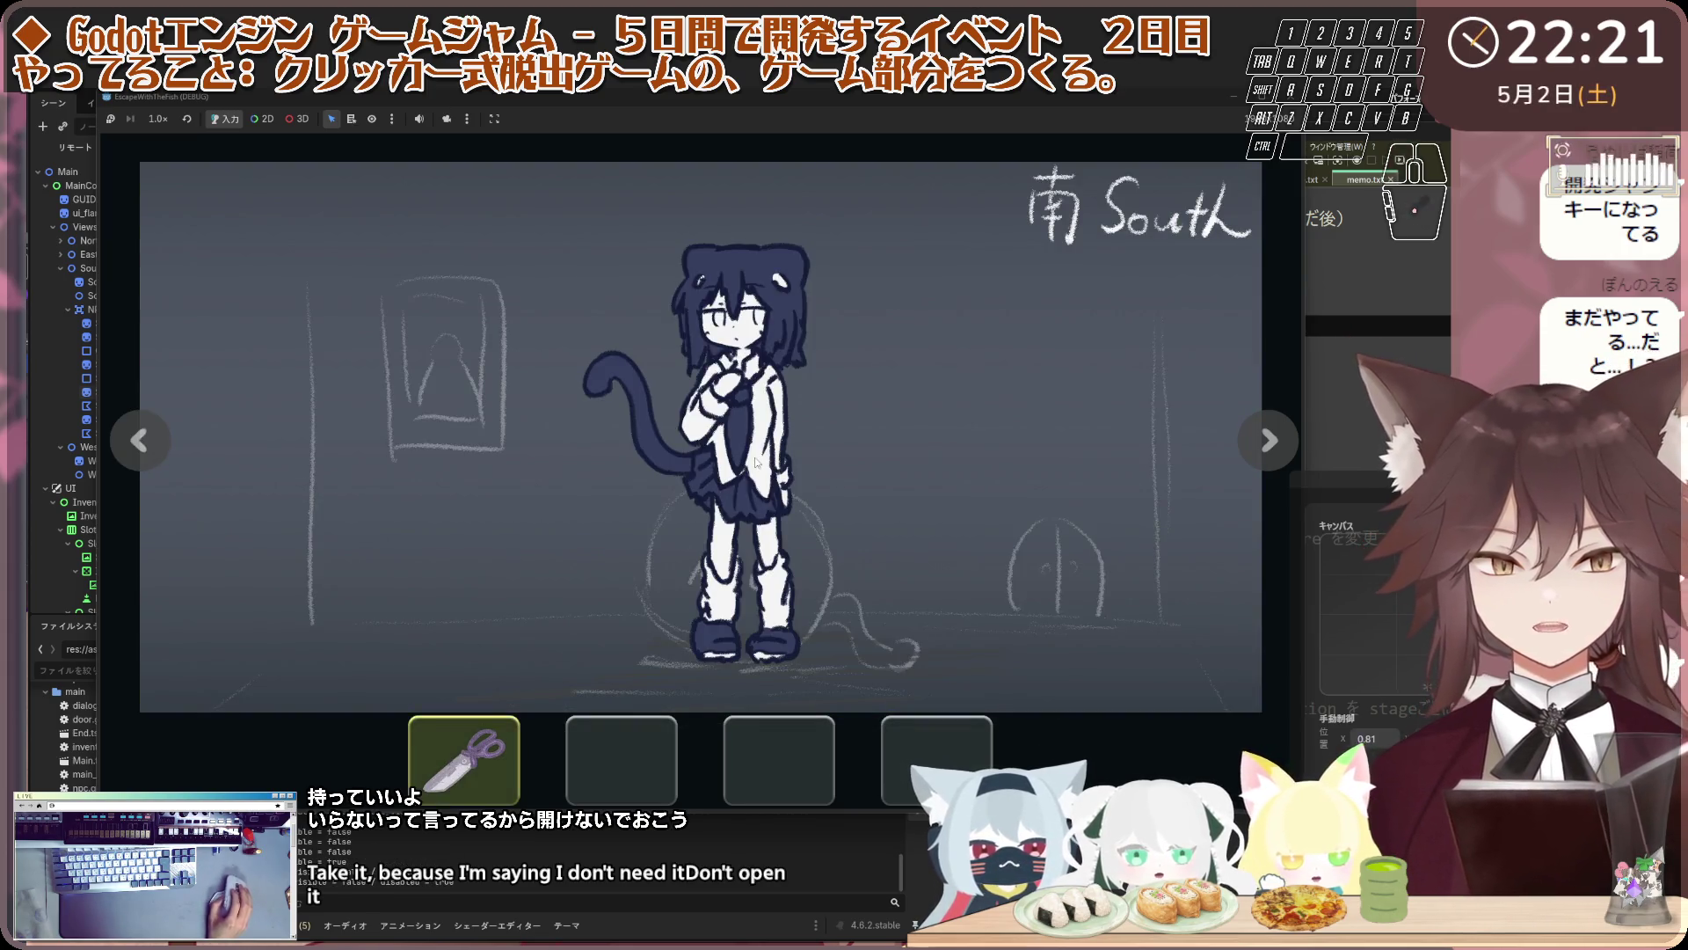
left_click(495, 739)
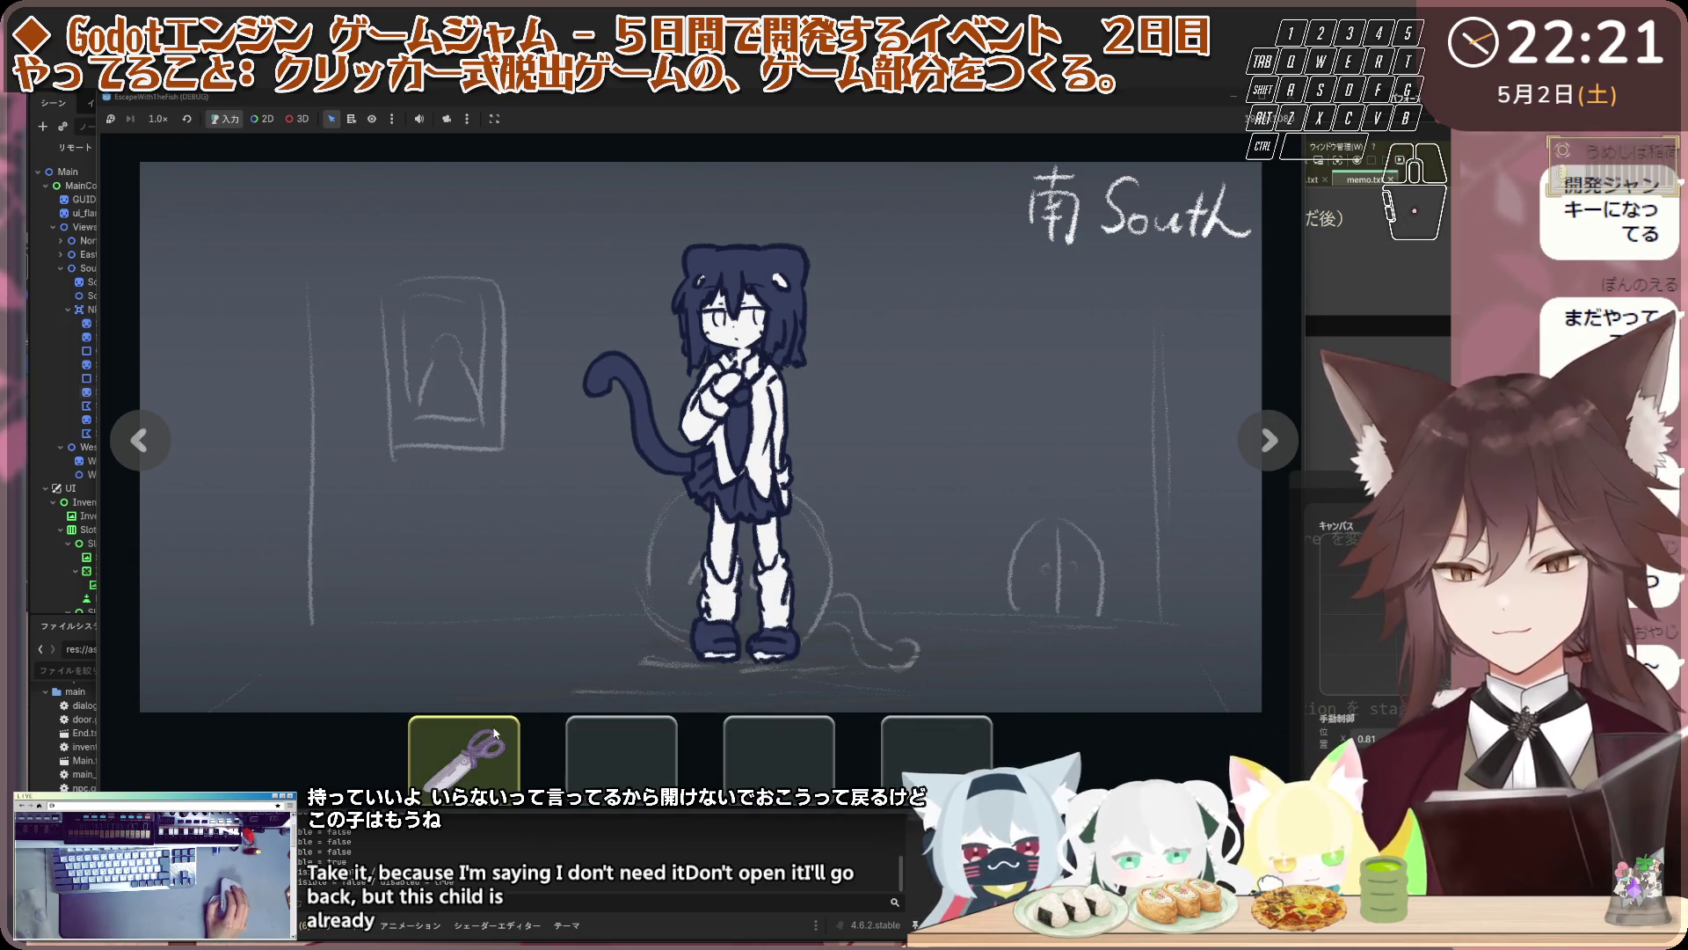
left_click(698, 589)
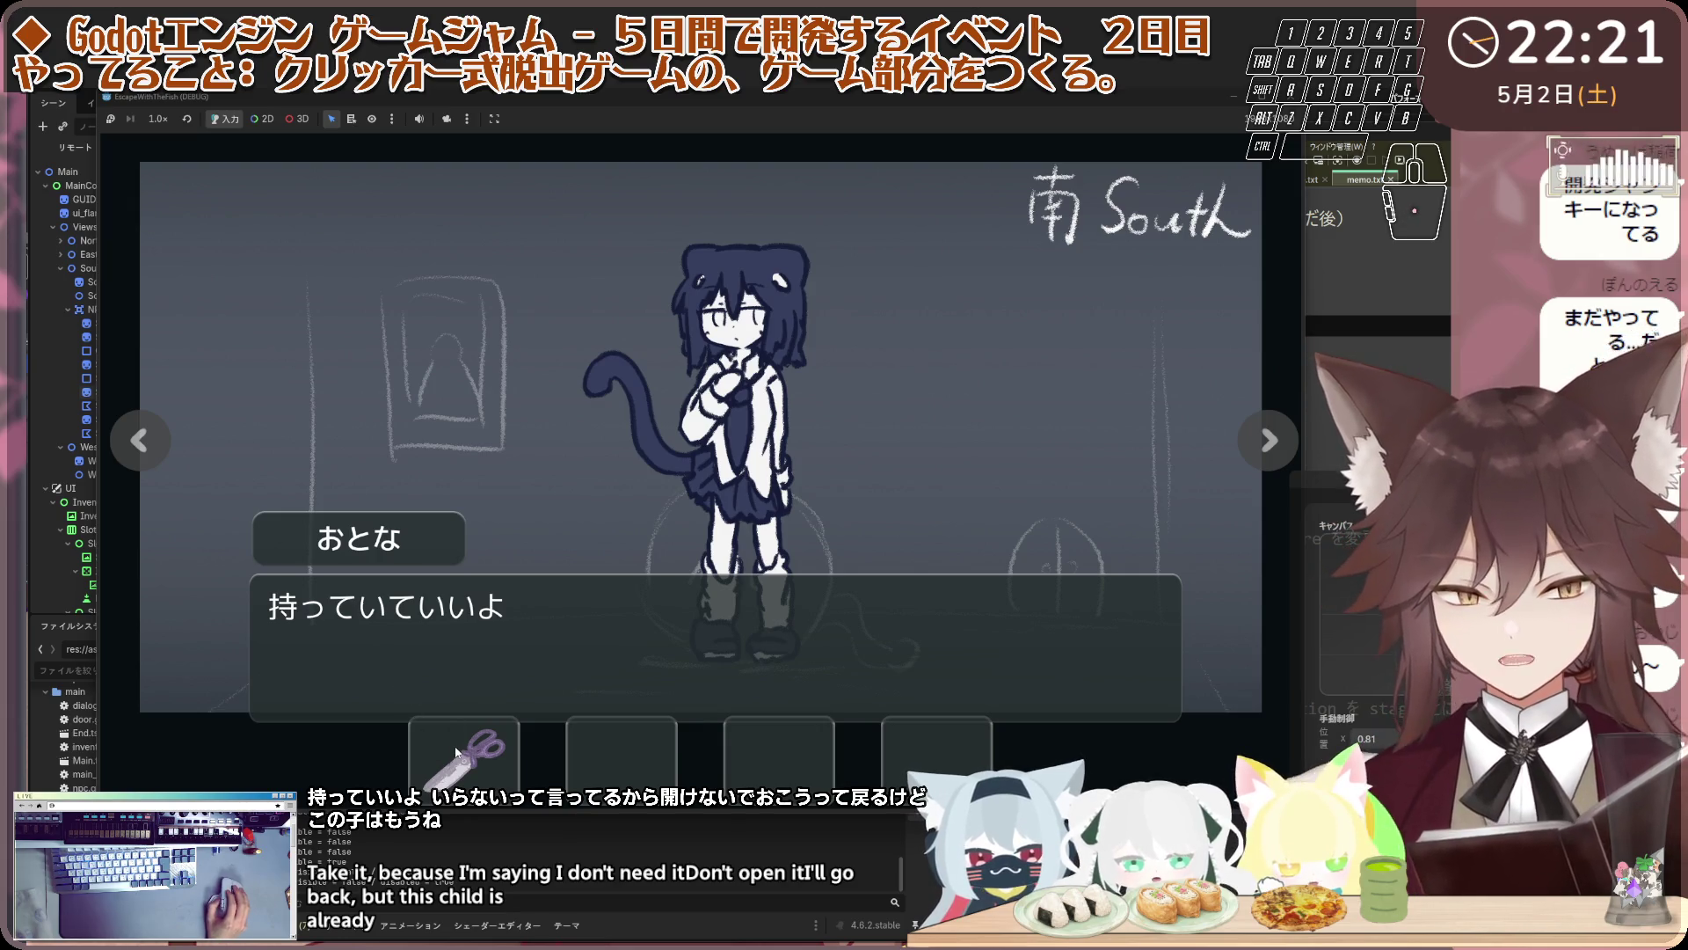
left_click(714, 493)
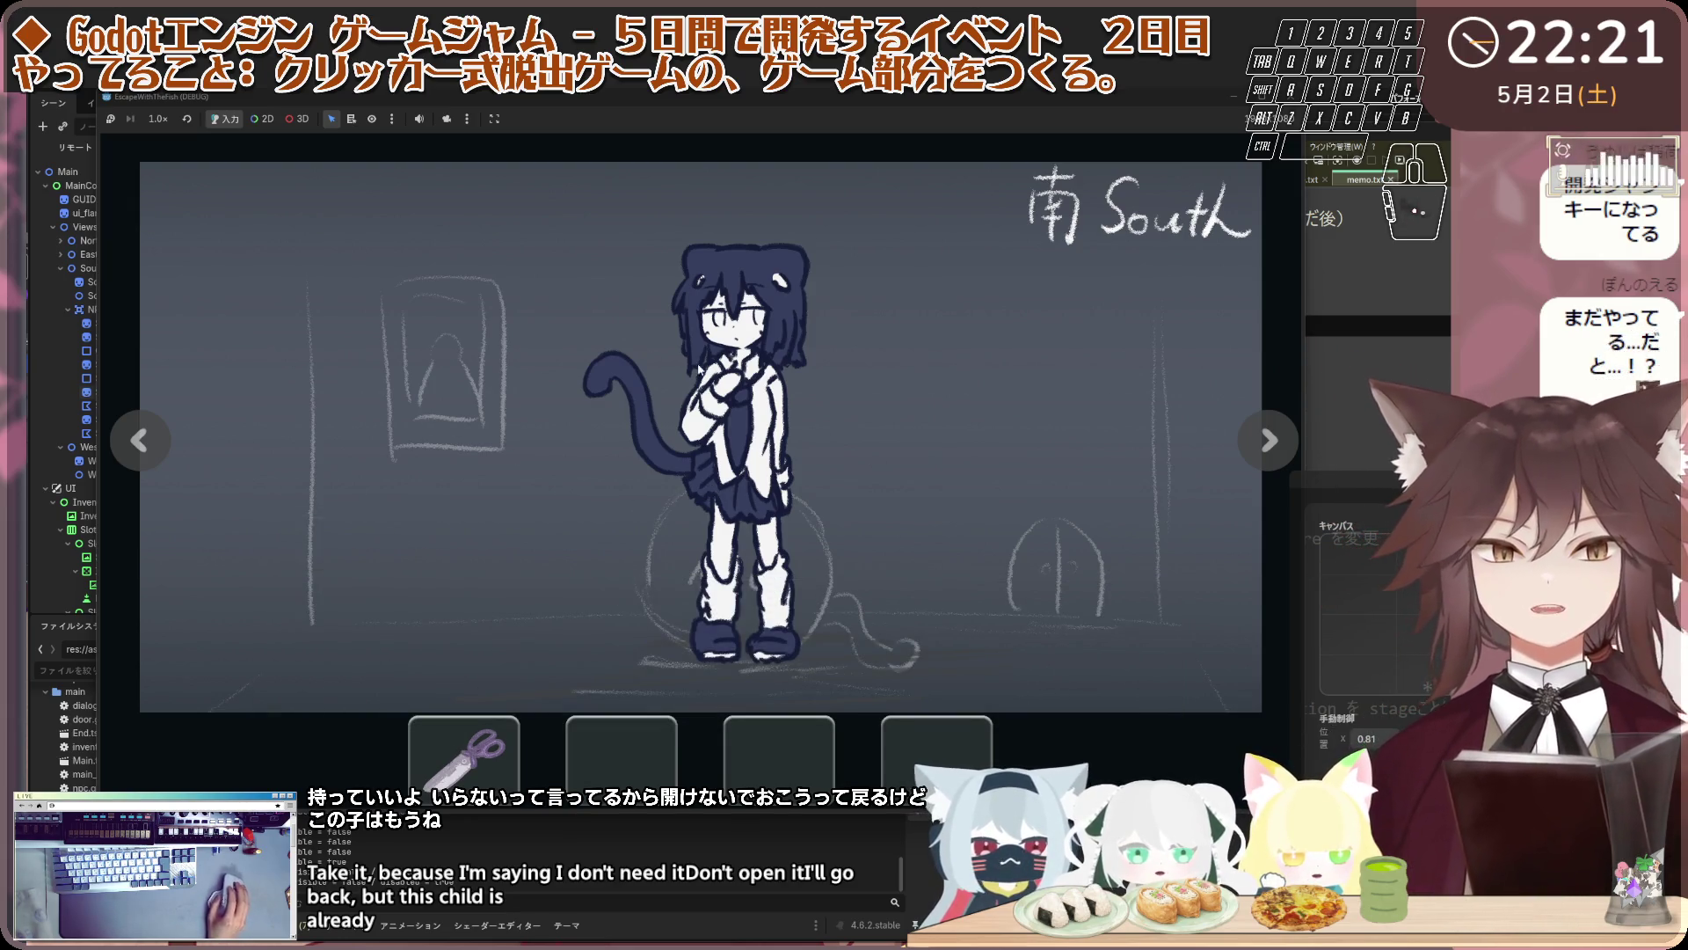
left_click(169, 438)
Stop the game and change _play_jump_motion's return tween duration on line 540 from 0.12 to 0.1
key("F8")
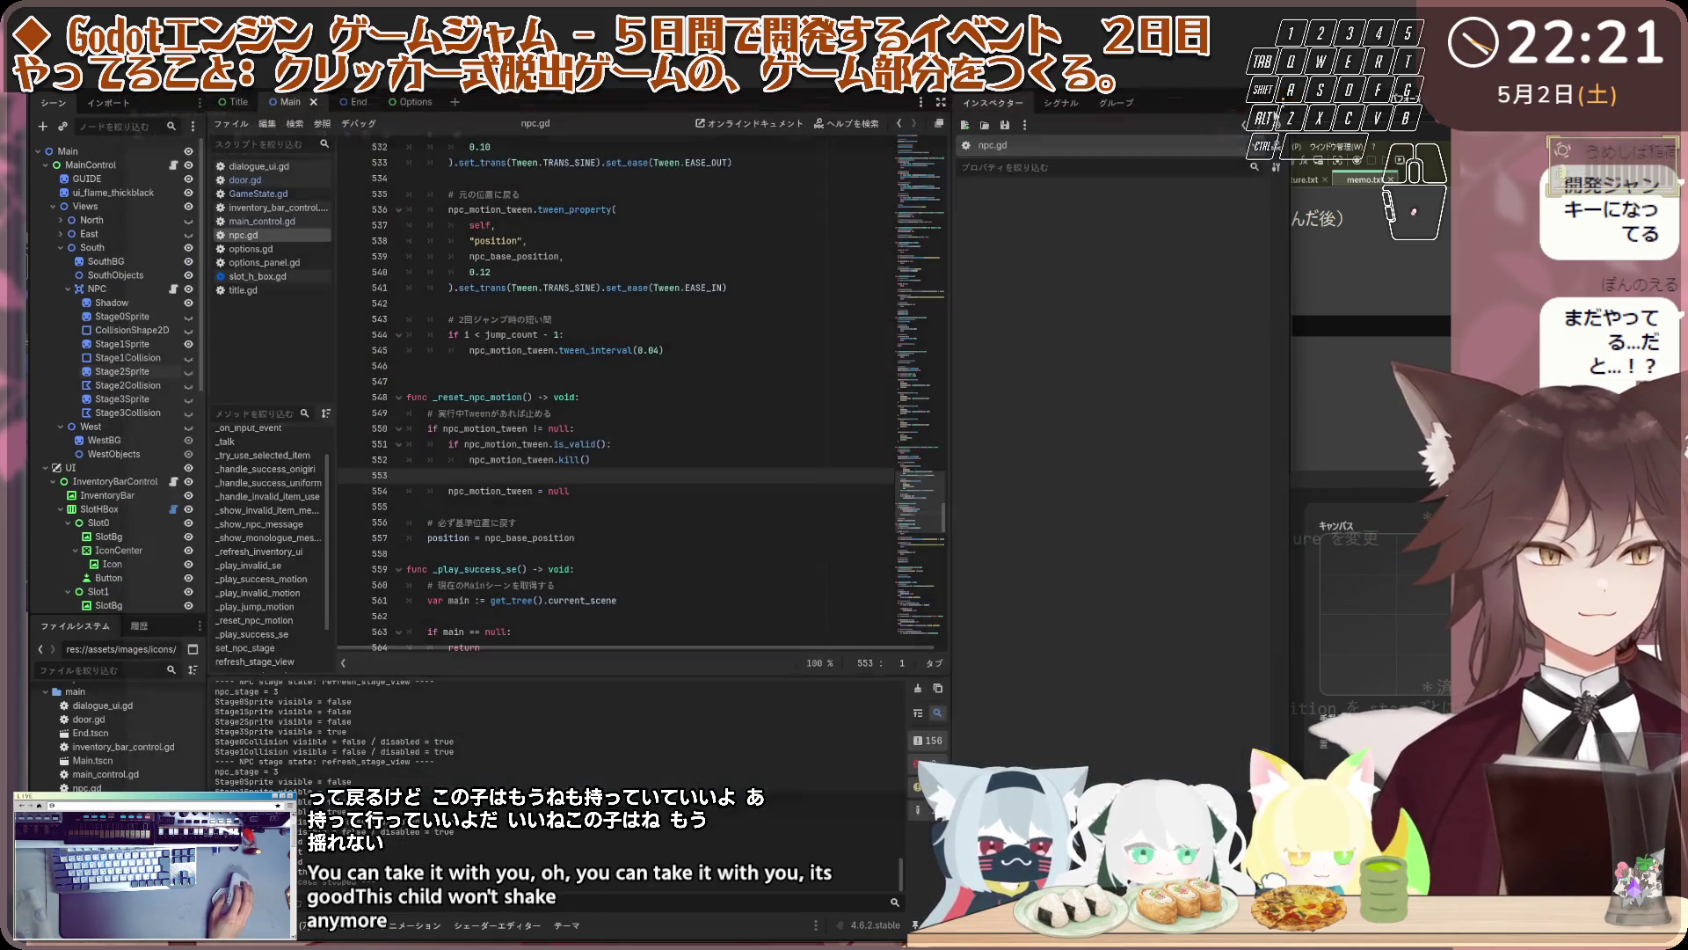
left_click(614, 414)
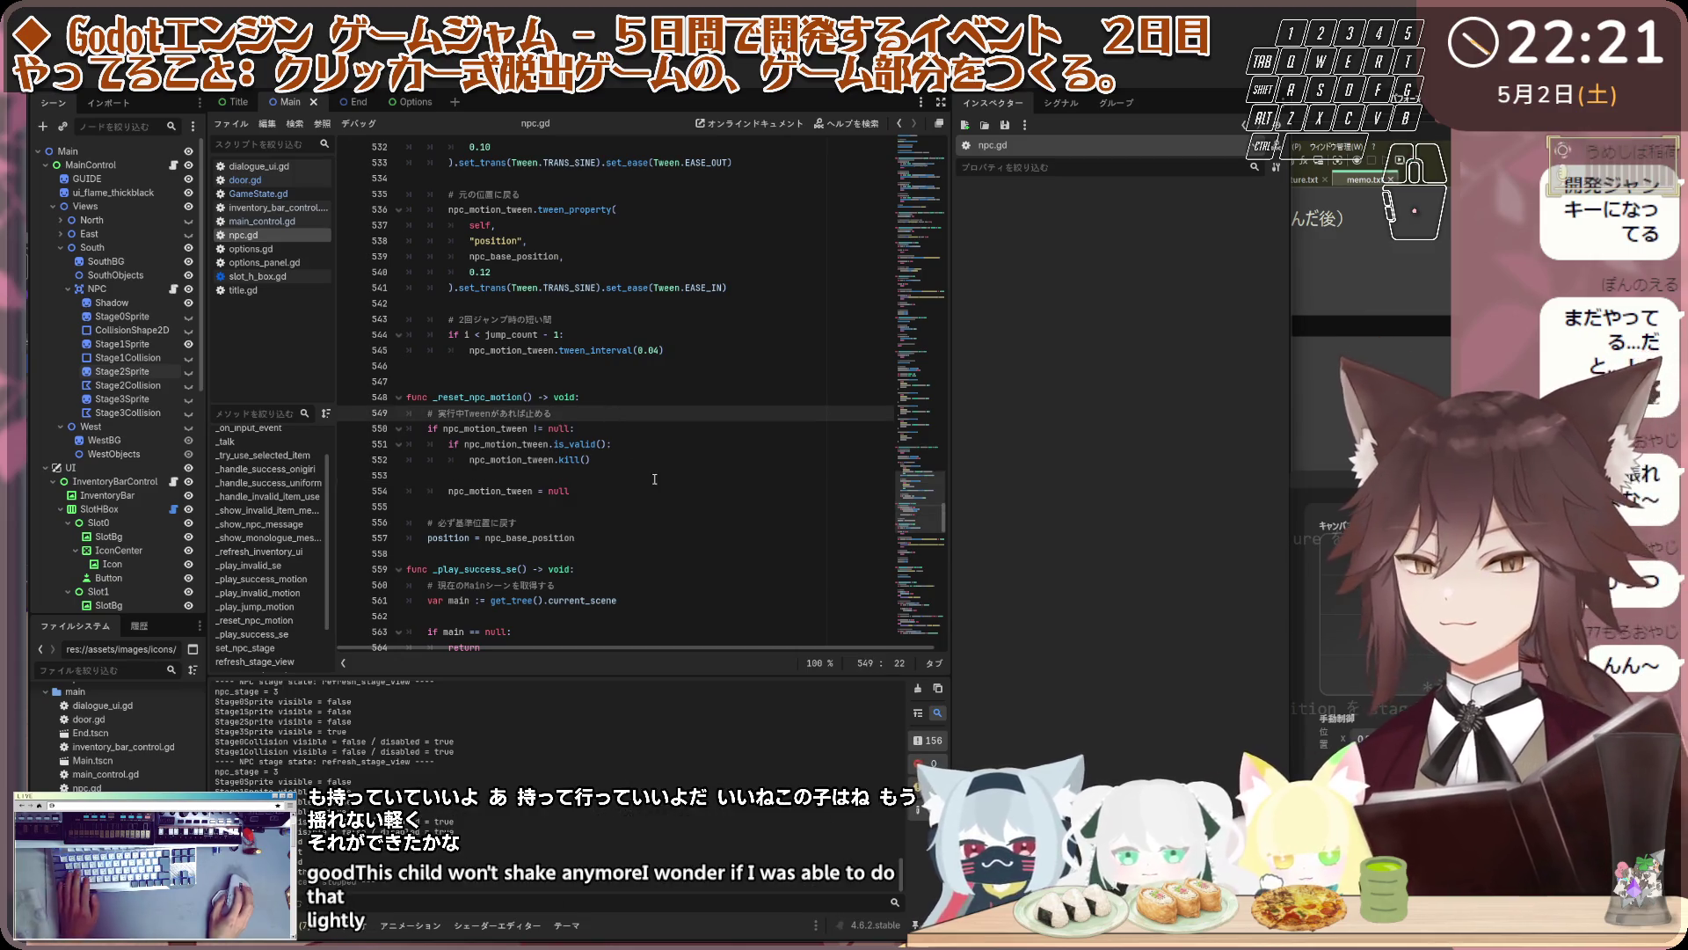
scroll(654, 479, "up", 4)
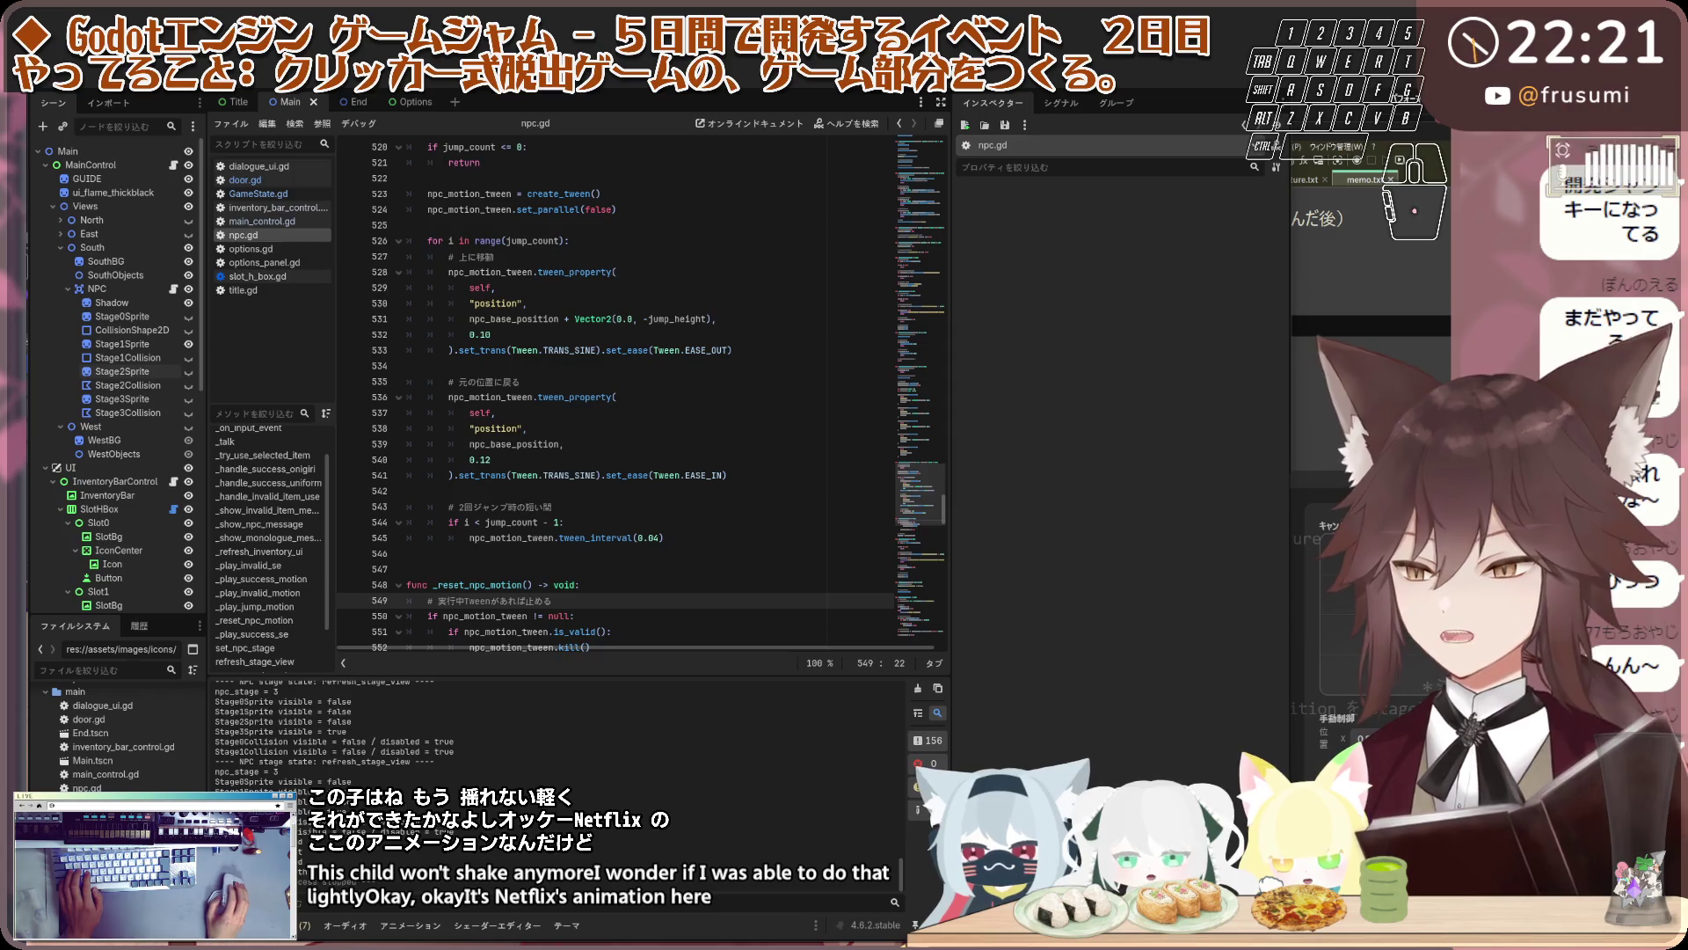
left_click(689, 520)
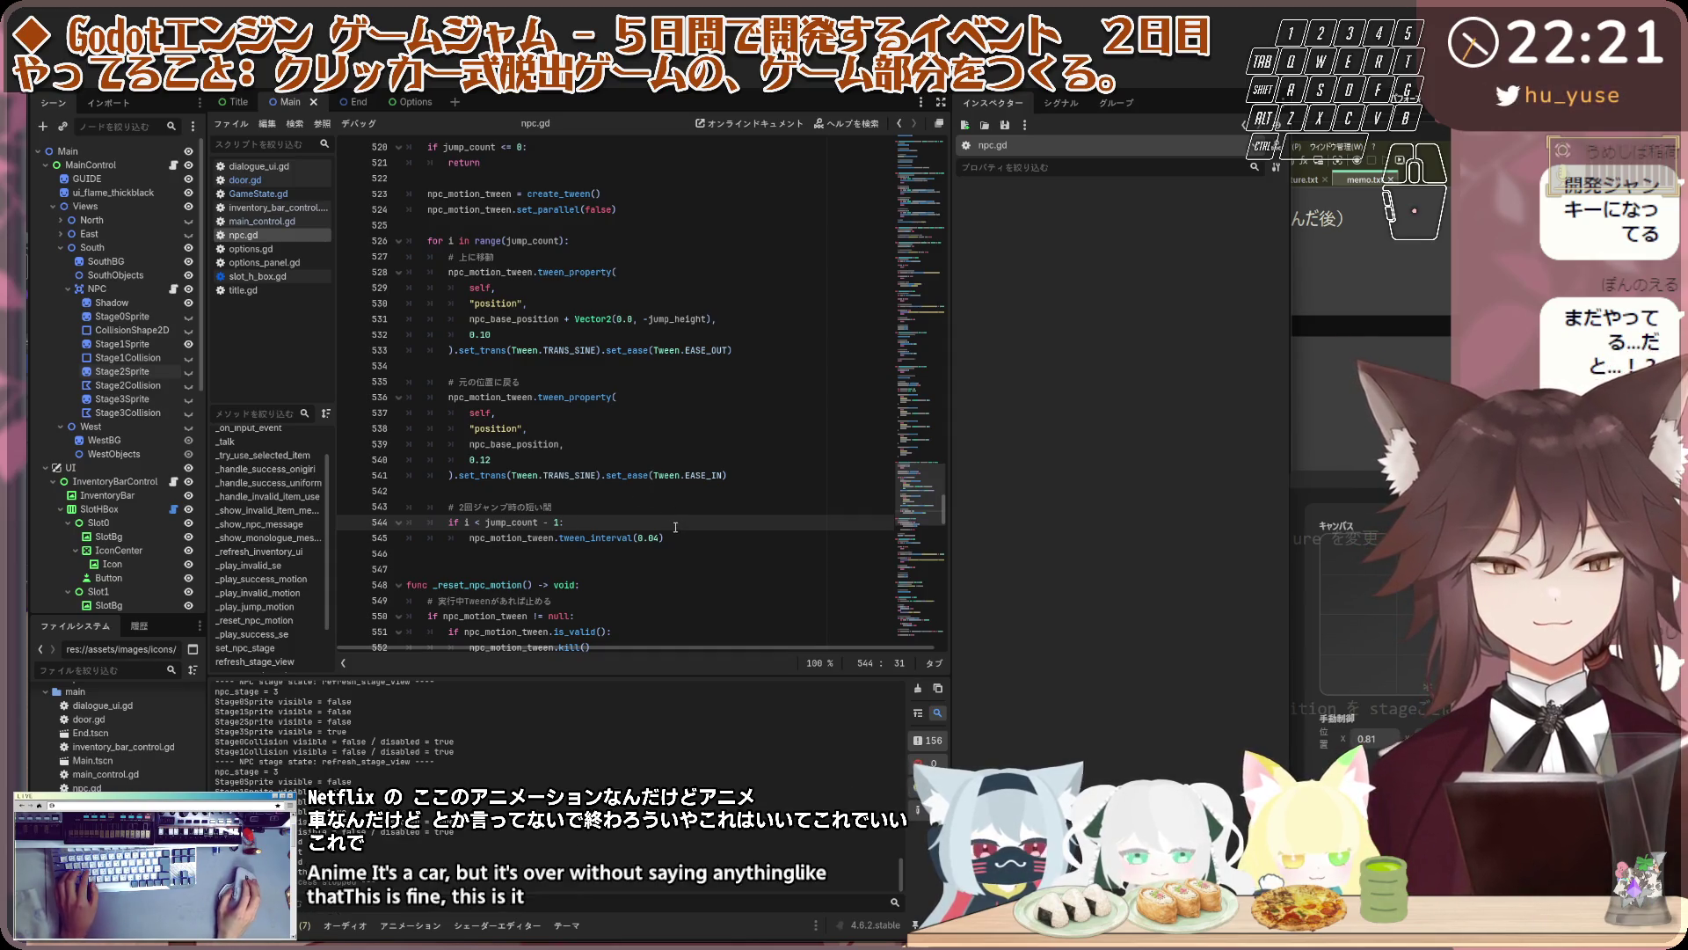
scroll(672, 524, "up", 1)
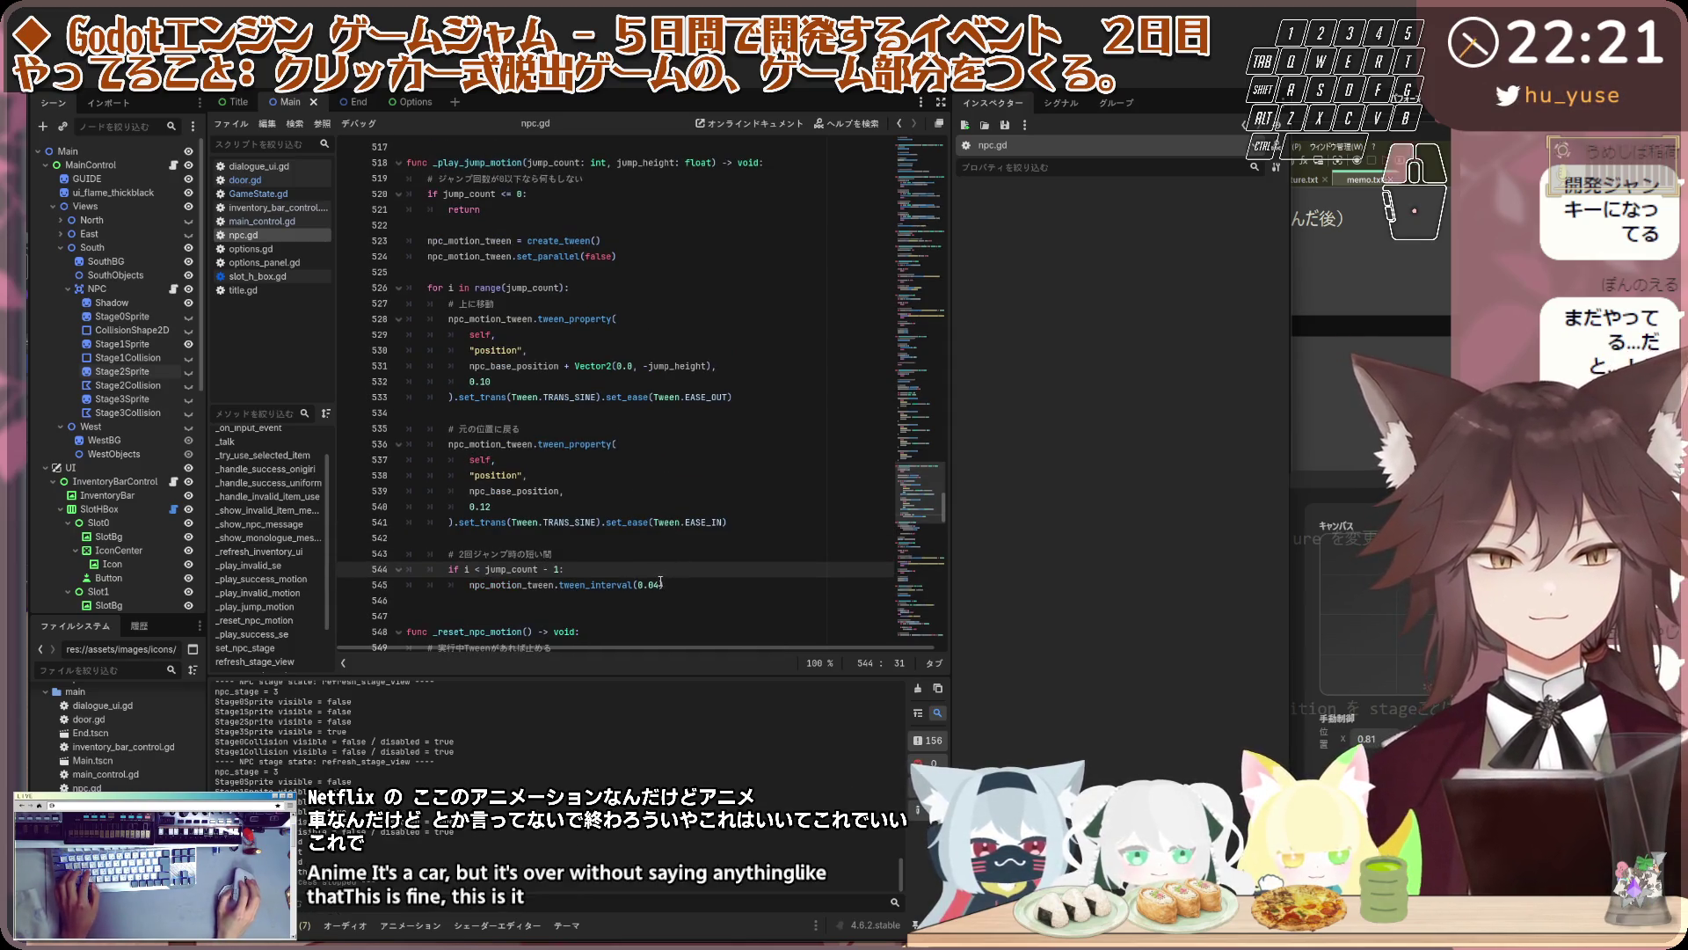
left_click(723, 577)
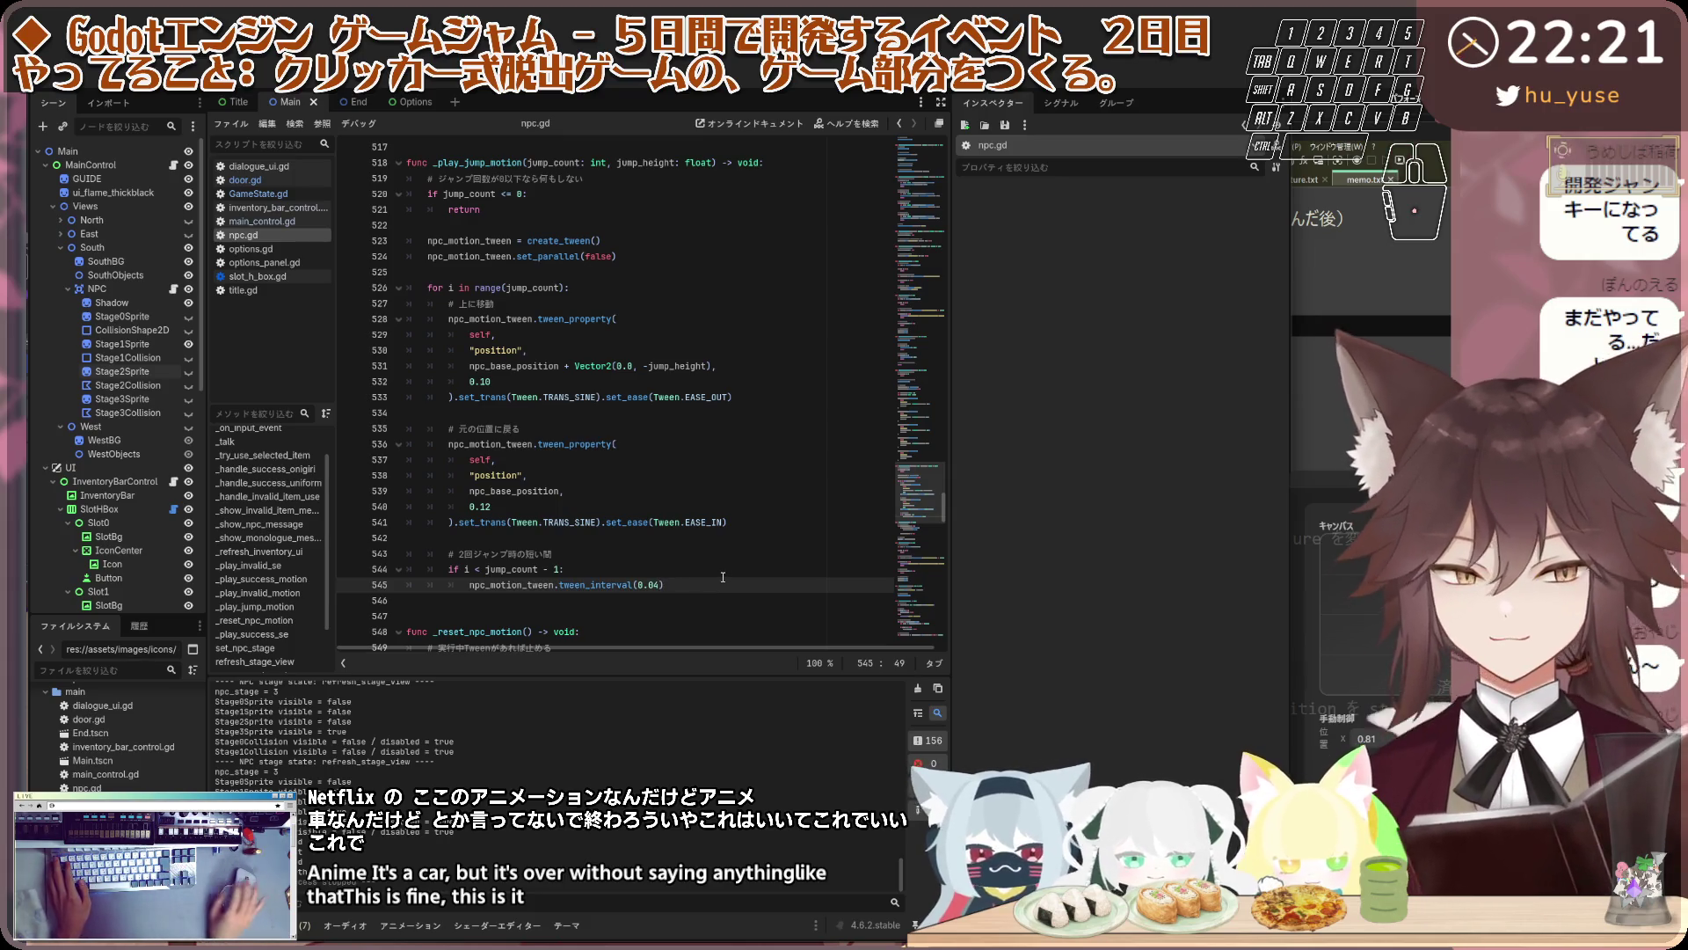
left_click(641, 509)
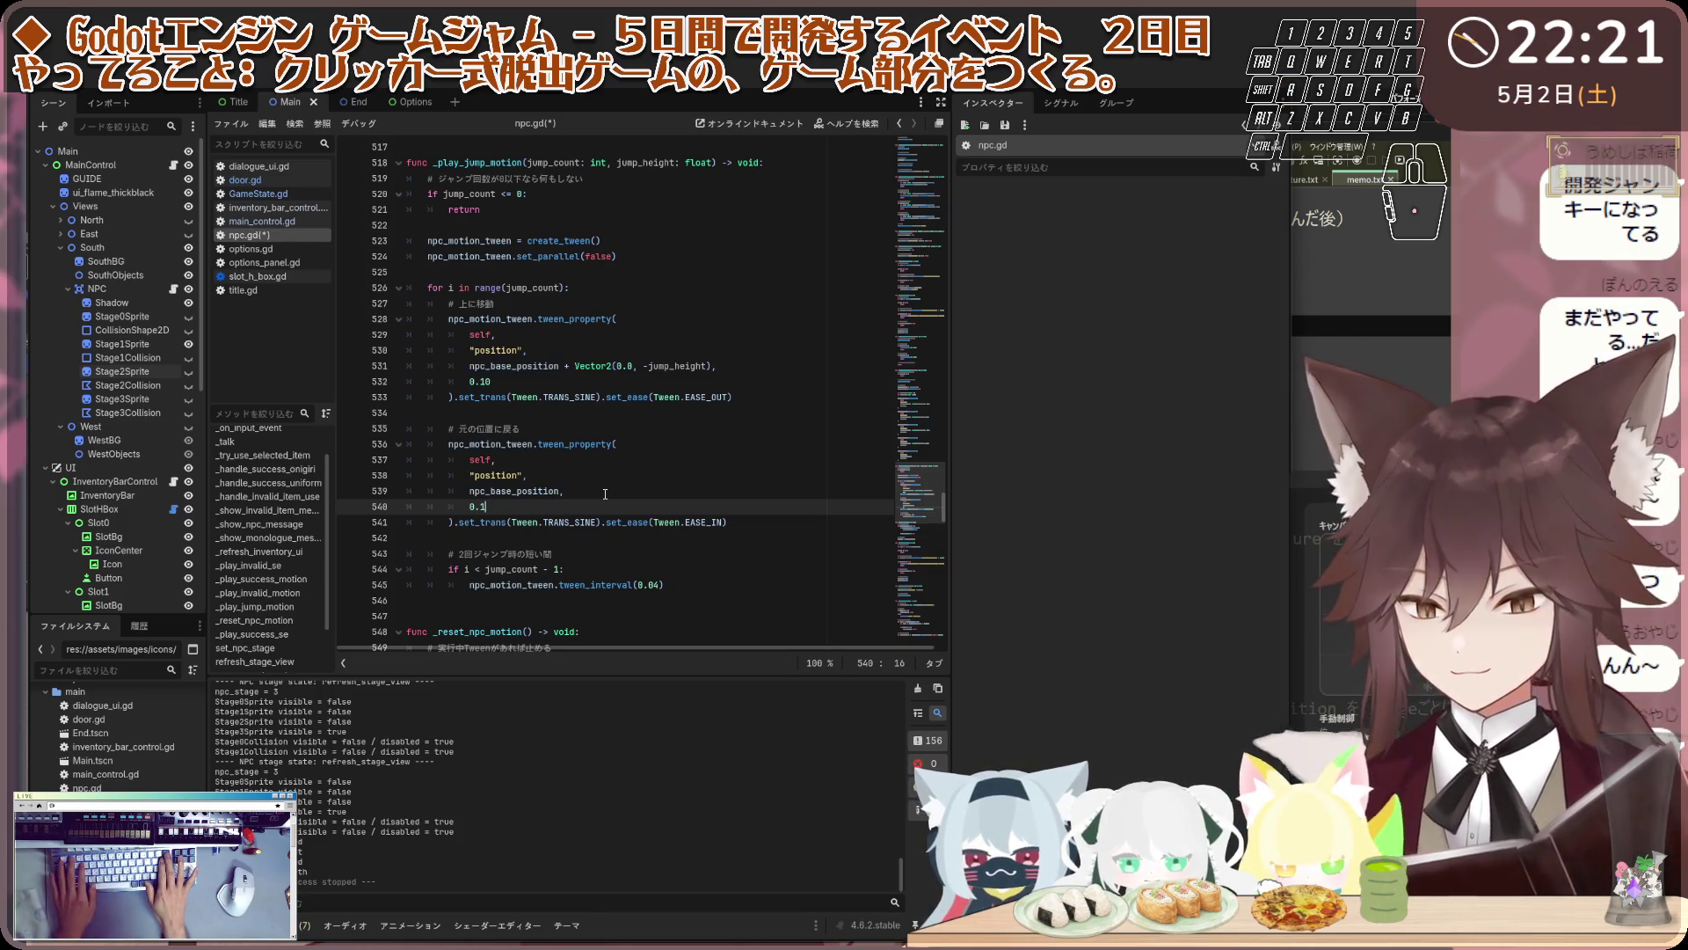
Save npc.gd after locating the jump tween code
left_click(613, 474)
scroll(613, 472, "up", 4)
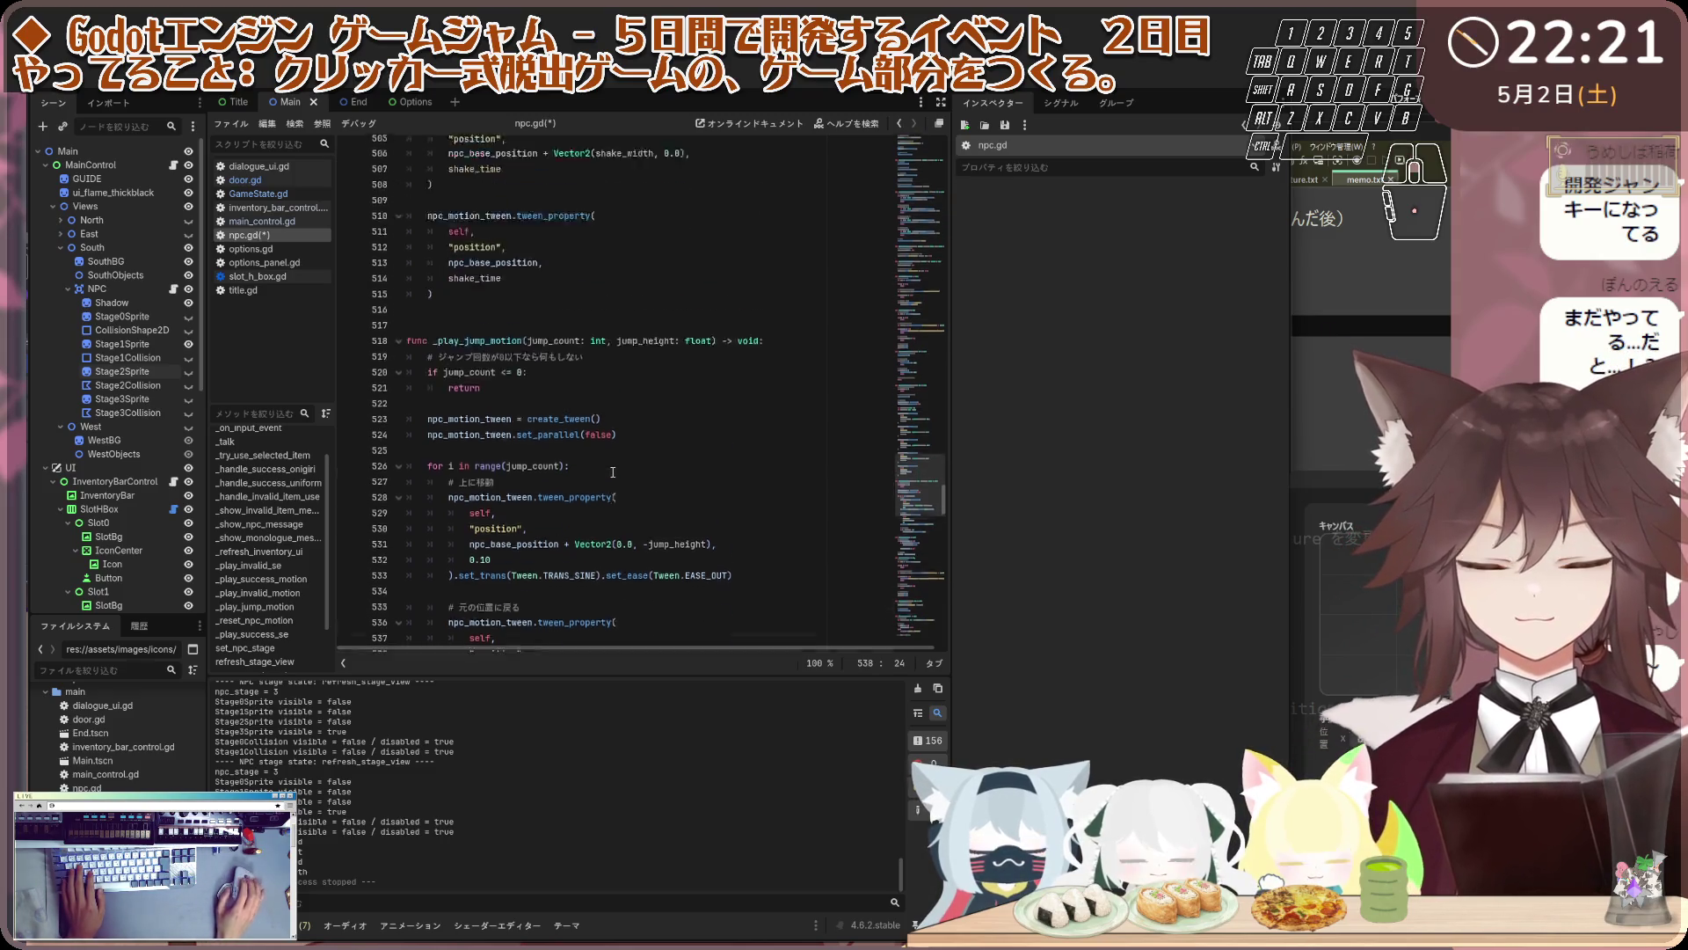
scroll(613, 472, "up", 1)
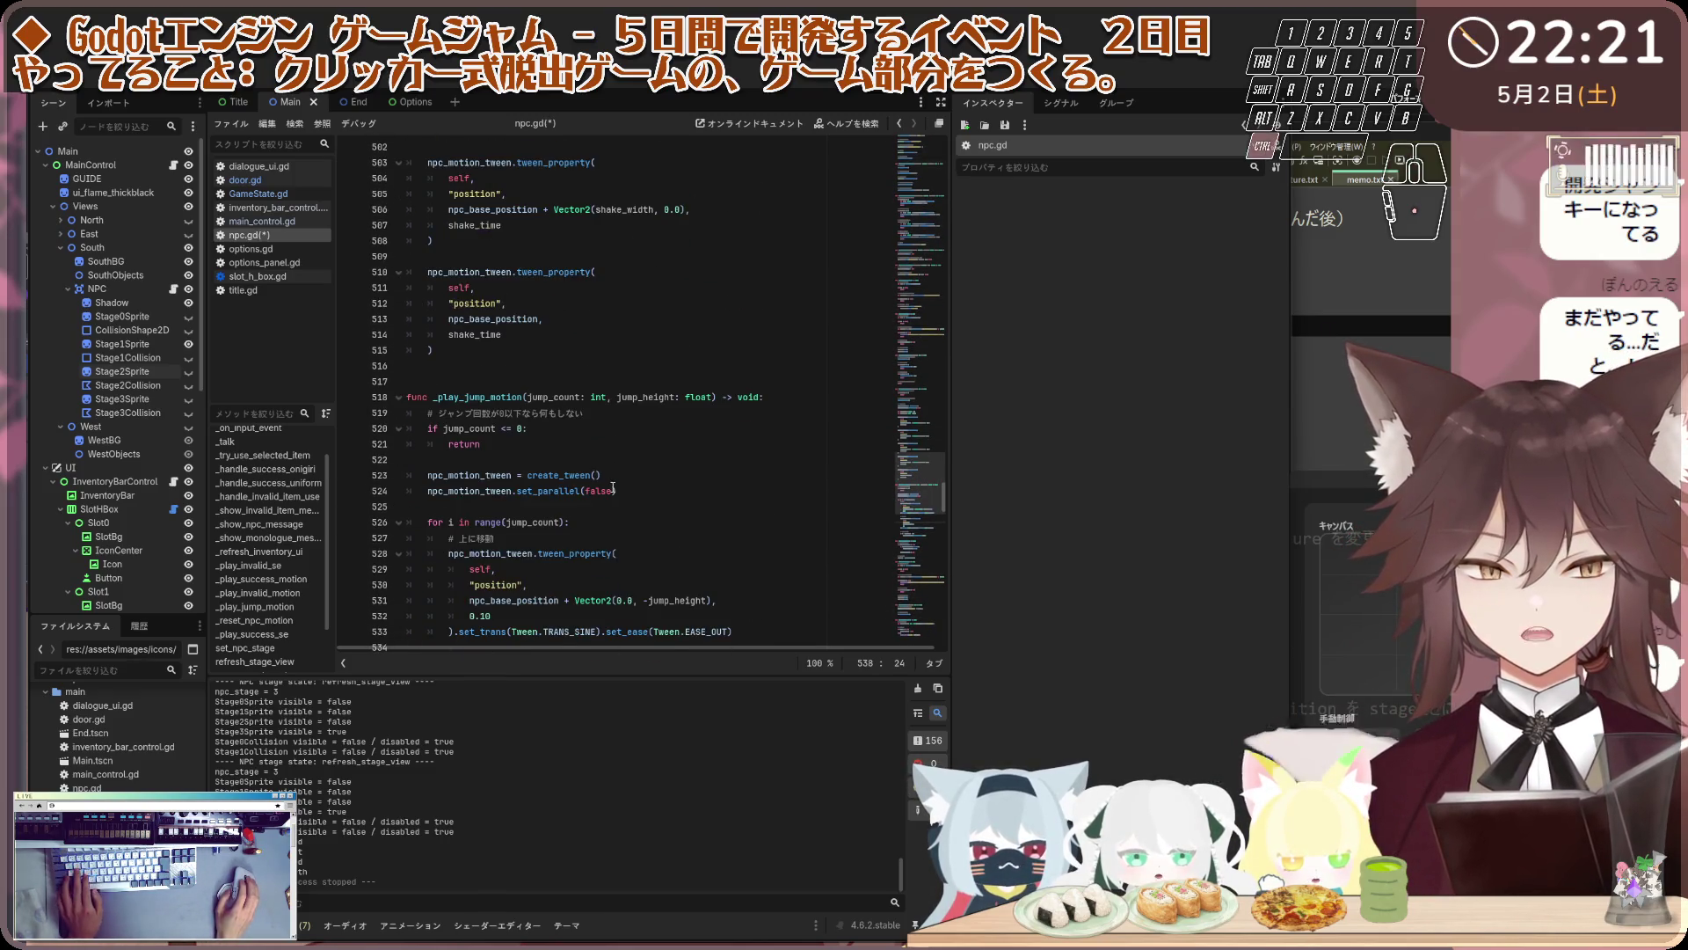
key("ctrl+s")
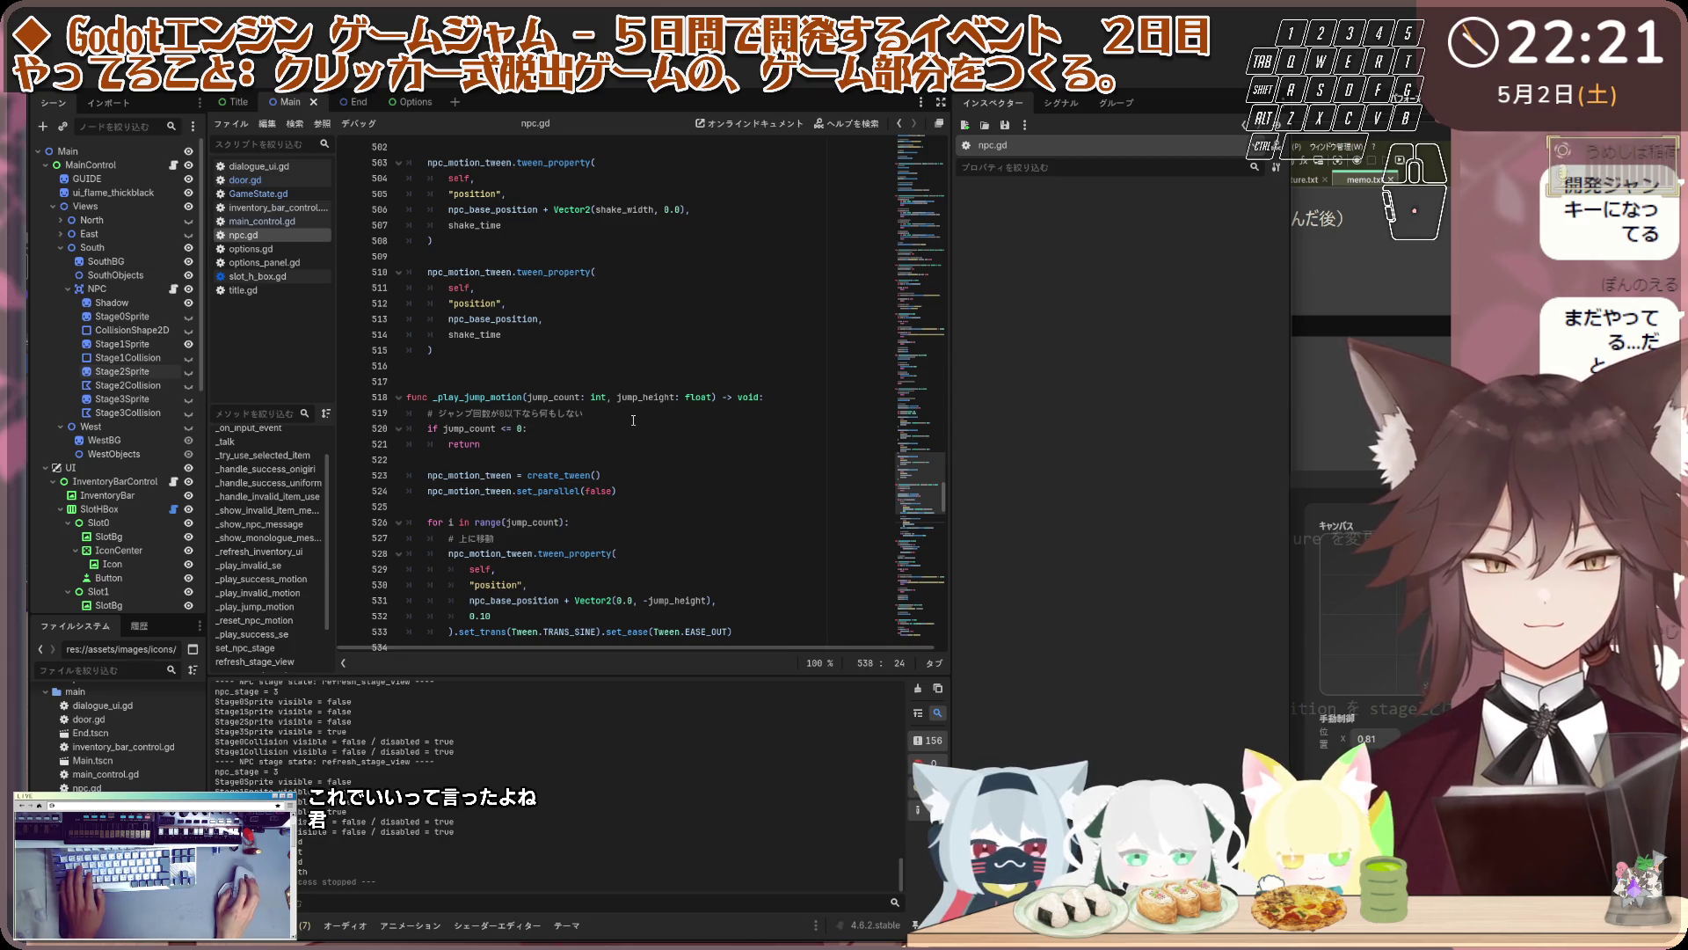
Review npc.gd's jump code, checking the Stage1 comment on line 453 and the 28.0 jump height
scroll(633, 418, "down", 1)
scroll(613, 454, "down", 1)
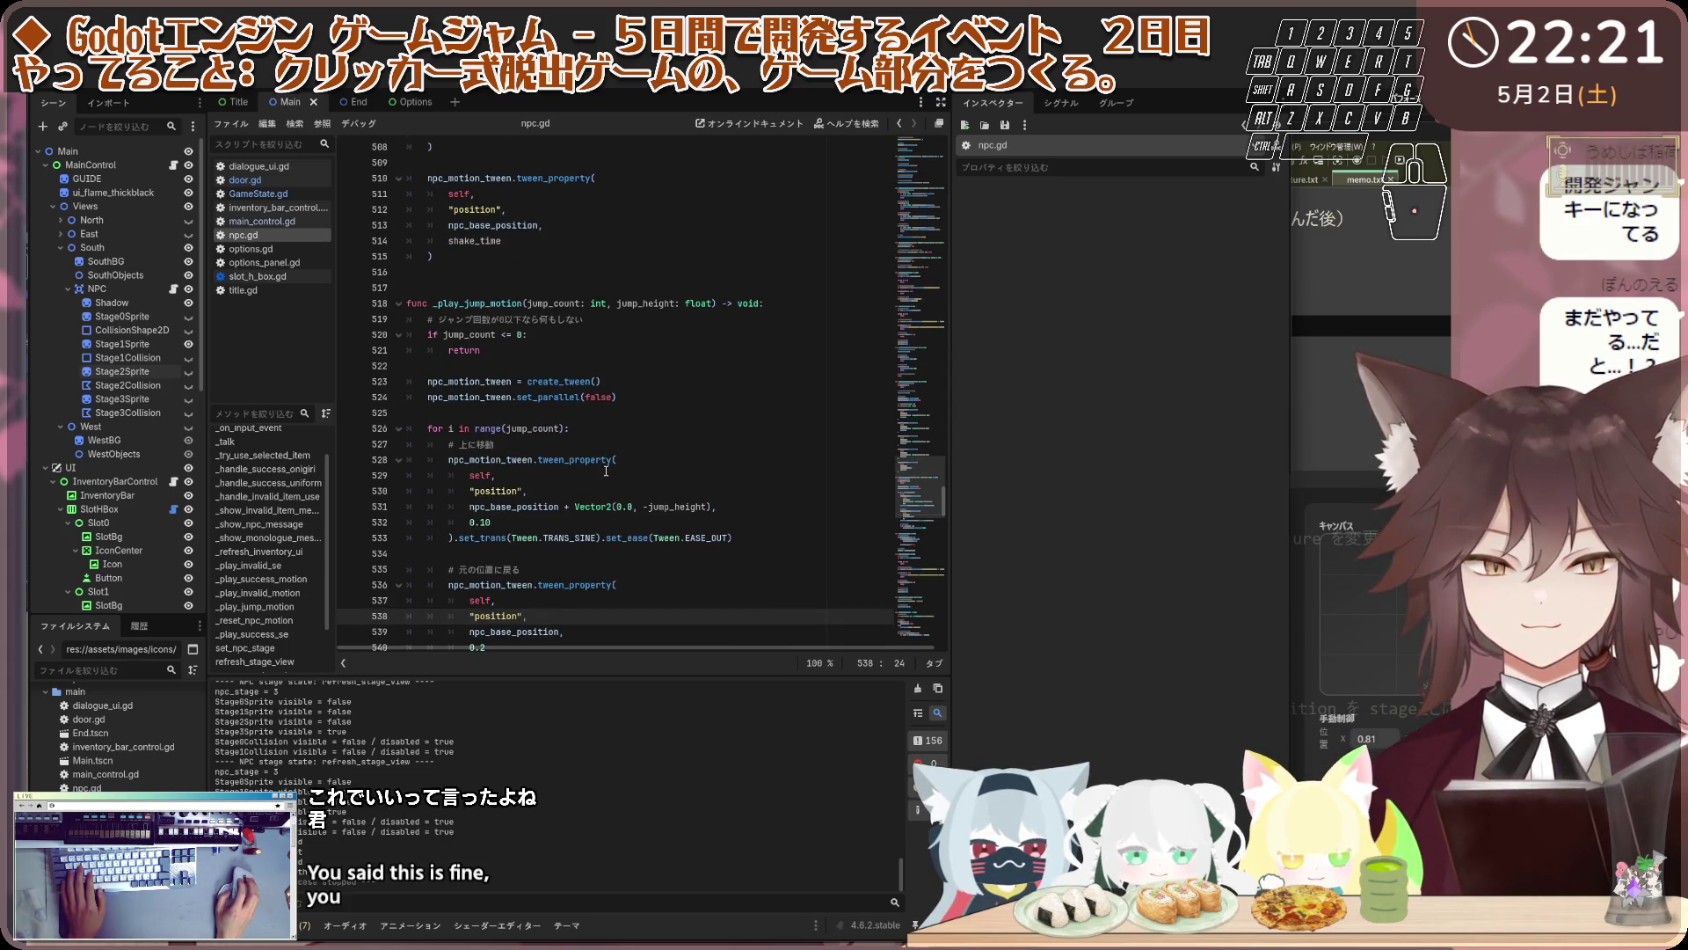
scroll(533, 519, "down", 1)
scroll(510, 475, "up", 12)
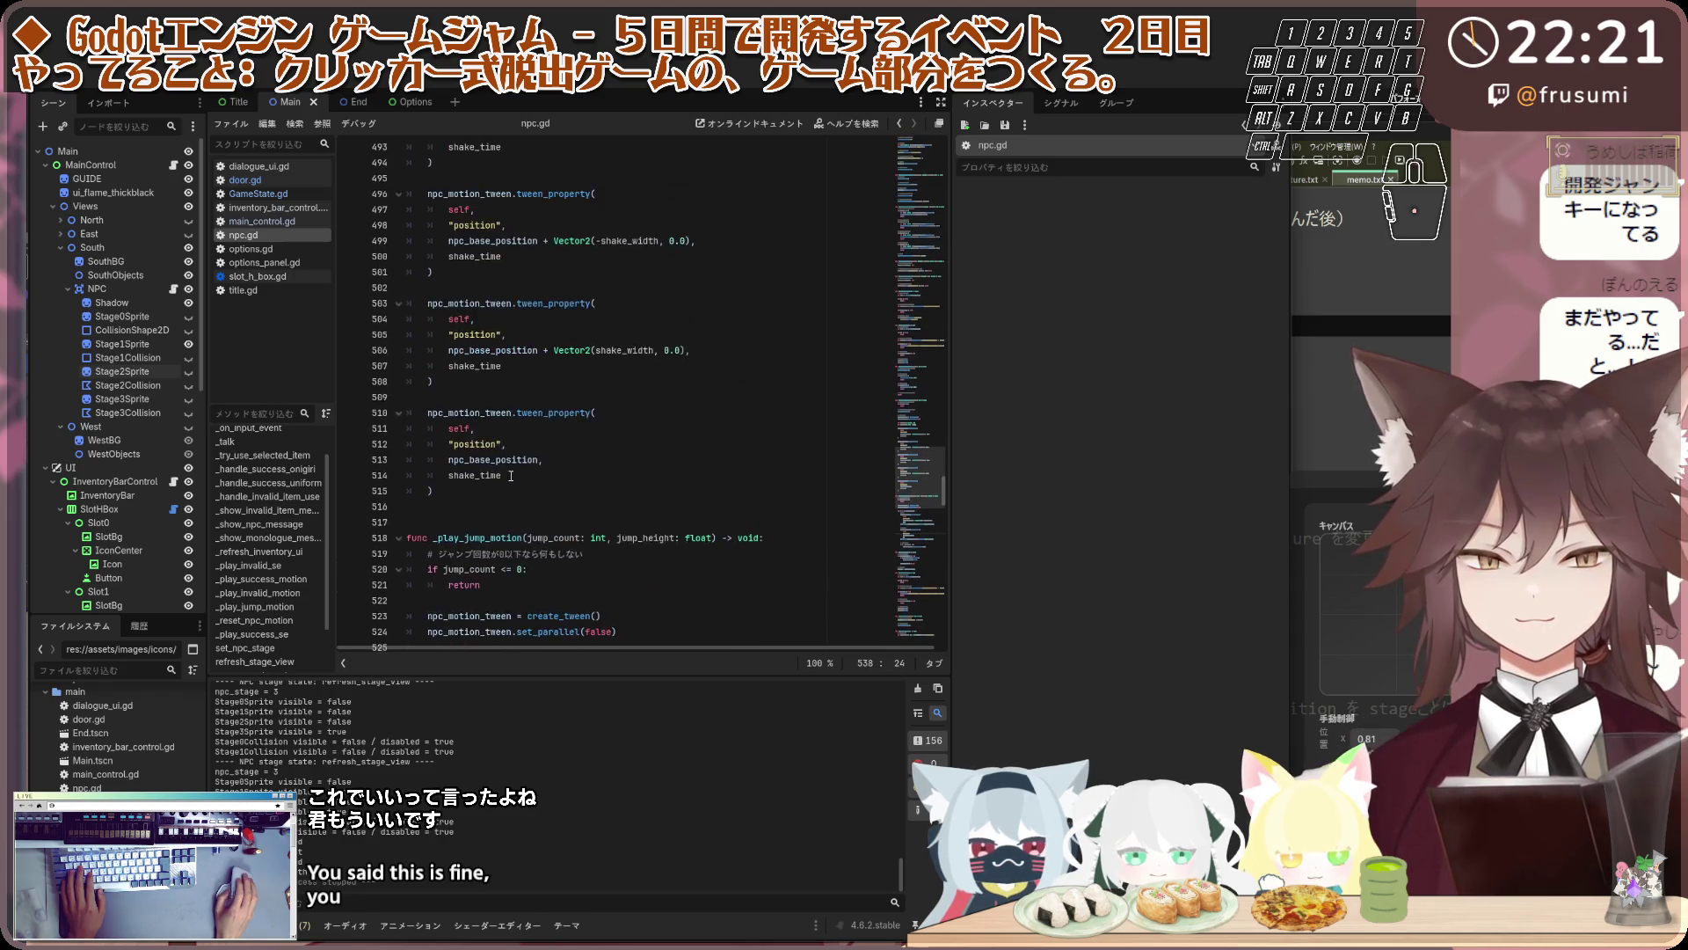
scroll(514, 475, "up", 4)
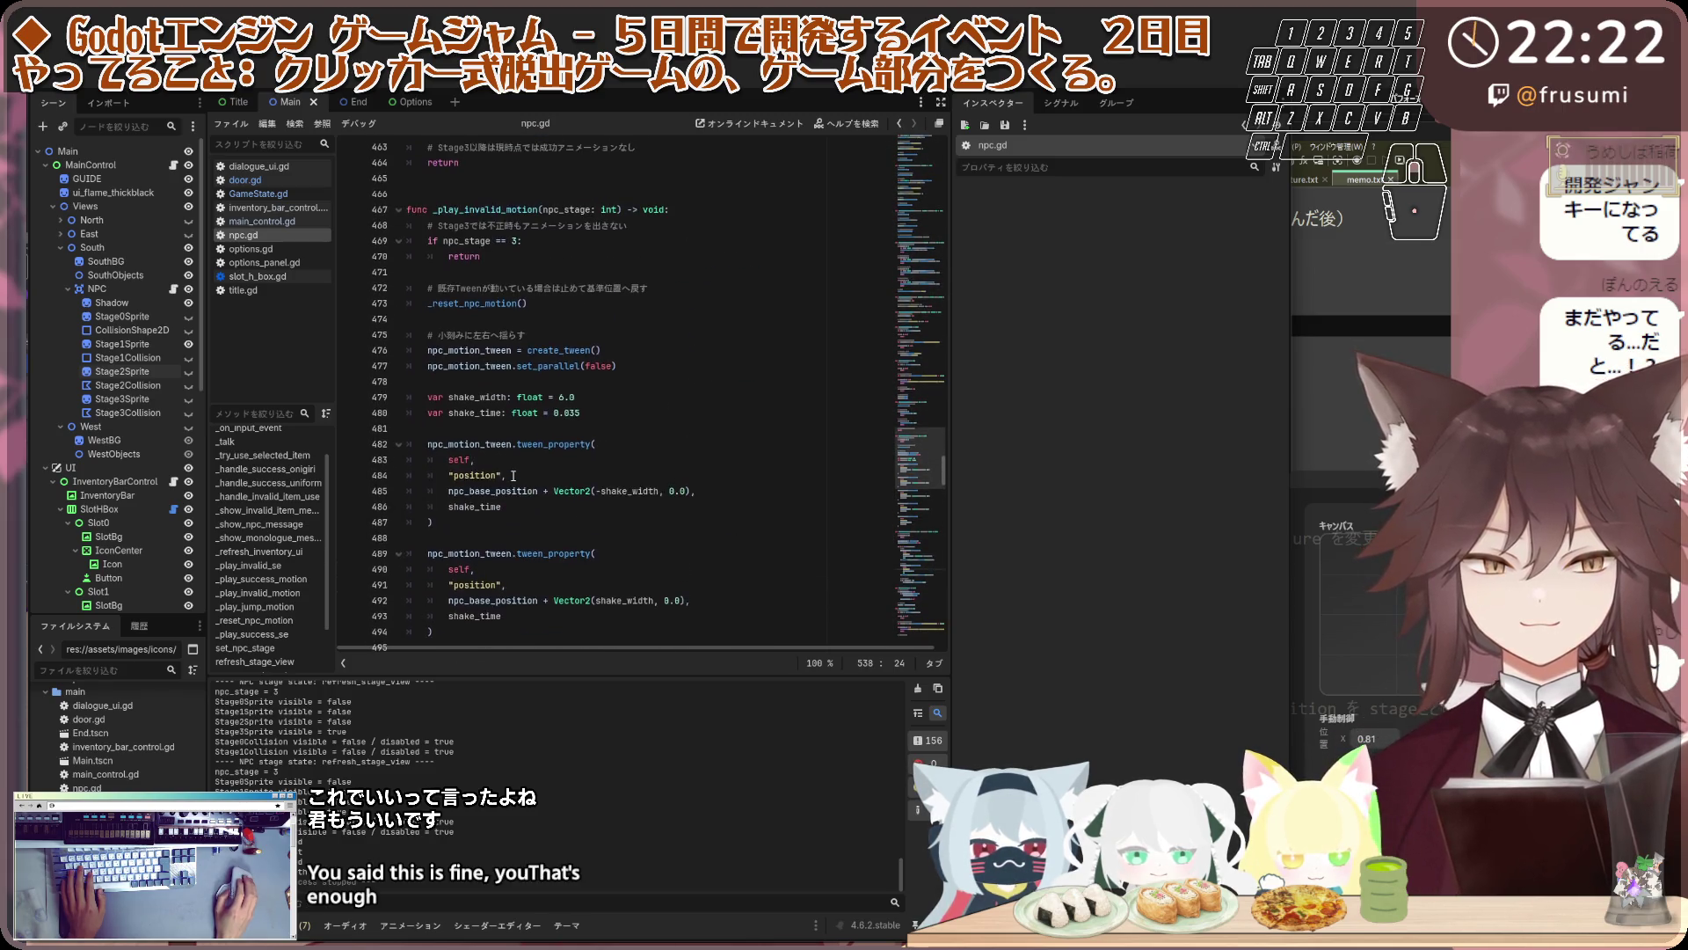
scroll(514, 475, "up", 9)
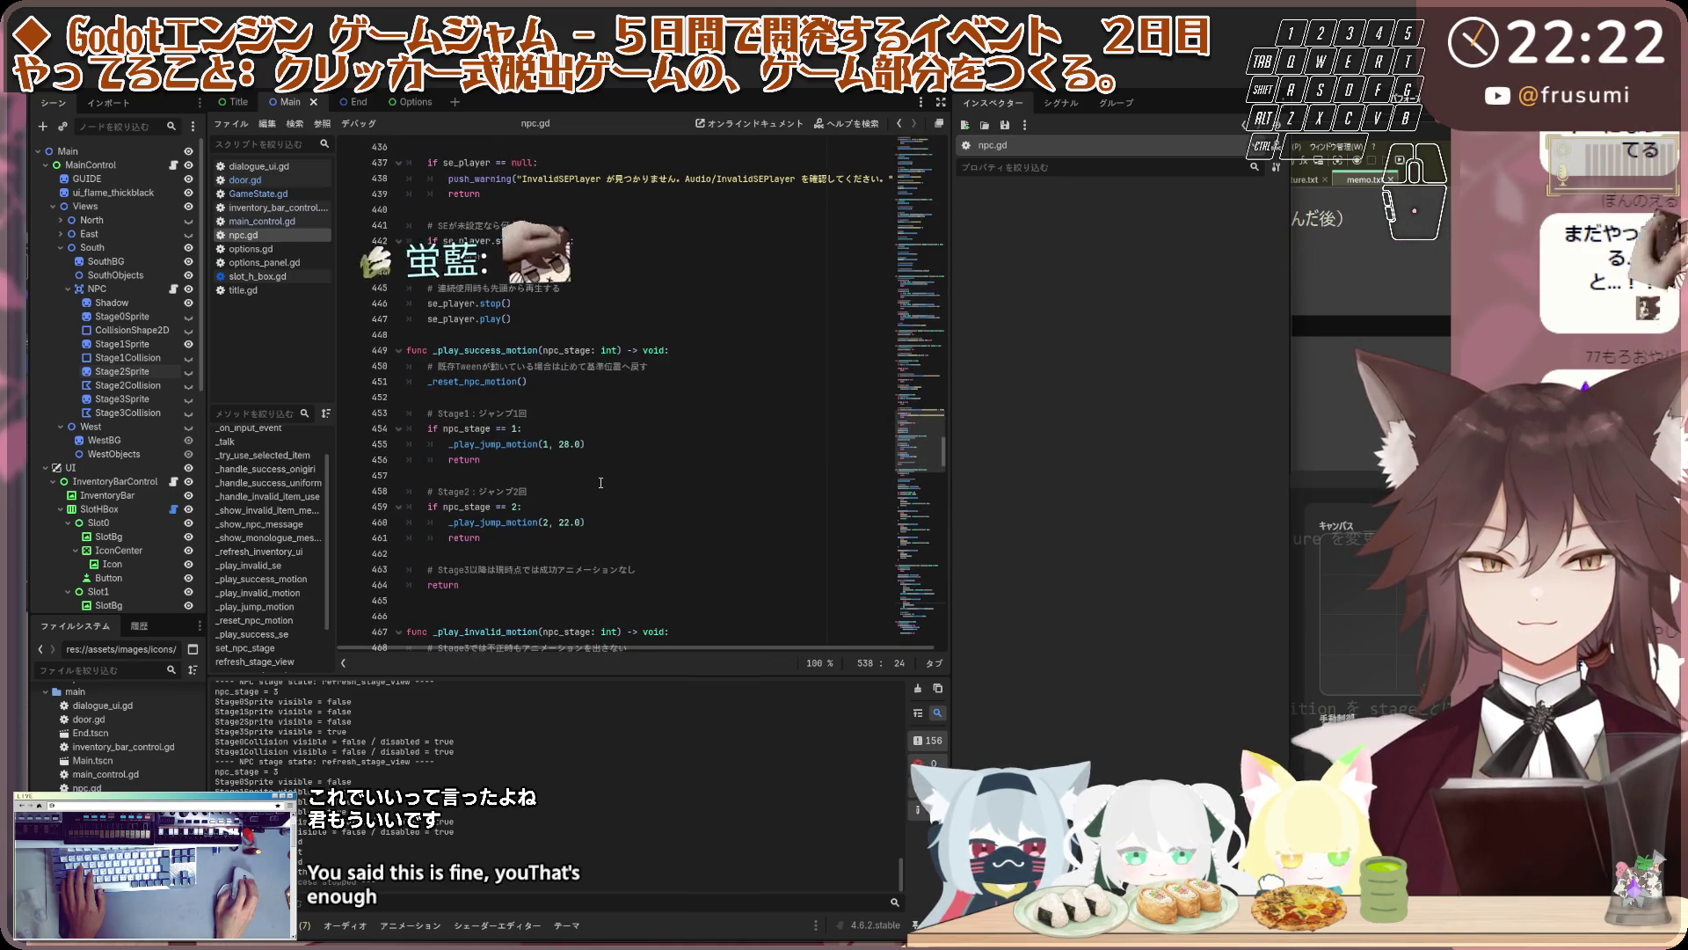
scroll(600, 482, "up", 4)
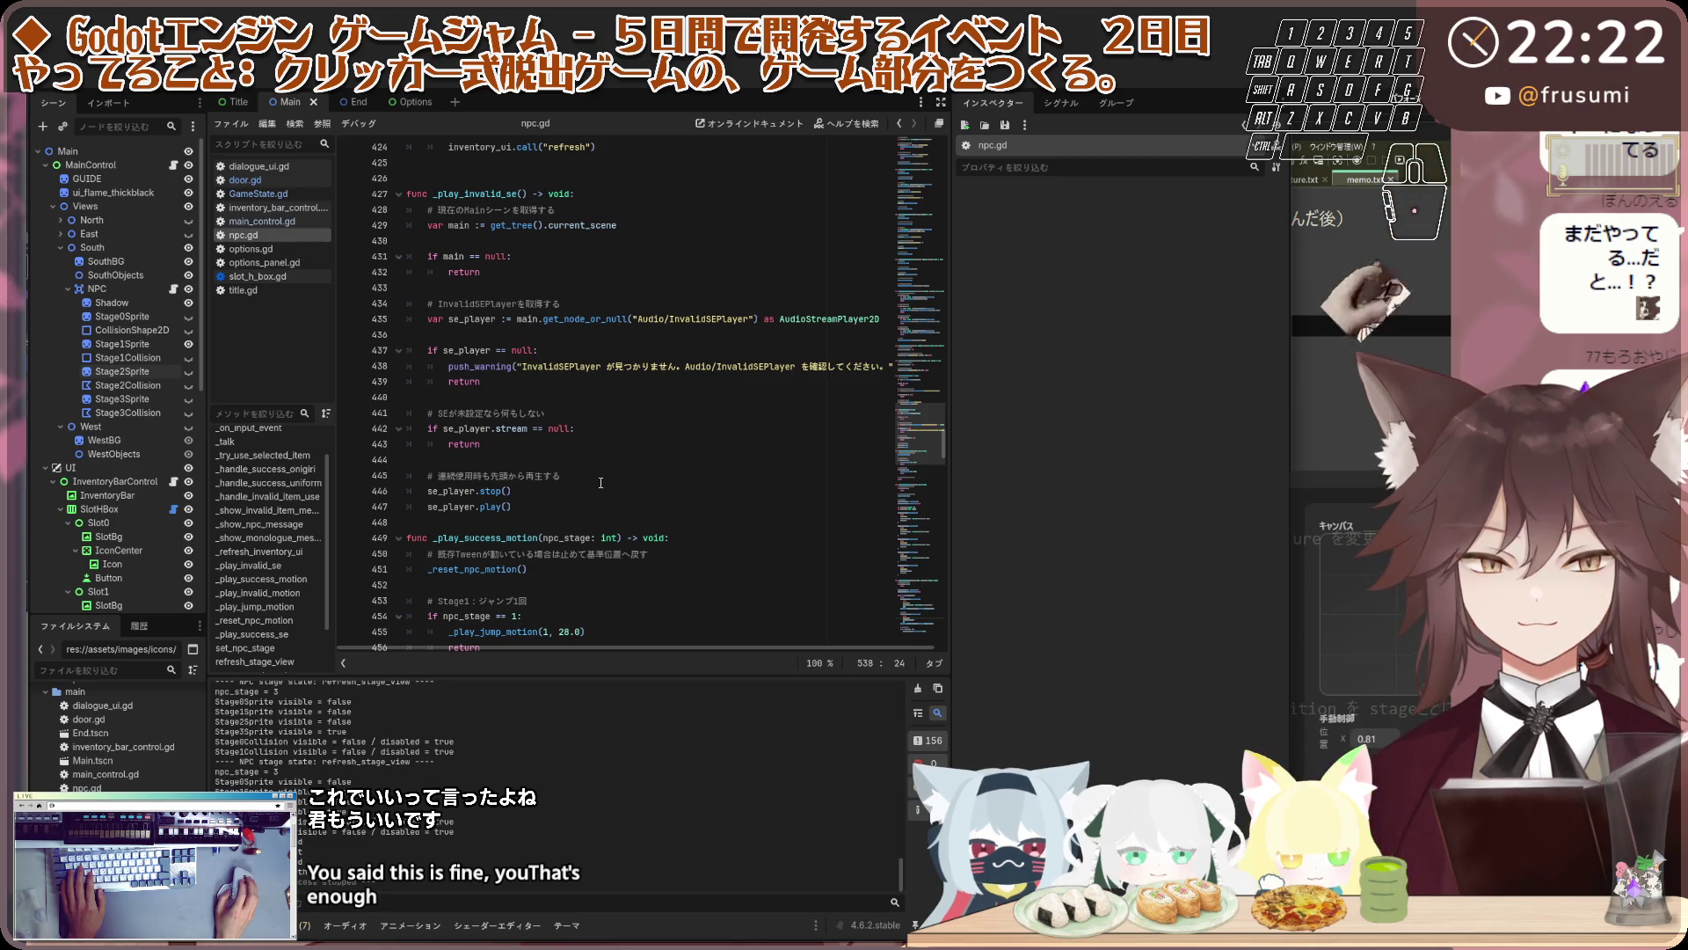
scroll(600, 482, "down", 4)
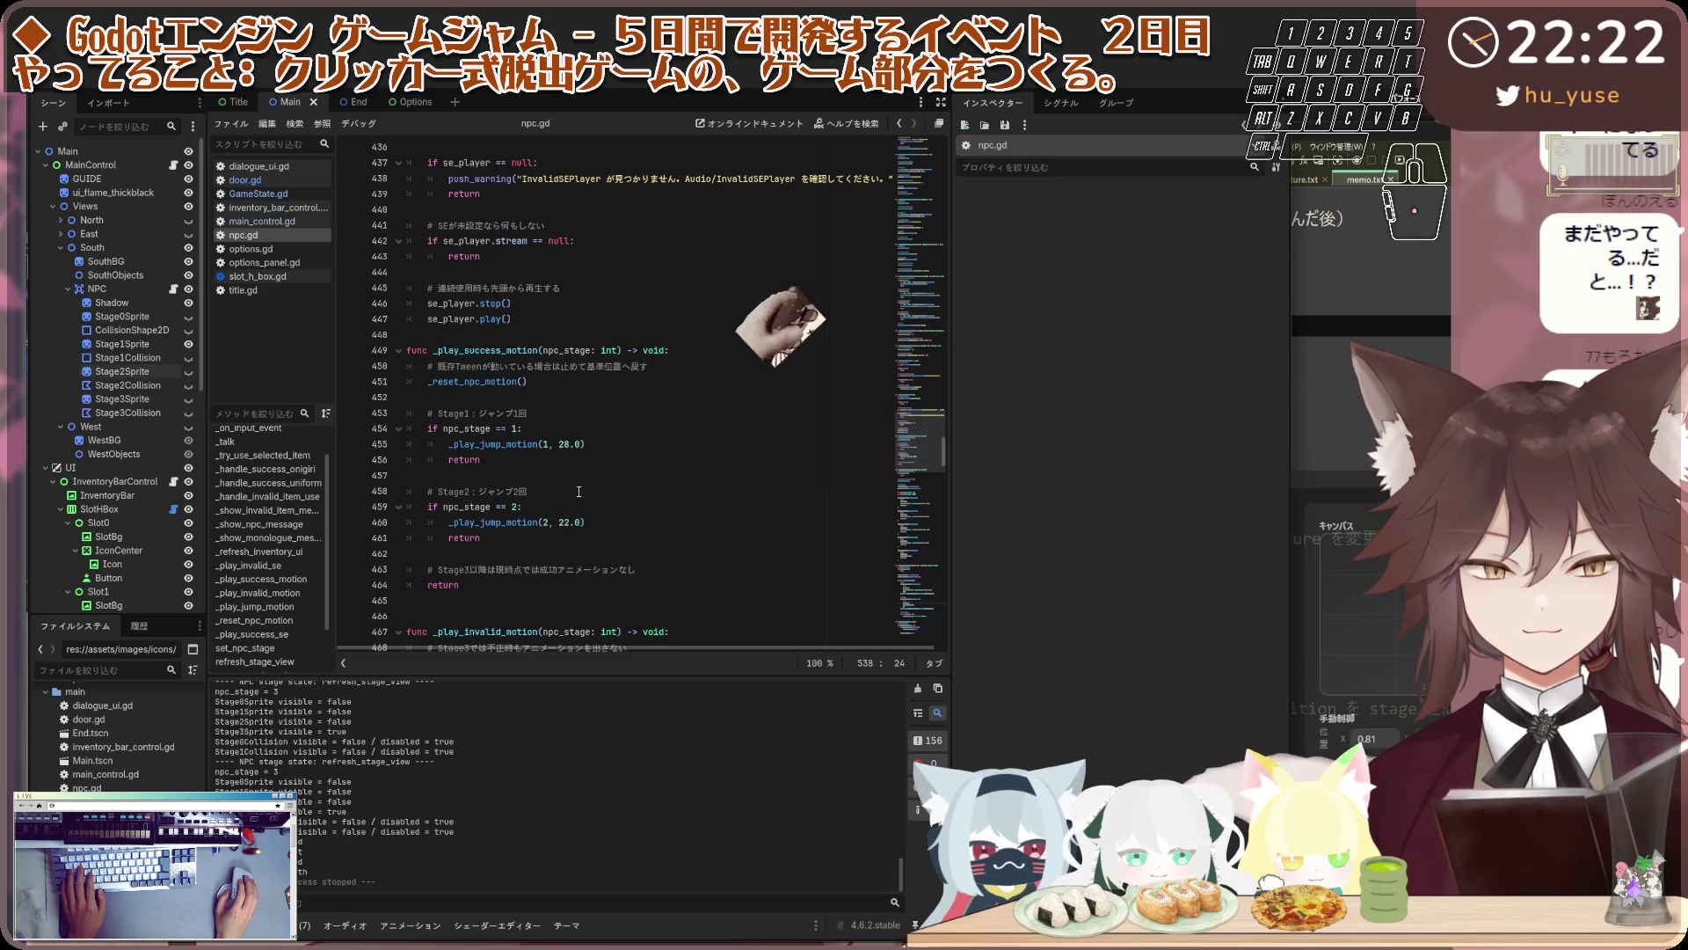
scroll(578, 495, "down", 2)
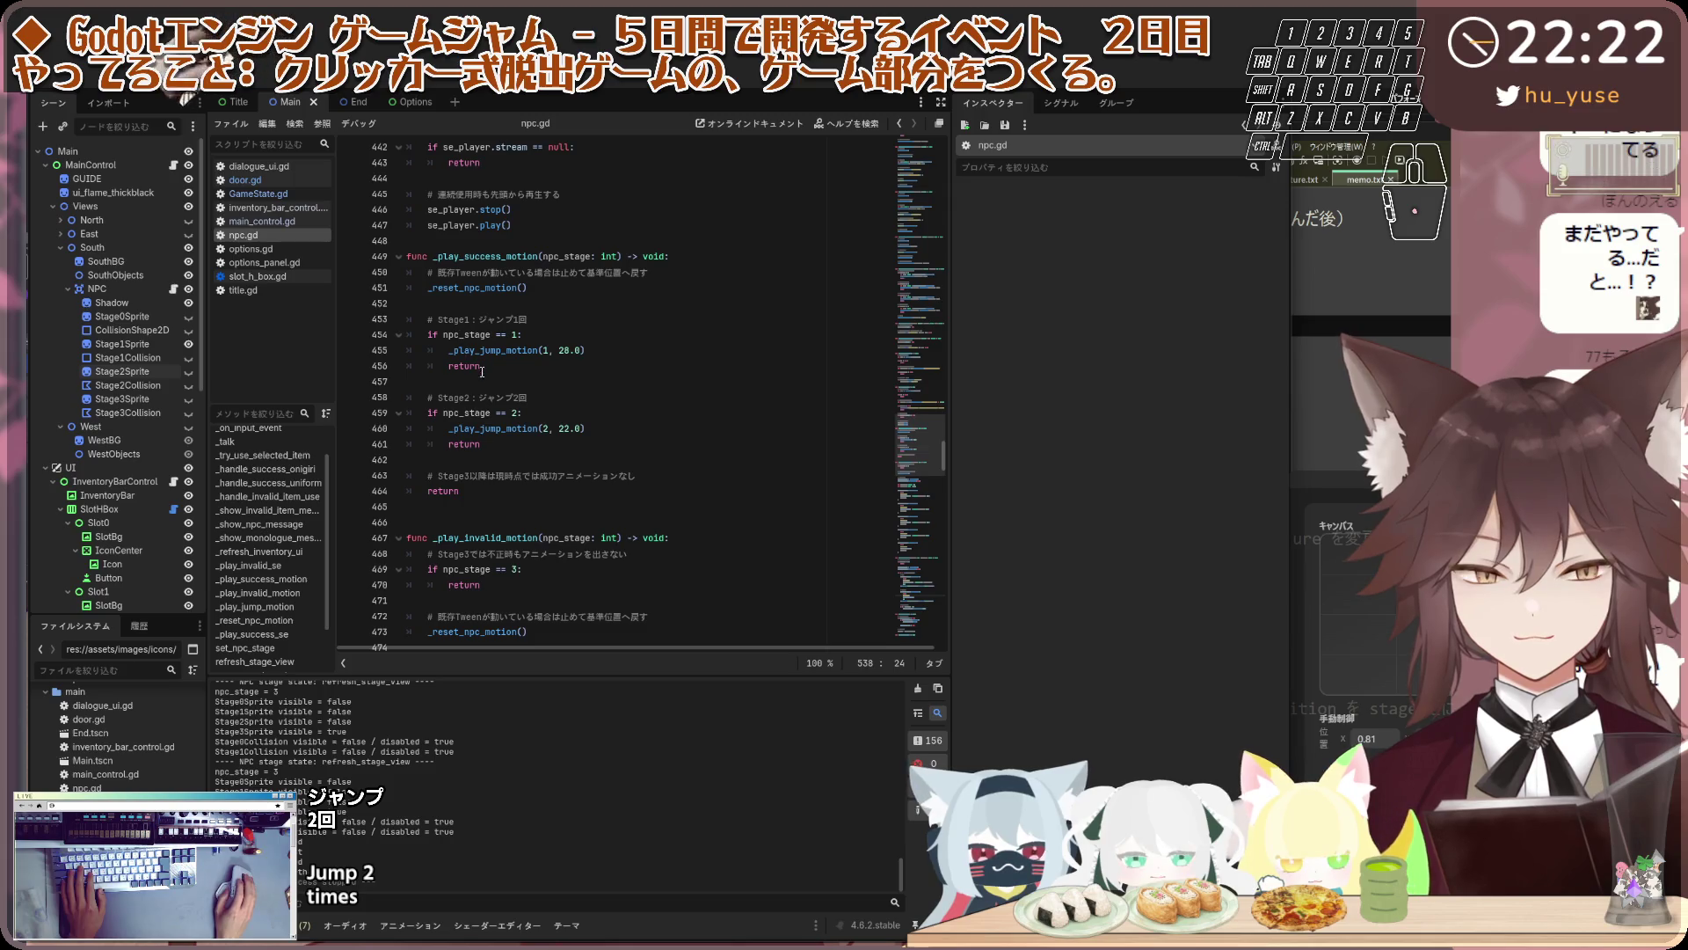
left_click(527, 366)
left_click(628, 319)
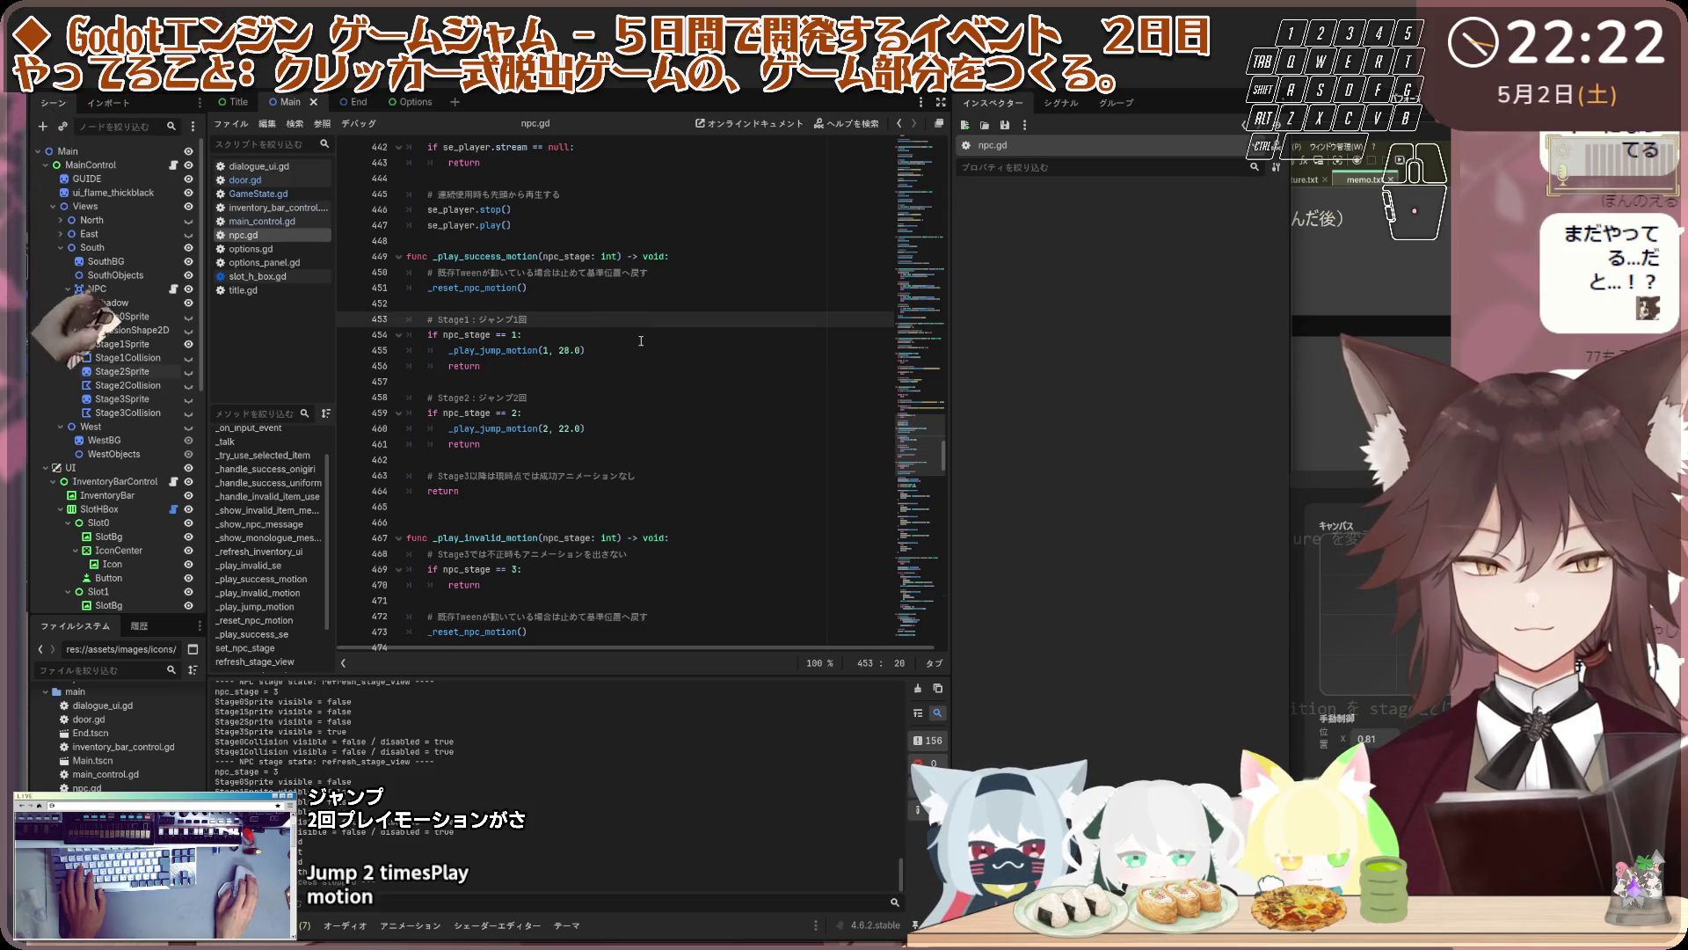
left_click(569, 350)
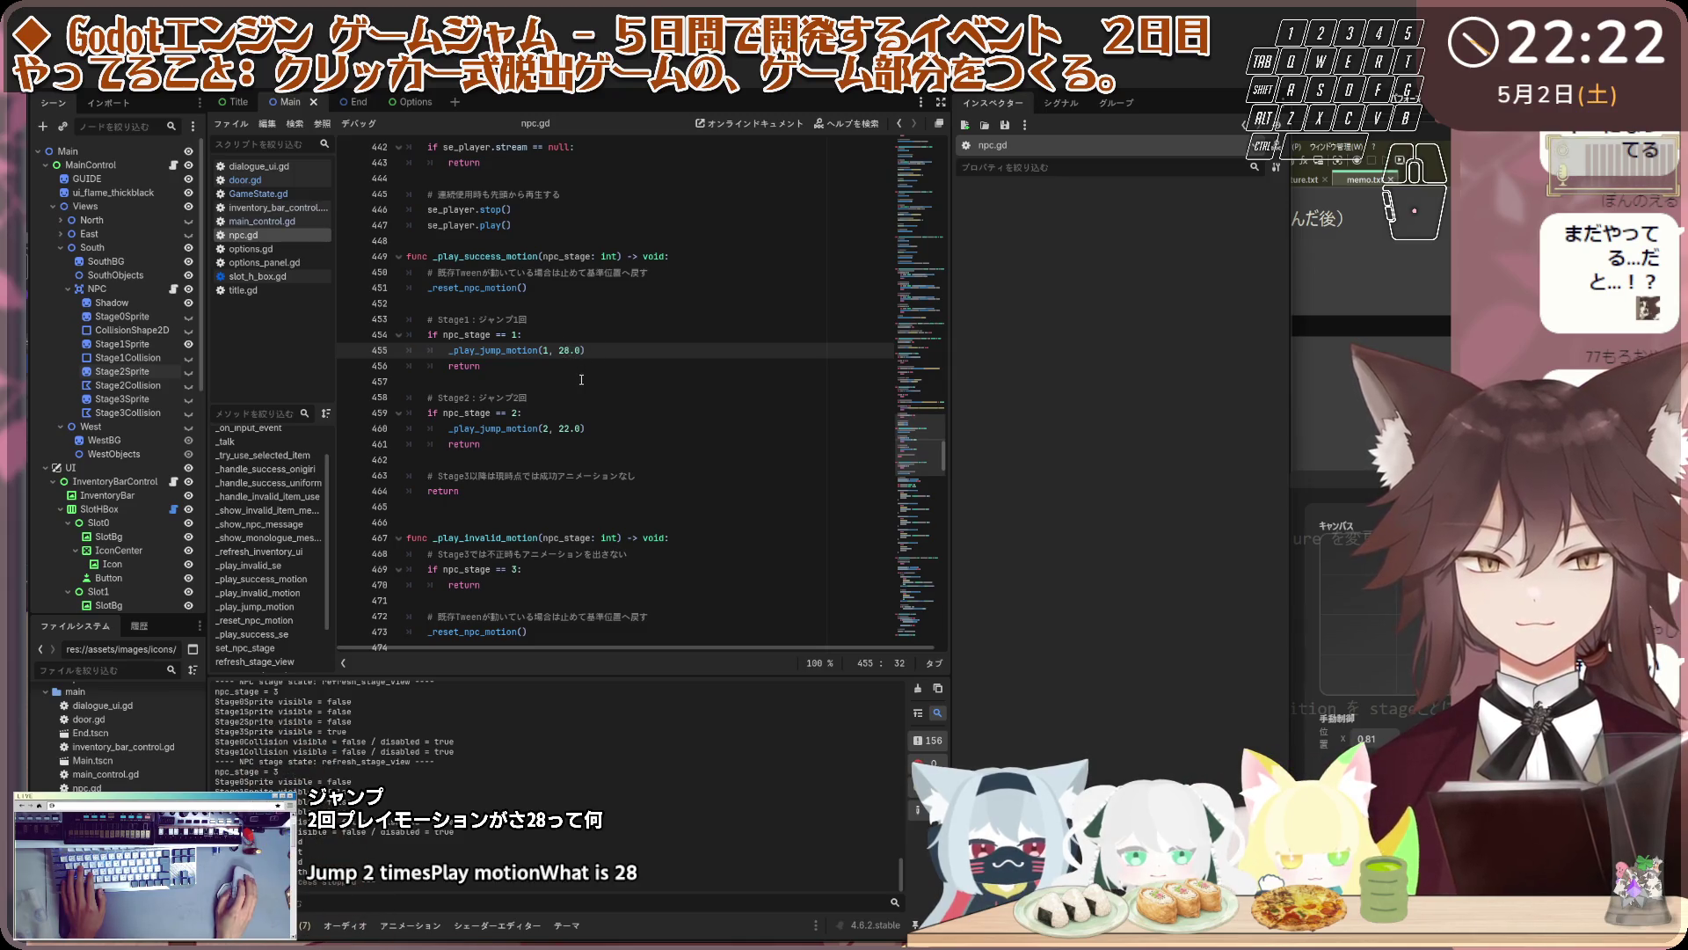
scroll(580, 356, "down", 3)
scroll(589, 378, "down", 5)
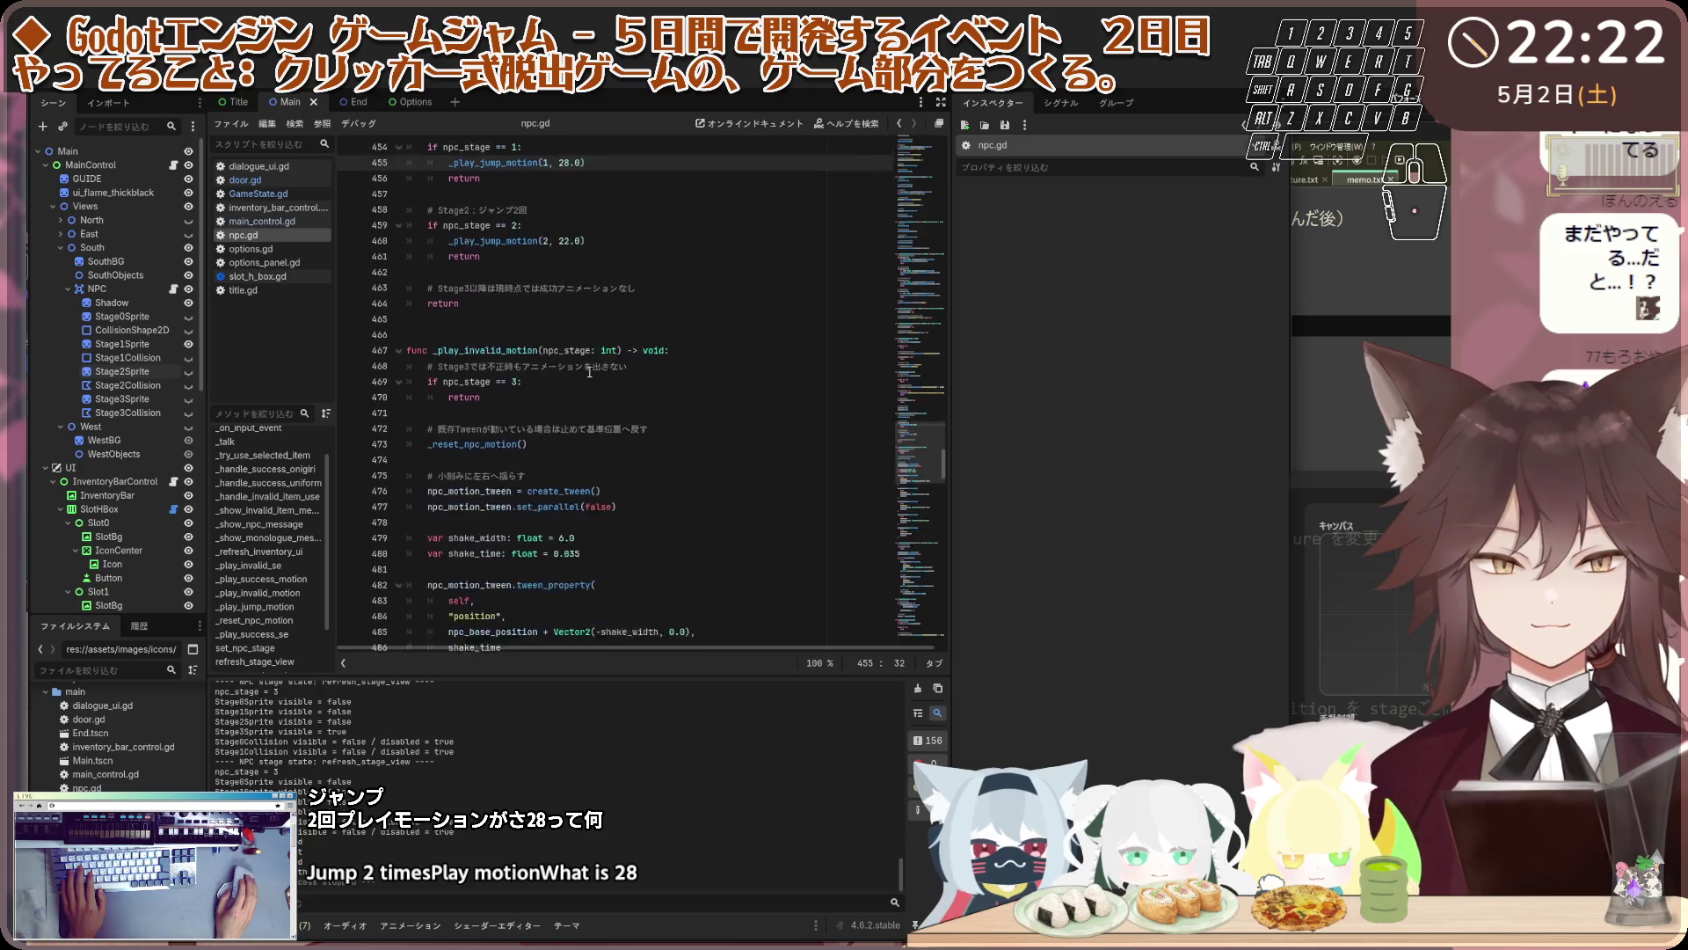
scroll(589, 404, "down", 15)
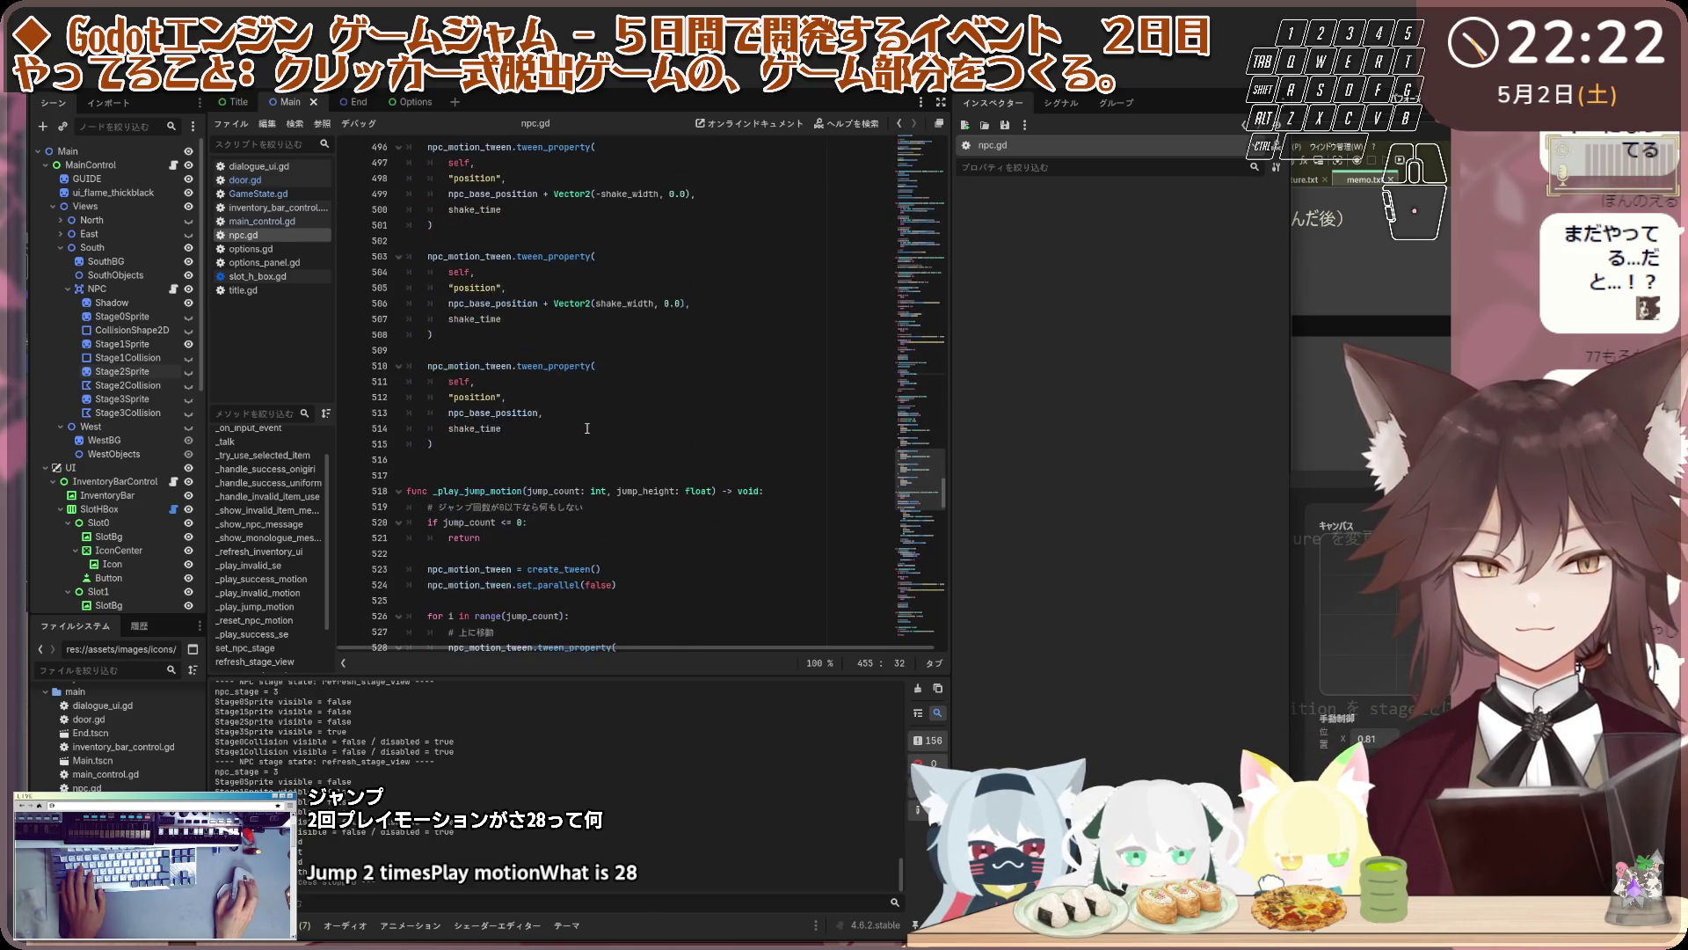
scroll(583, 436, "down", 1)
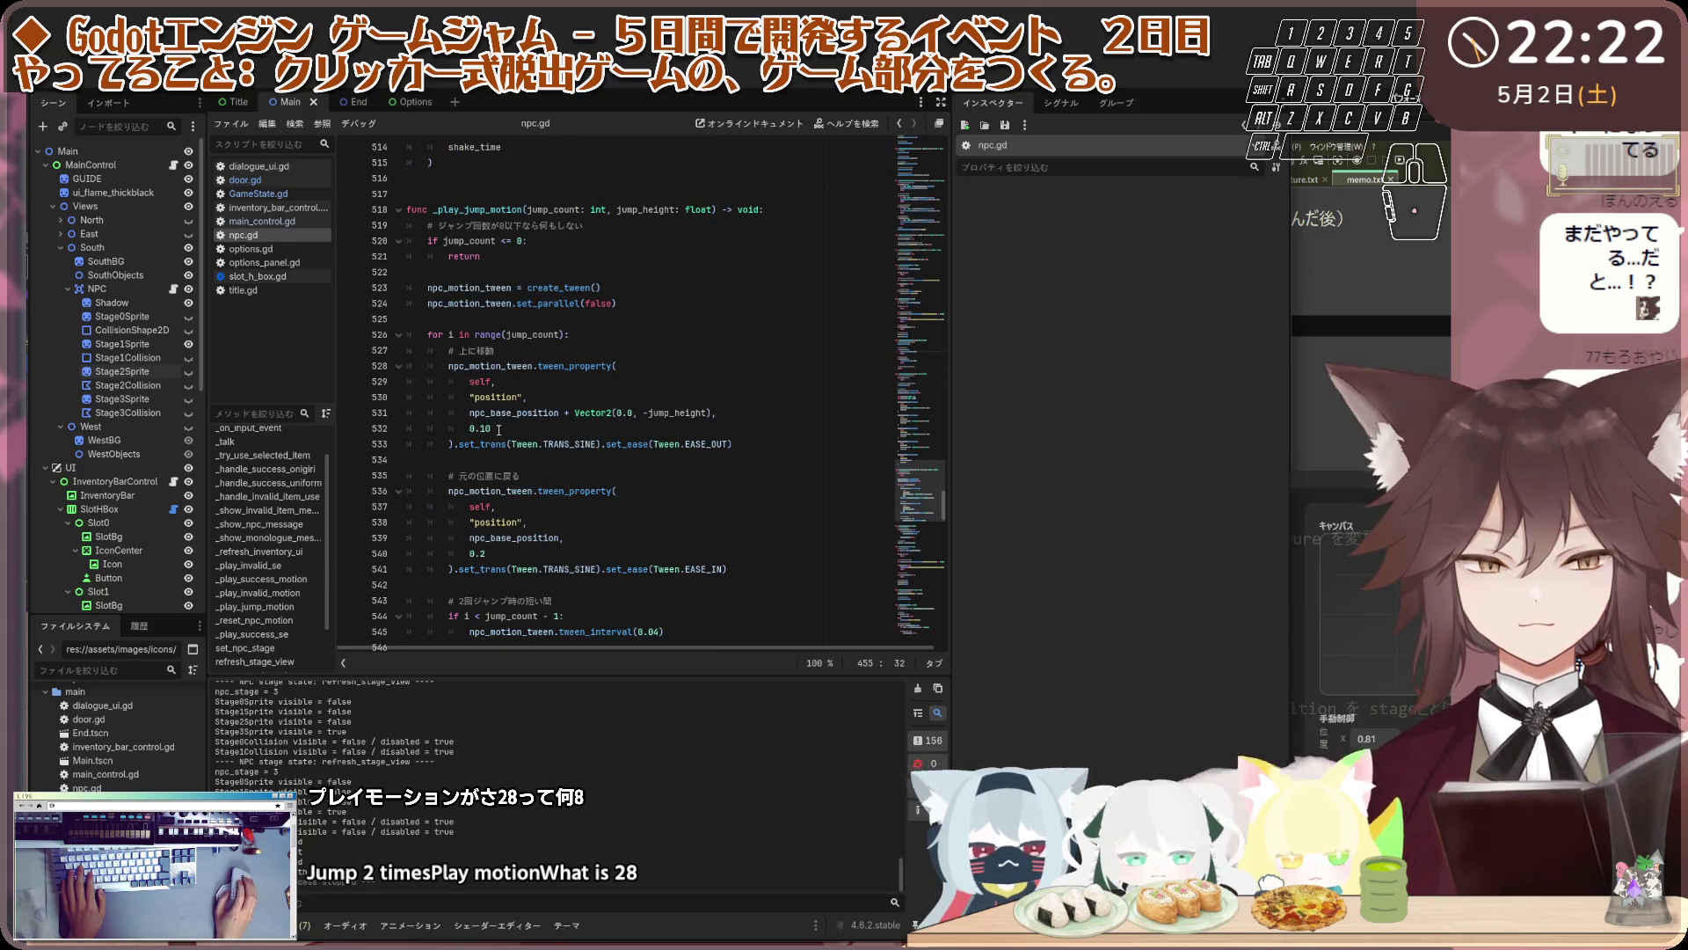
scroll(514, 381, "down", 1)
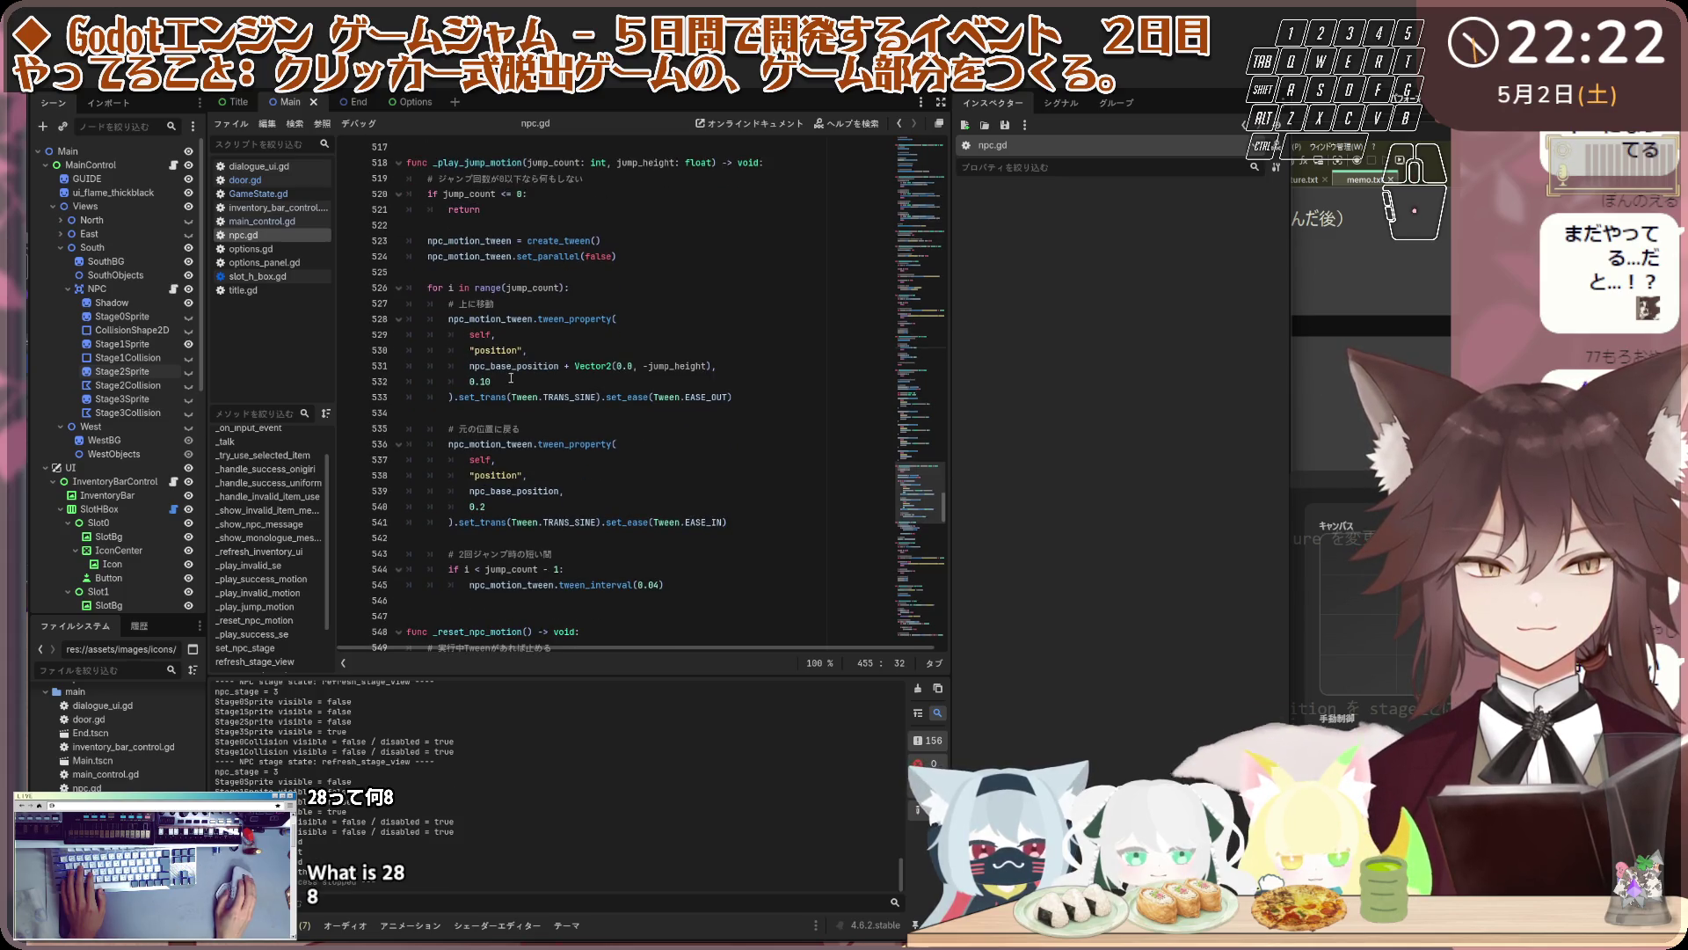
Change the line 532 jump rise duration from 0.10 to 0.20 and run the game
left_click(578, 385)
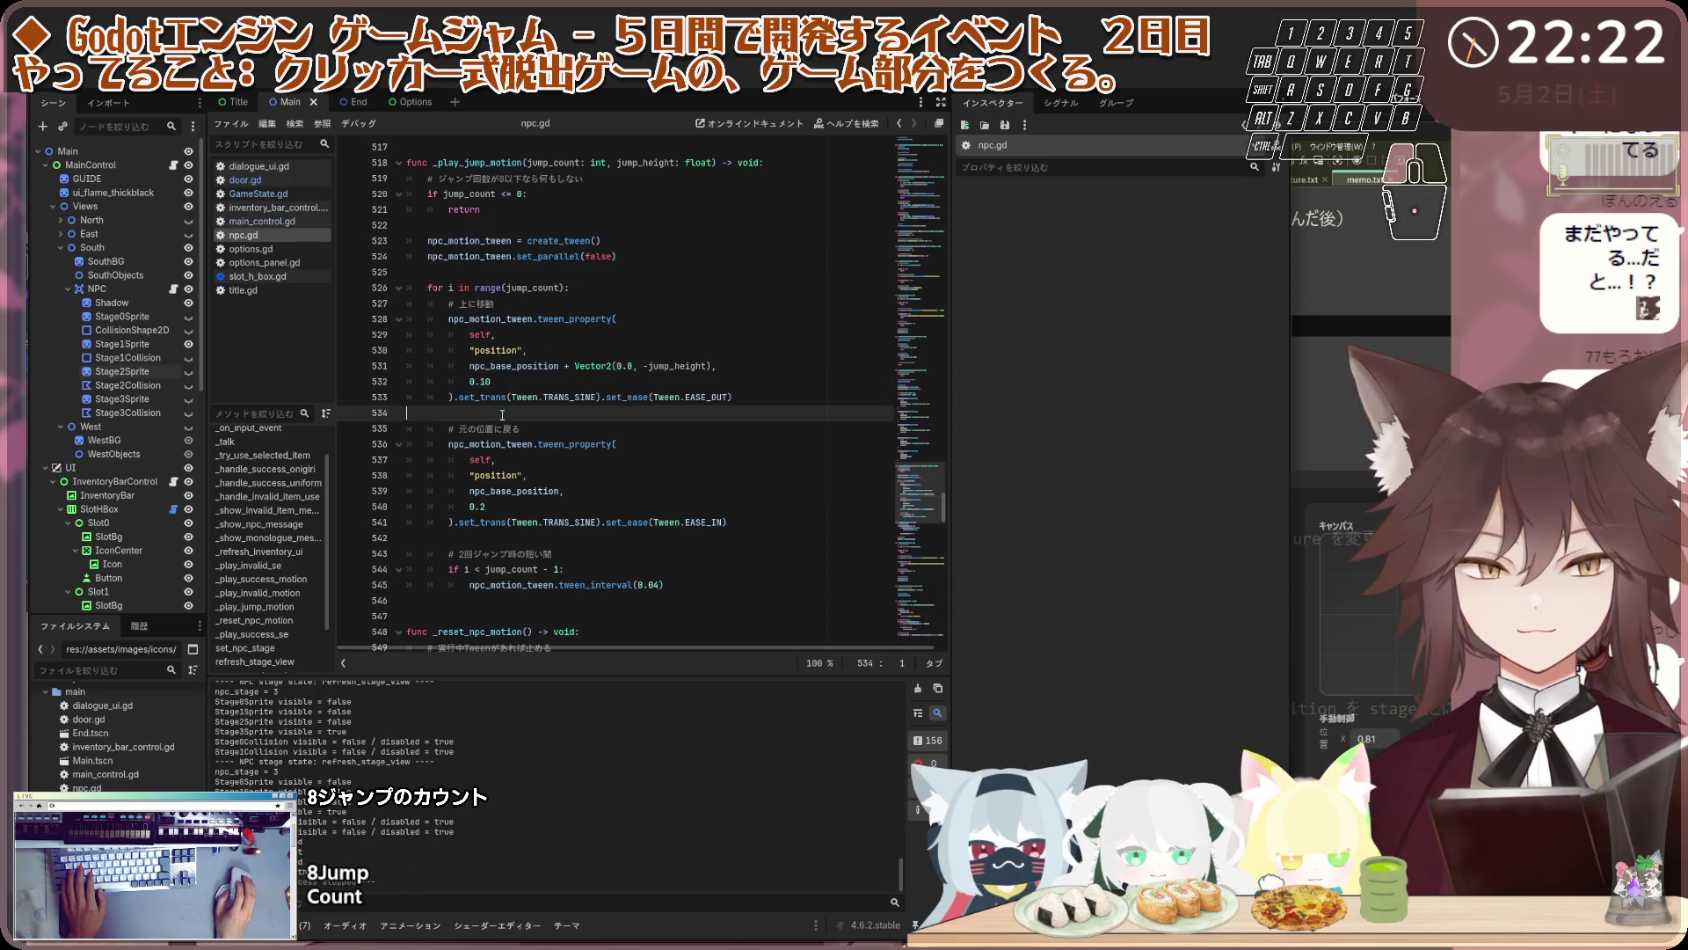
left_click(527, 506)
key("Up")
key("Up")
key("Up")
scroll(528, 466, "up", 1)
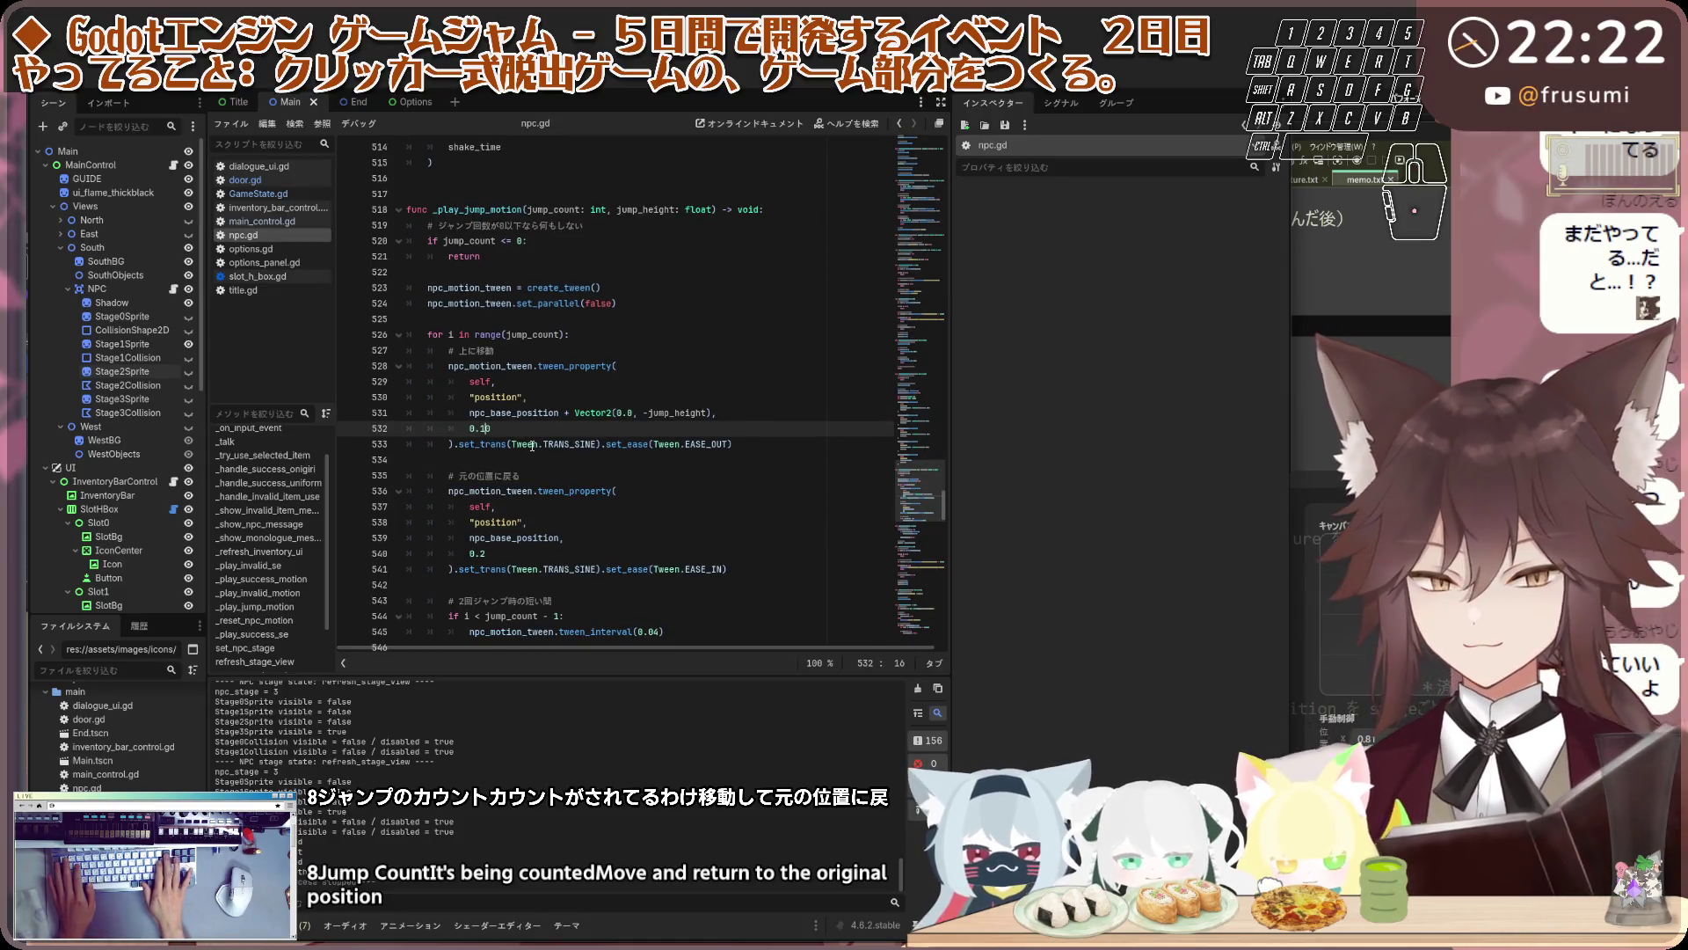
key("BackSpace")
type("2")
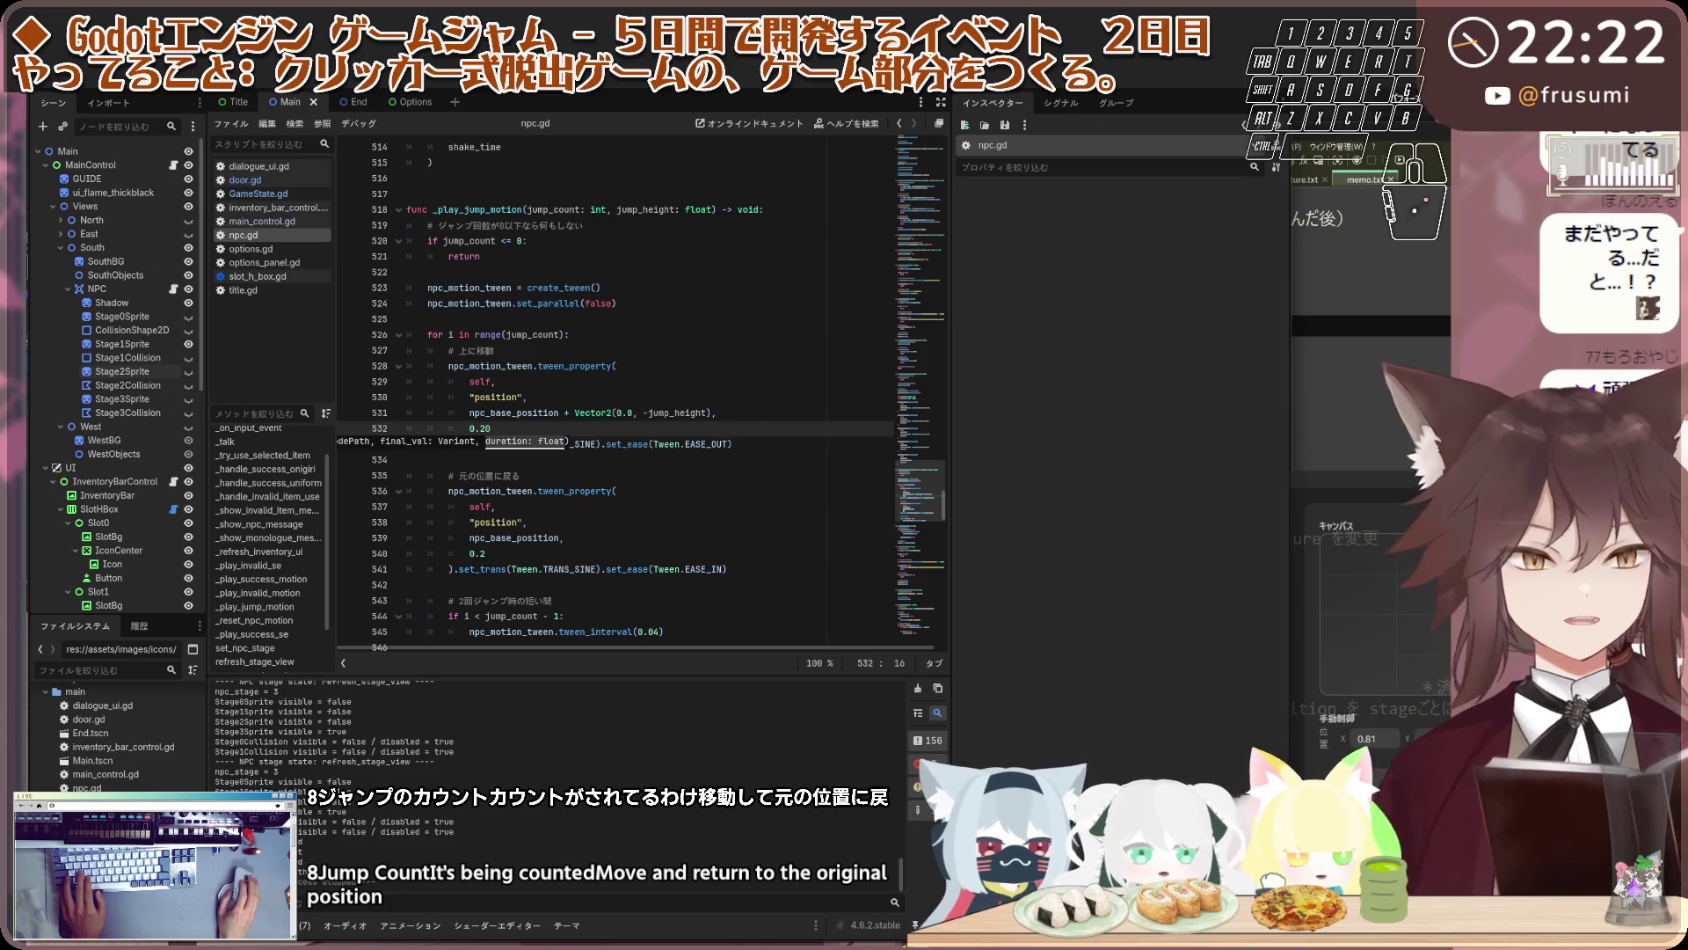
key("F5")
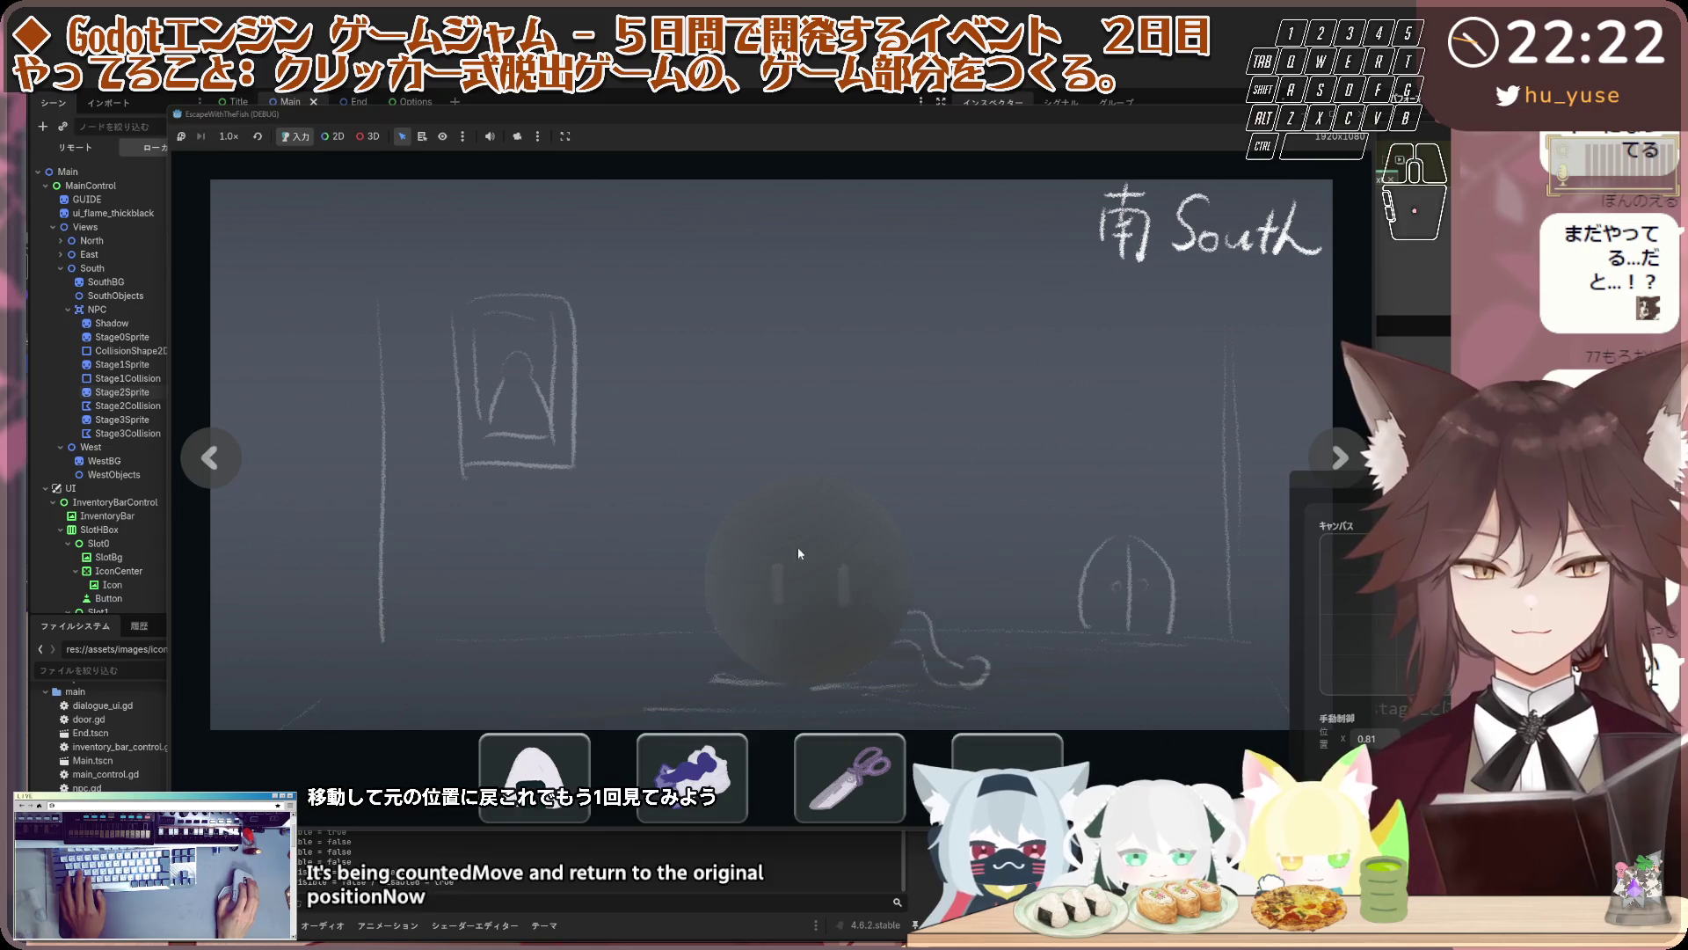
Cycle the room views, give the cat the onigiri, and step through the child's dialogue
left_click(766, 514)
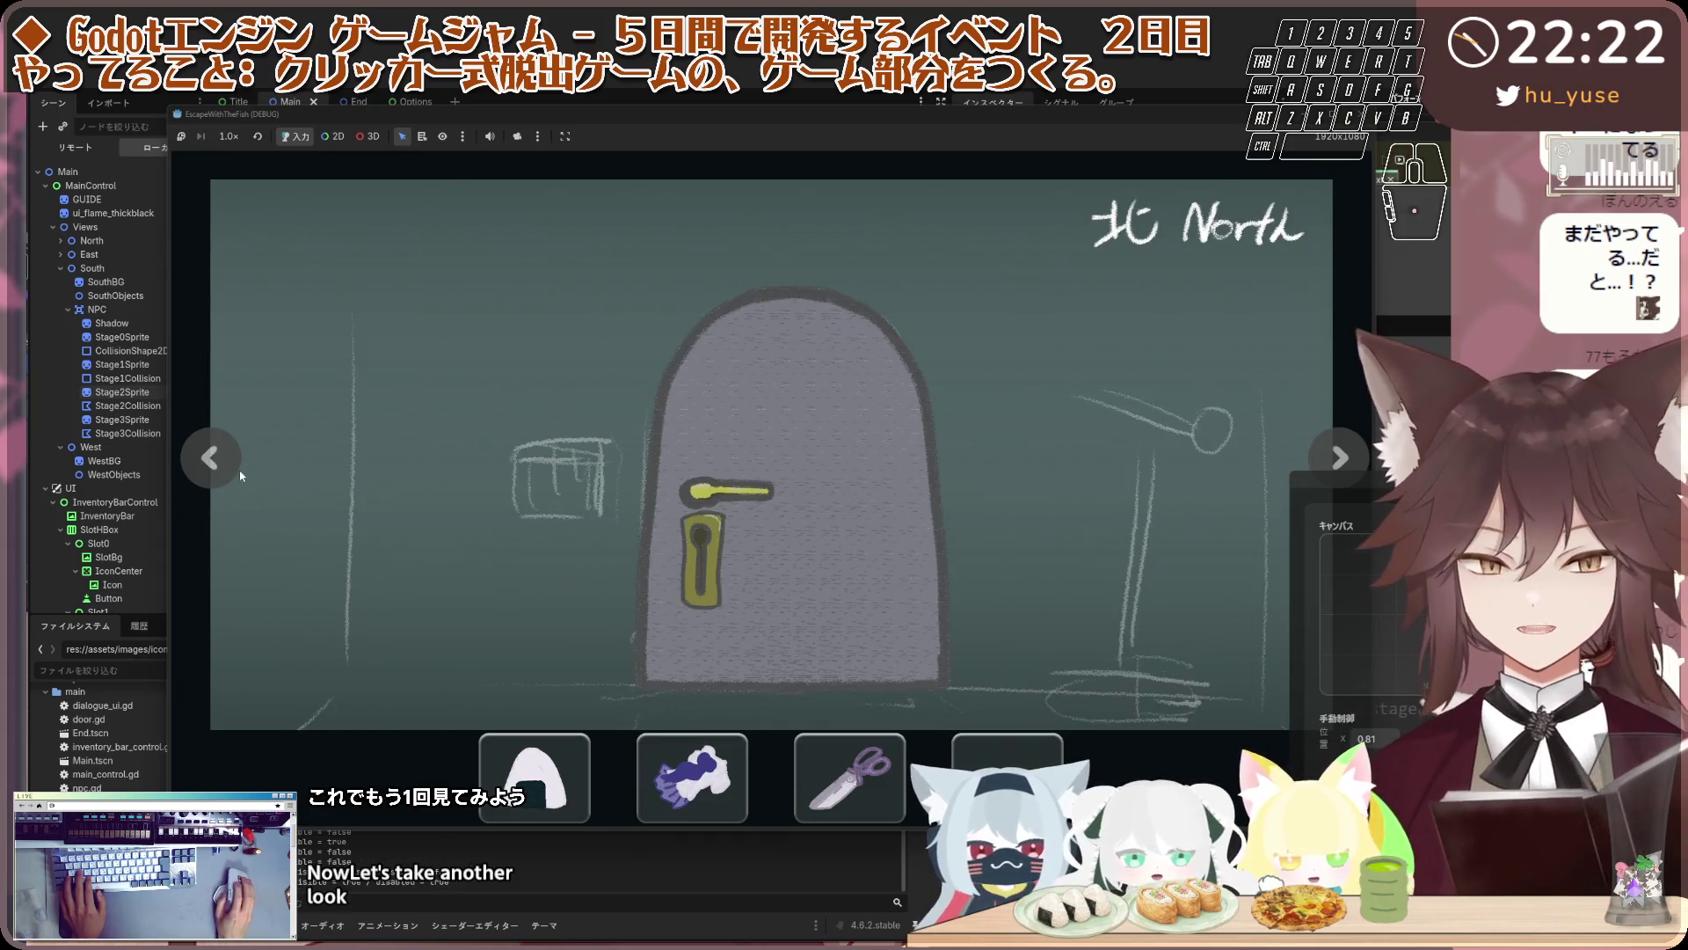
key("Left")
key("Left")
left_click(565, 773)
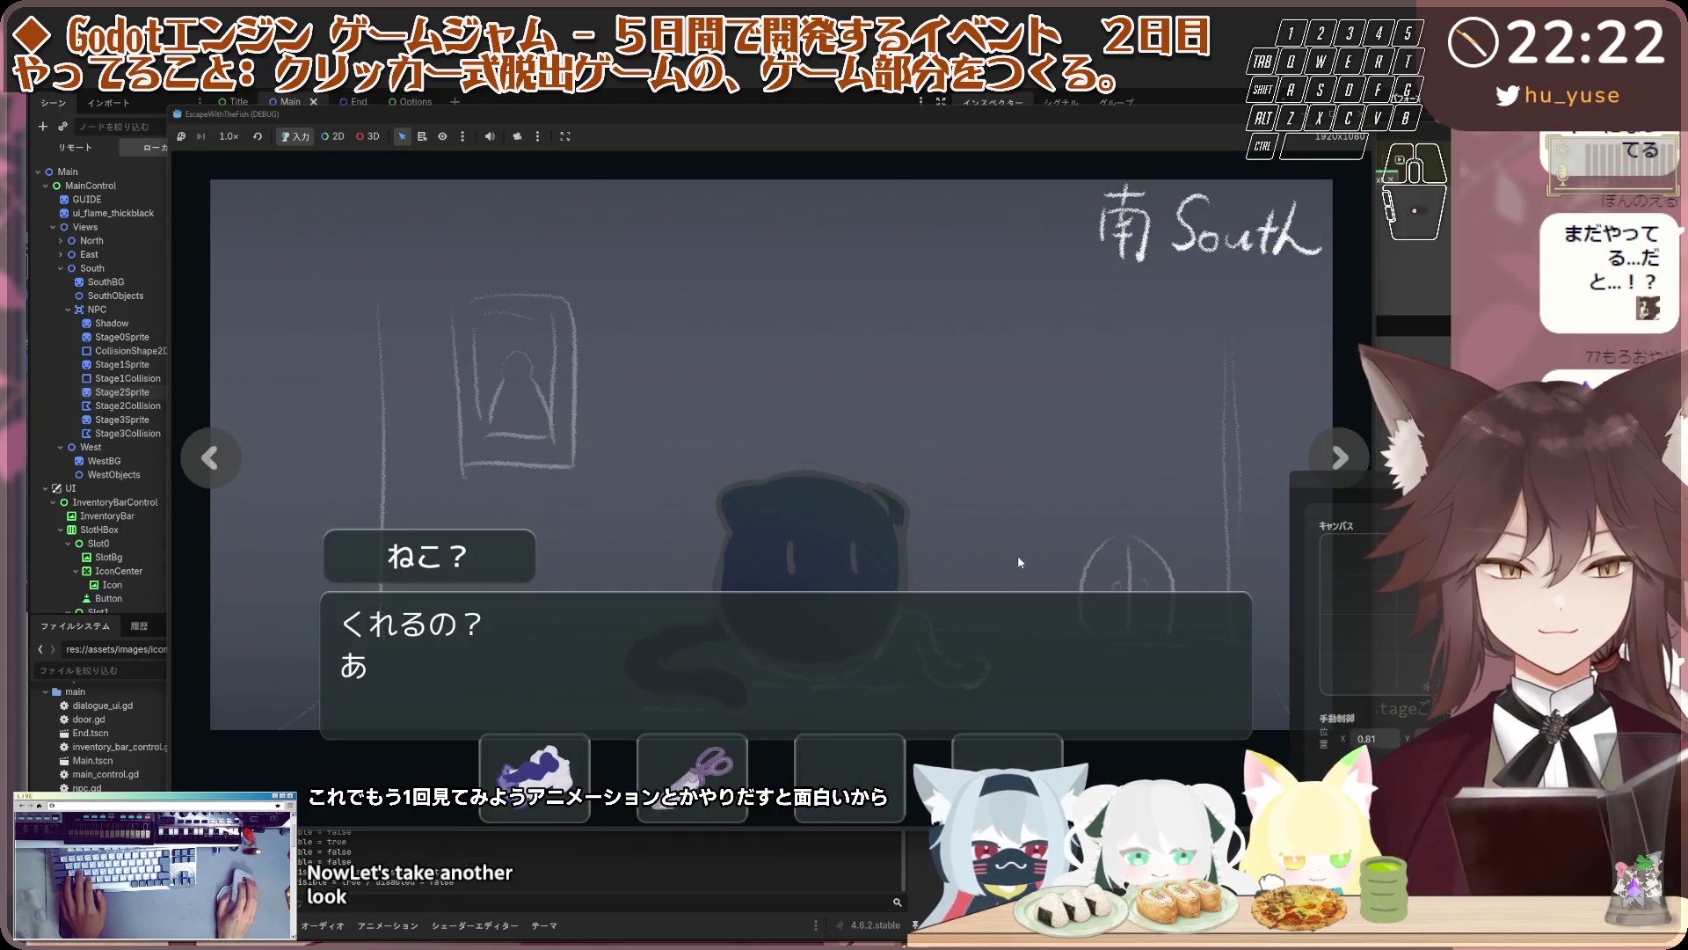
left_click(510, 477)
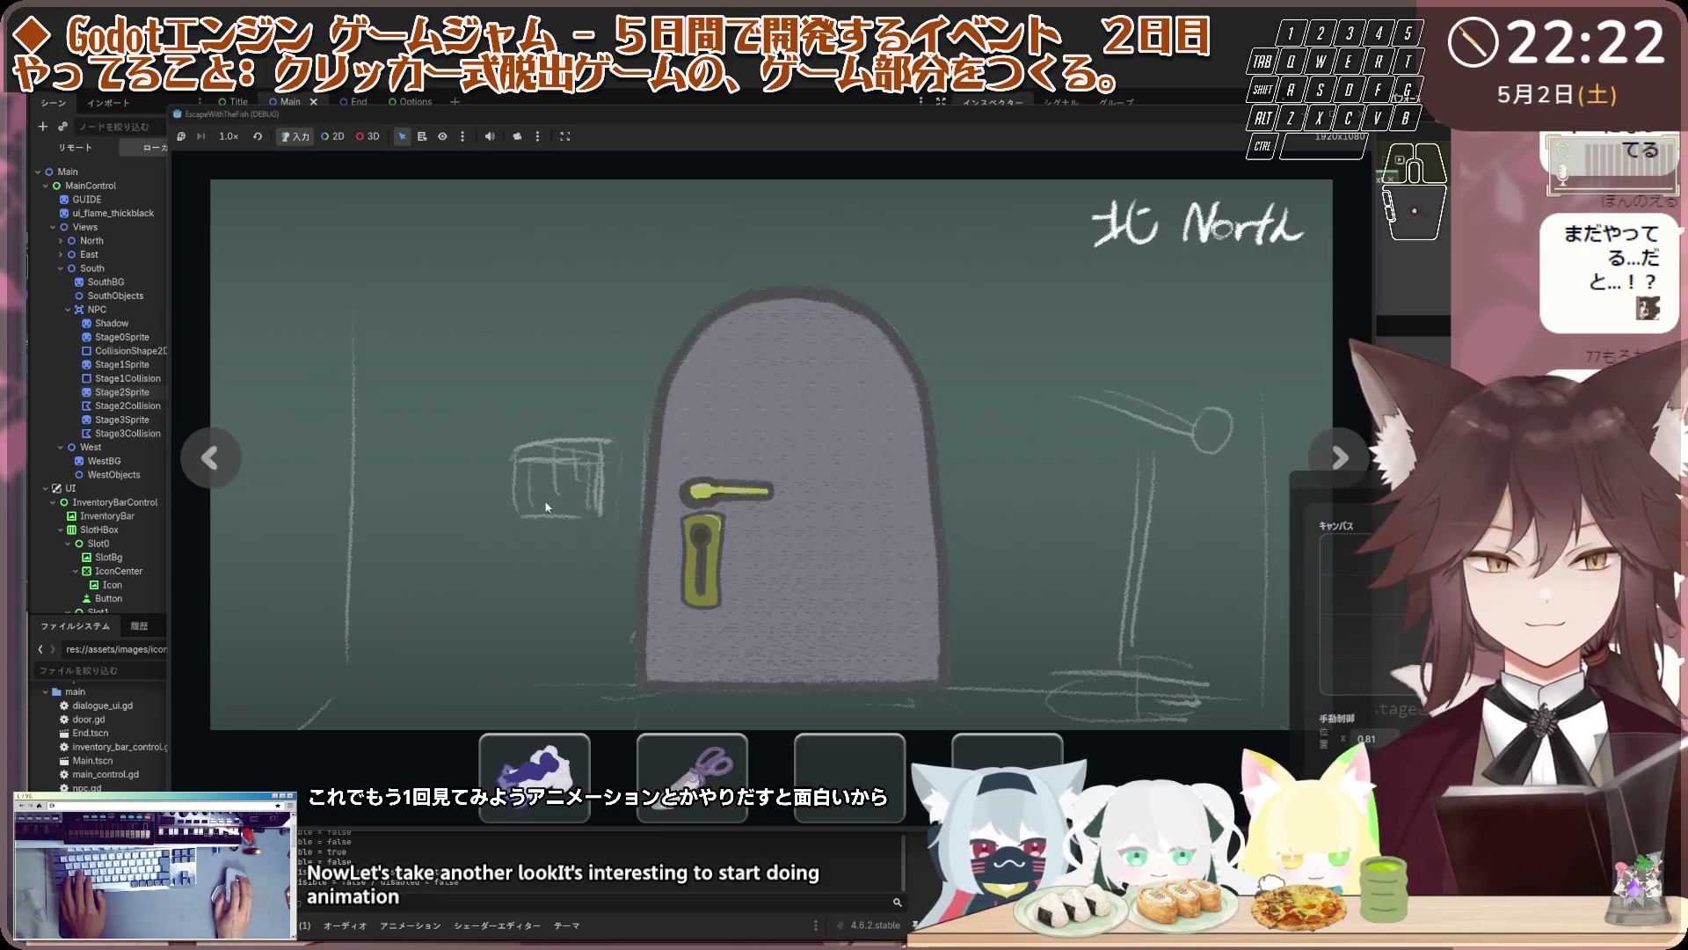
double_click(211, 457)
left_click(871, 545)
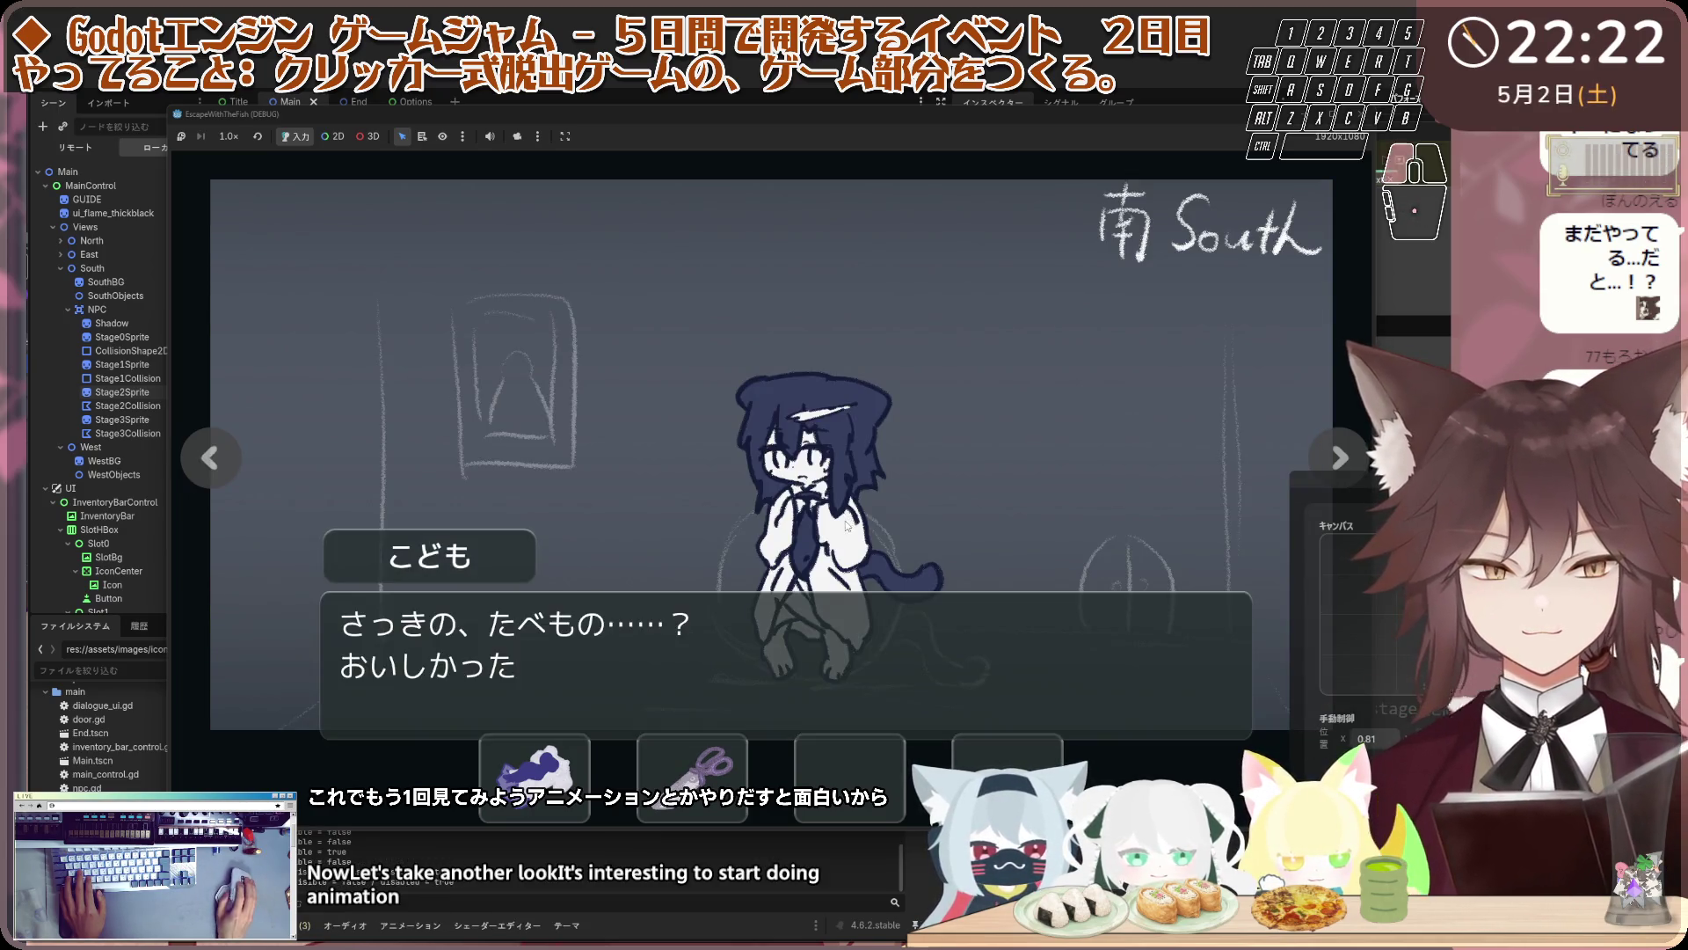
left_click(870, 545)
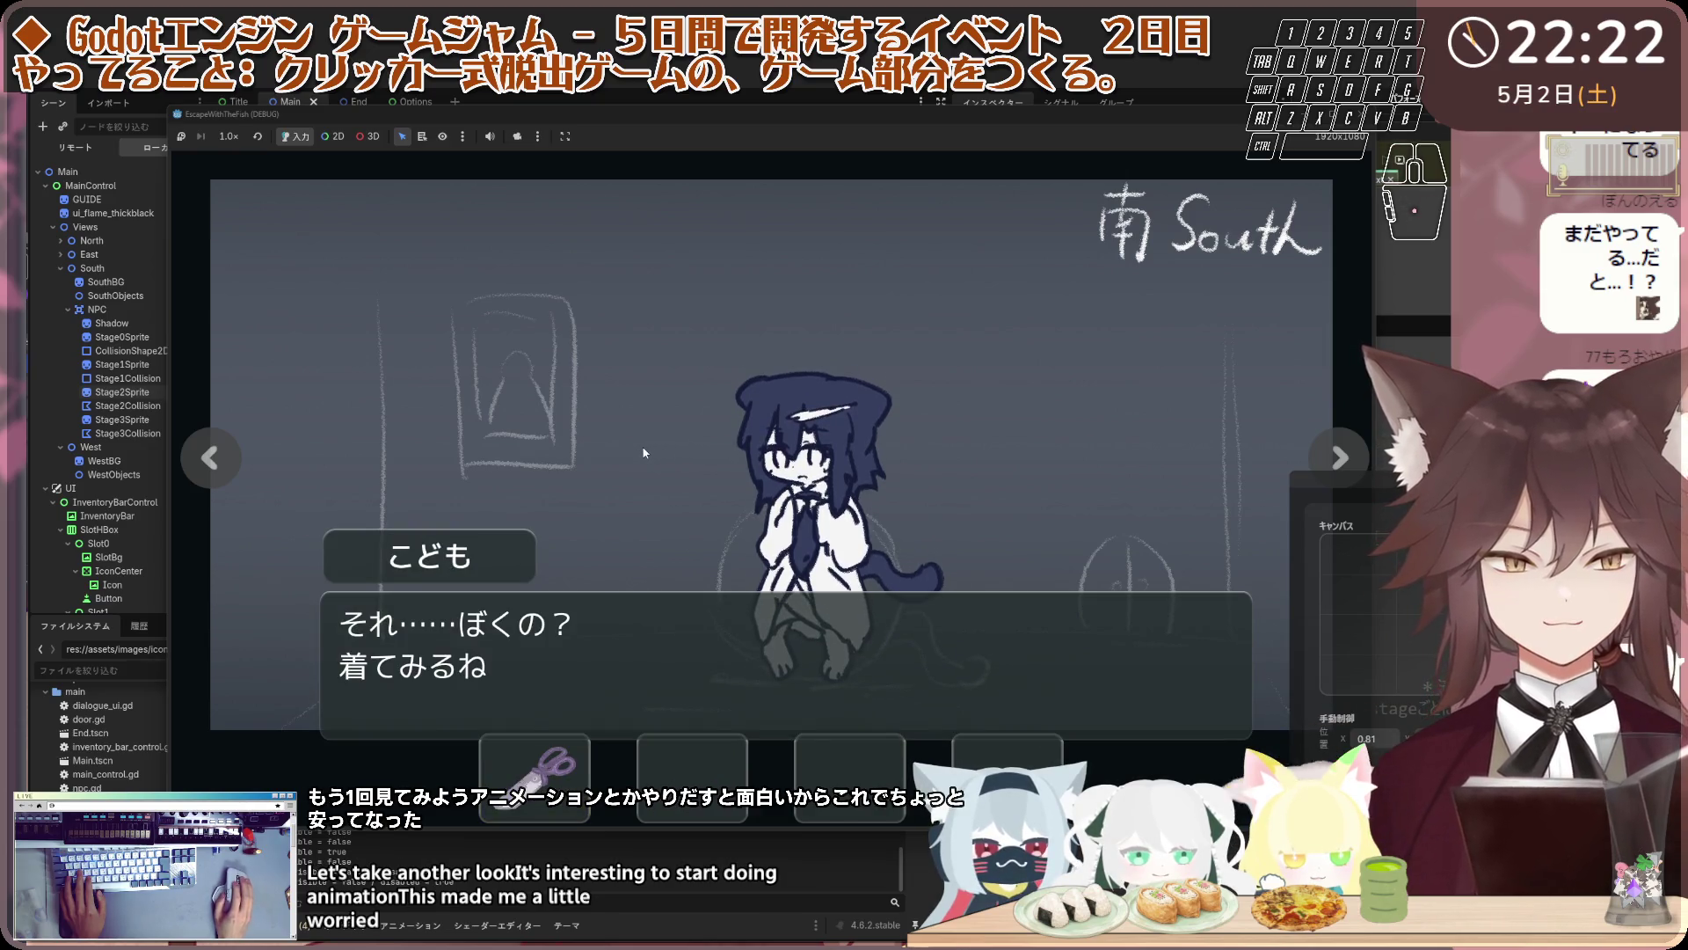
left_click(497, 466)
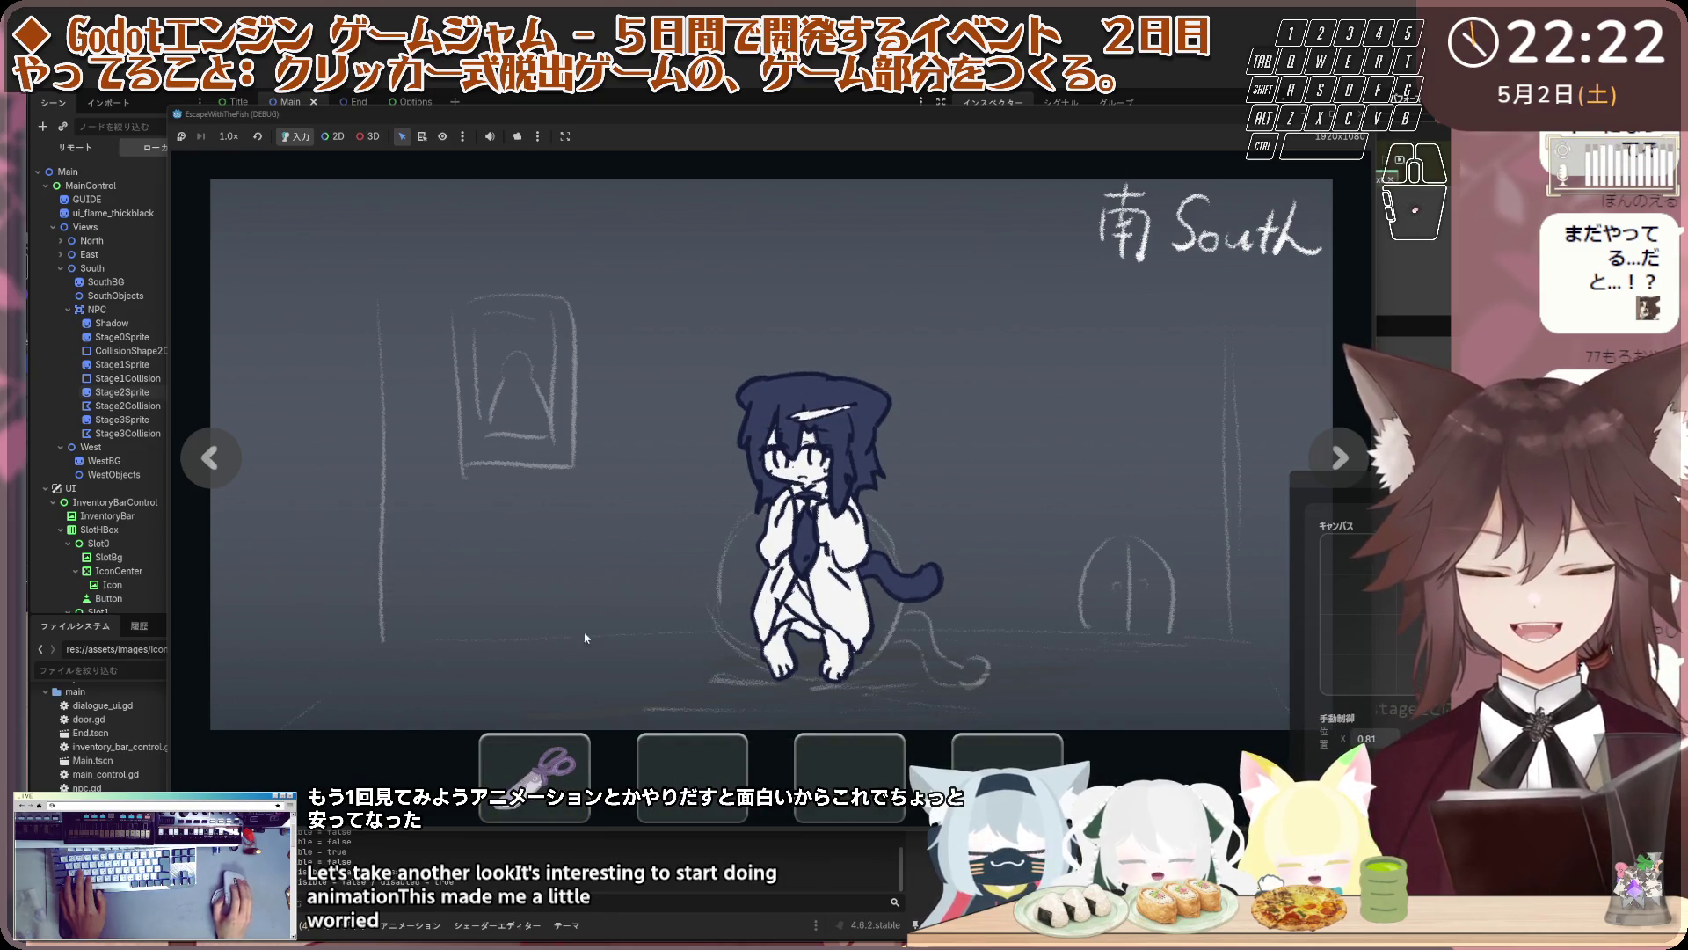
double_click(1340, 455)
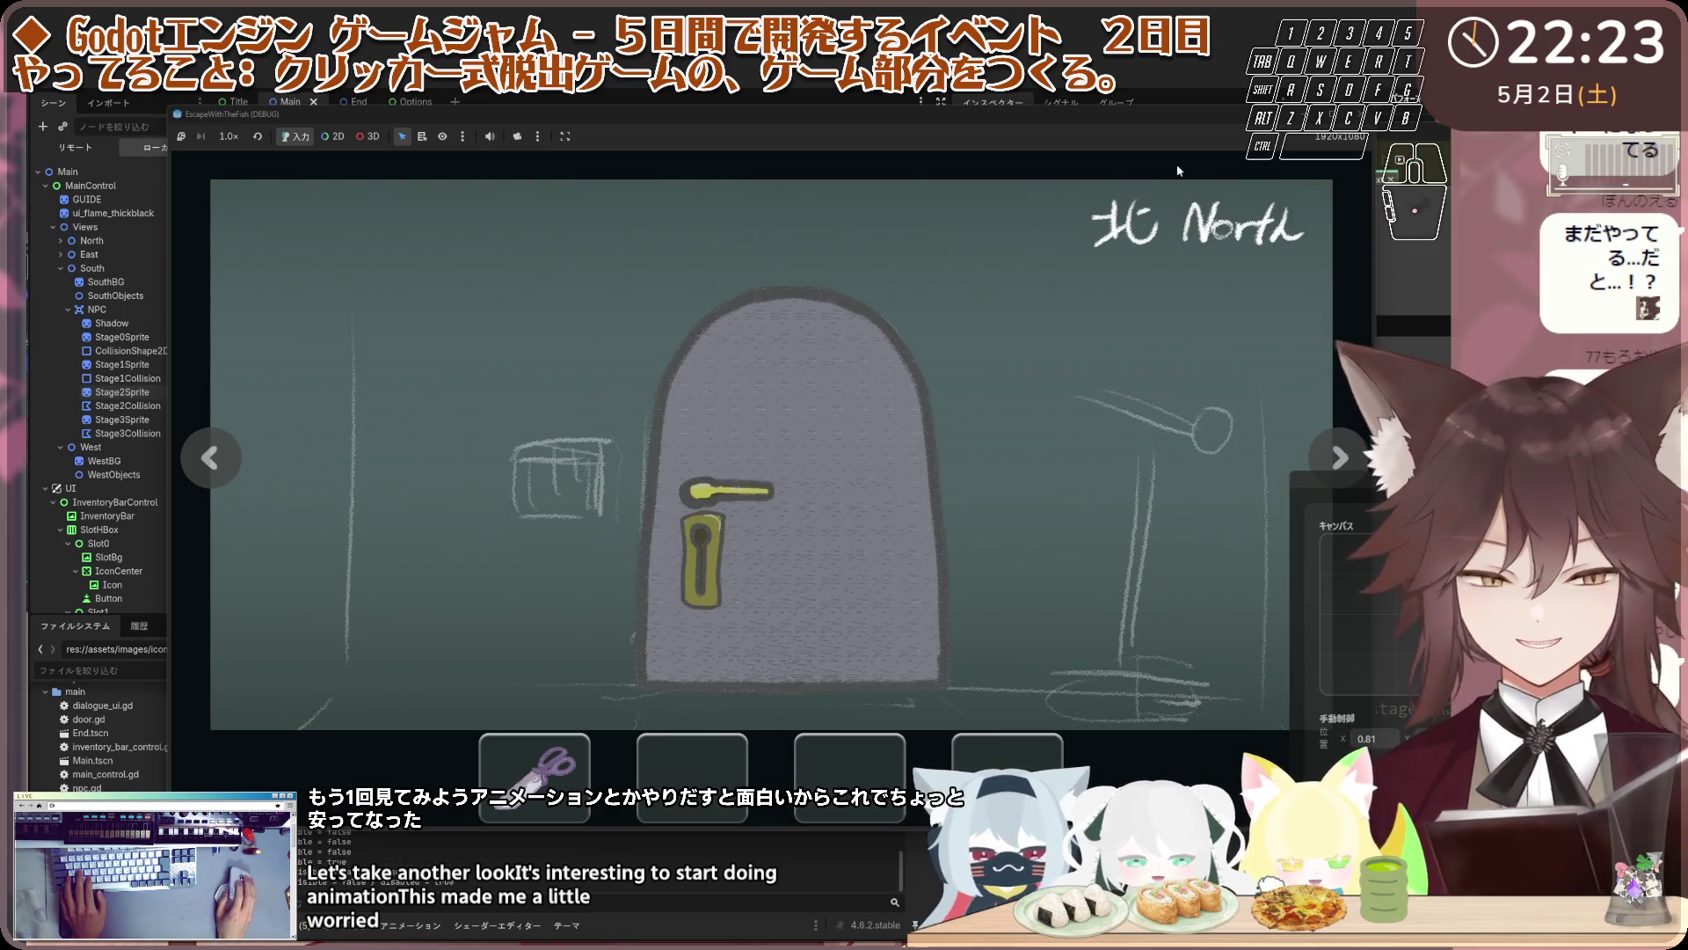
Restart the game, return to the South room, give the cat the onigiri again, then stop
key("F8")
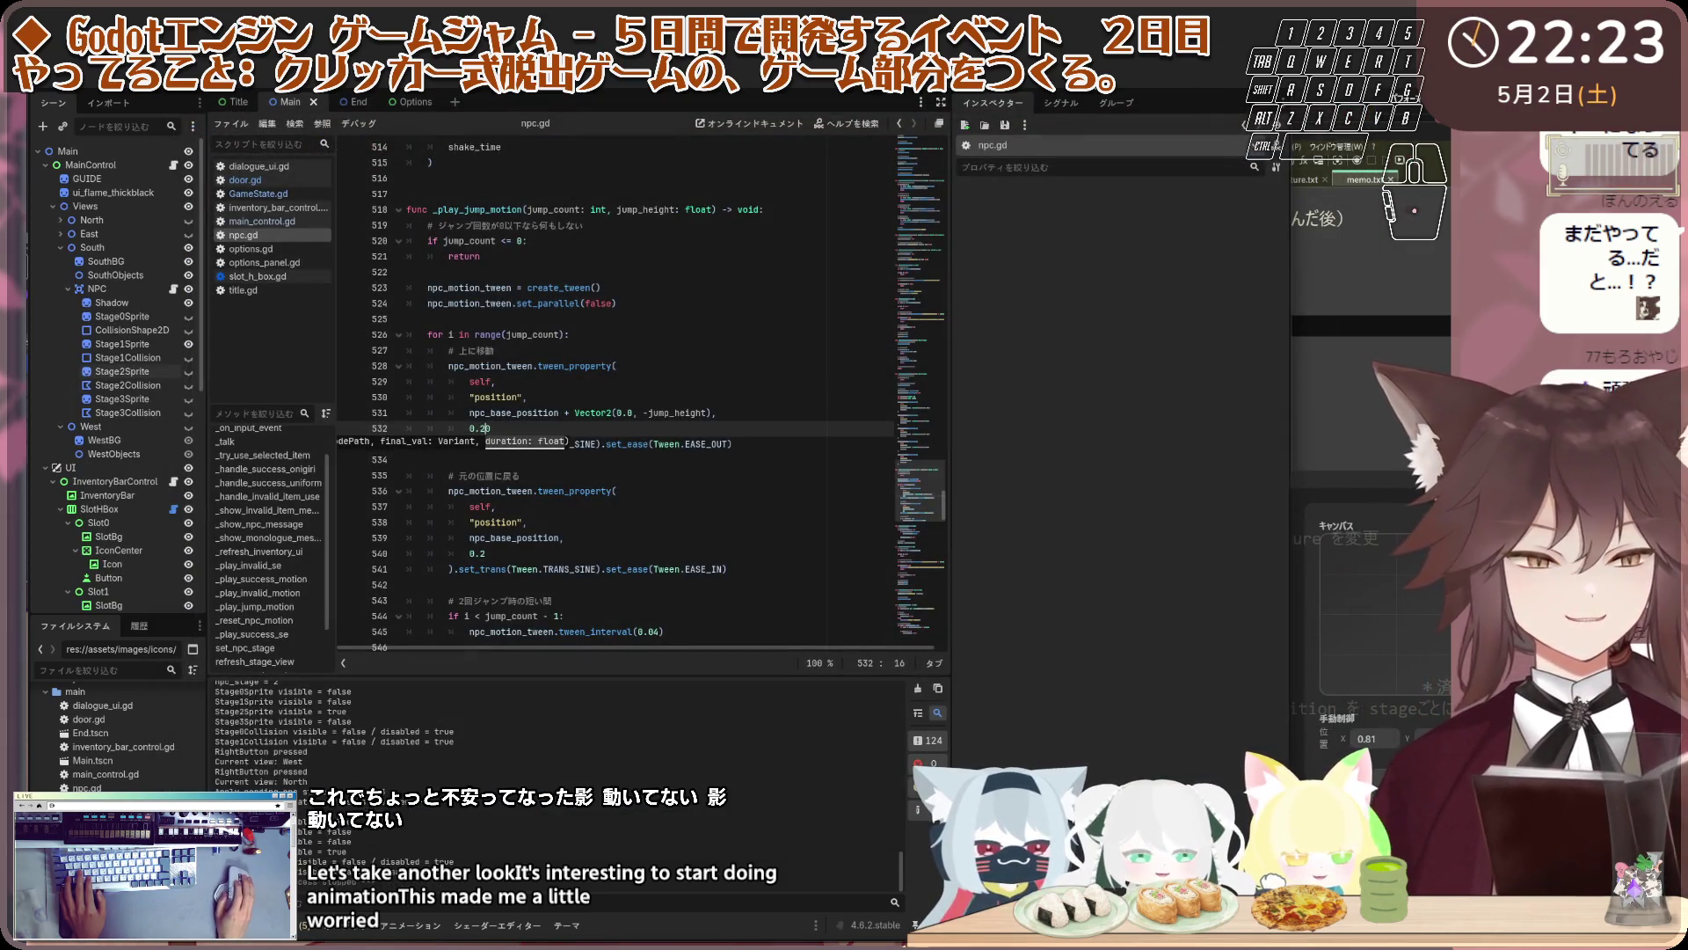
key("F5")
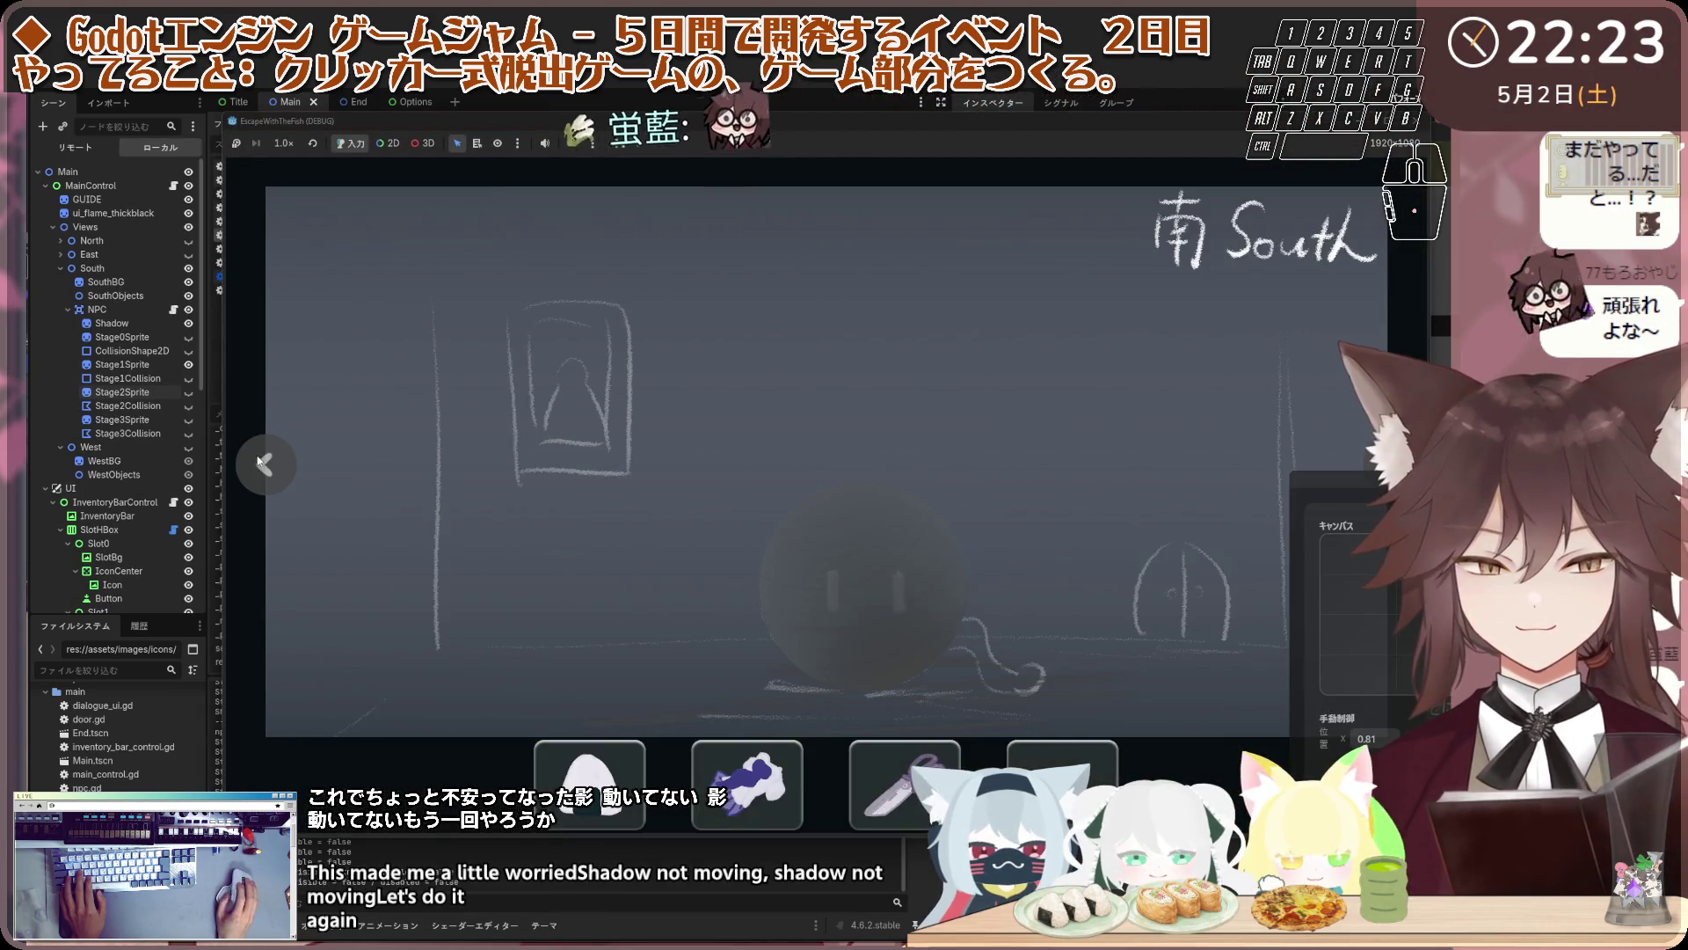
left_click(264, 463)
left_click(264, 463)
left_click(263, 464)
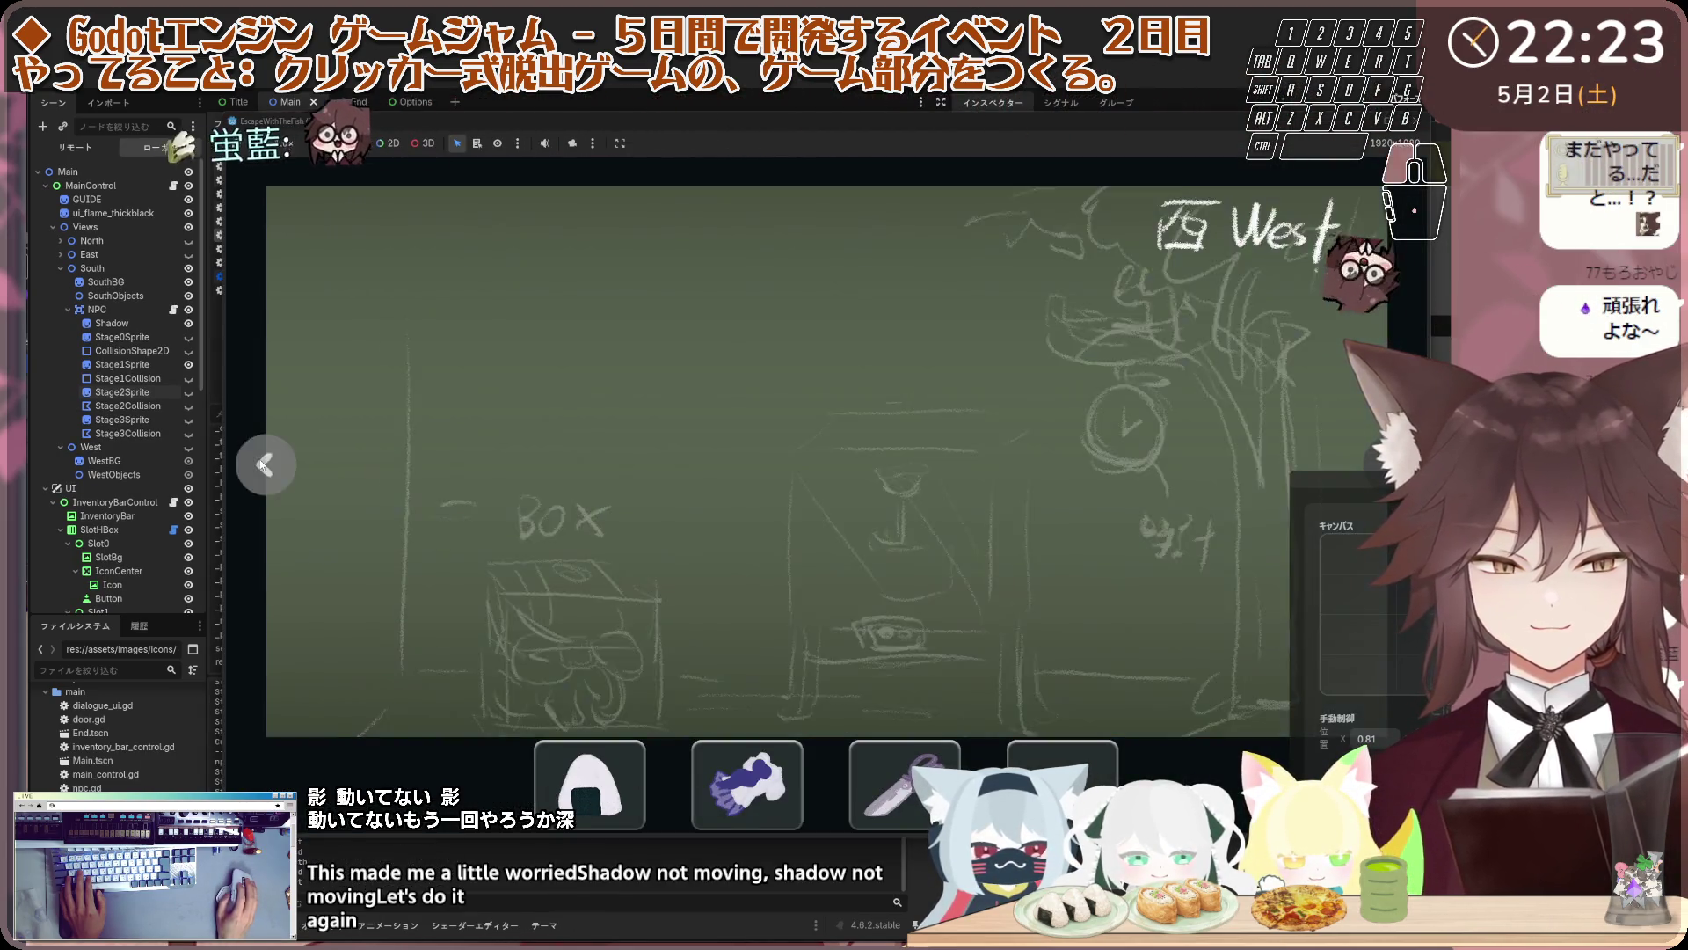
left_click(264, 464)
left_click(264, 464)
left_click(264, 464)
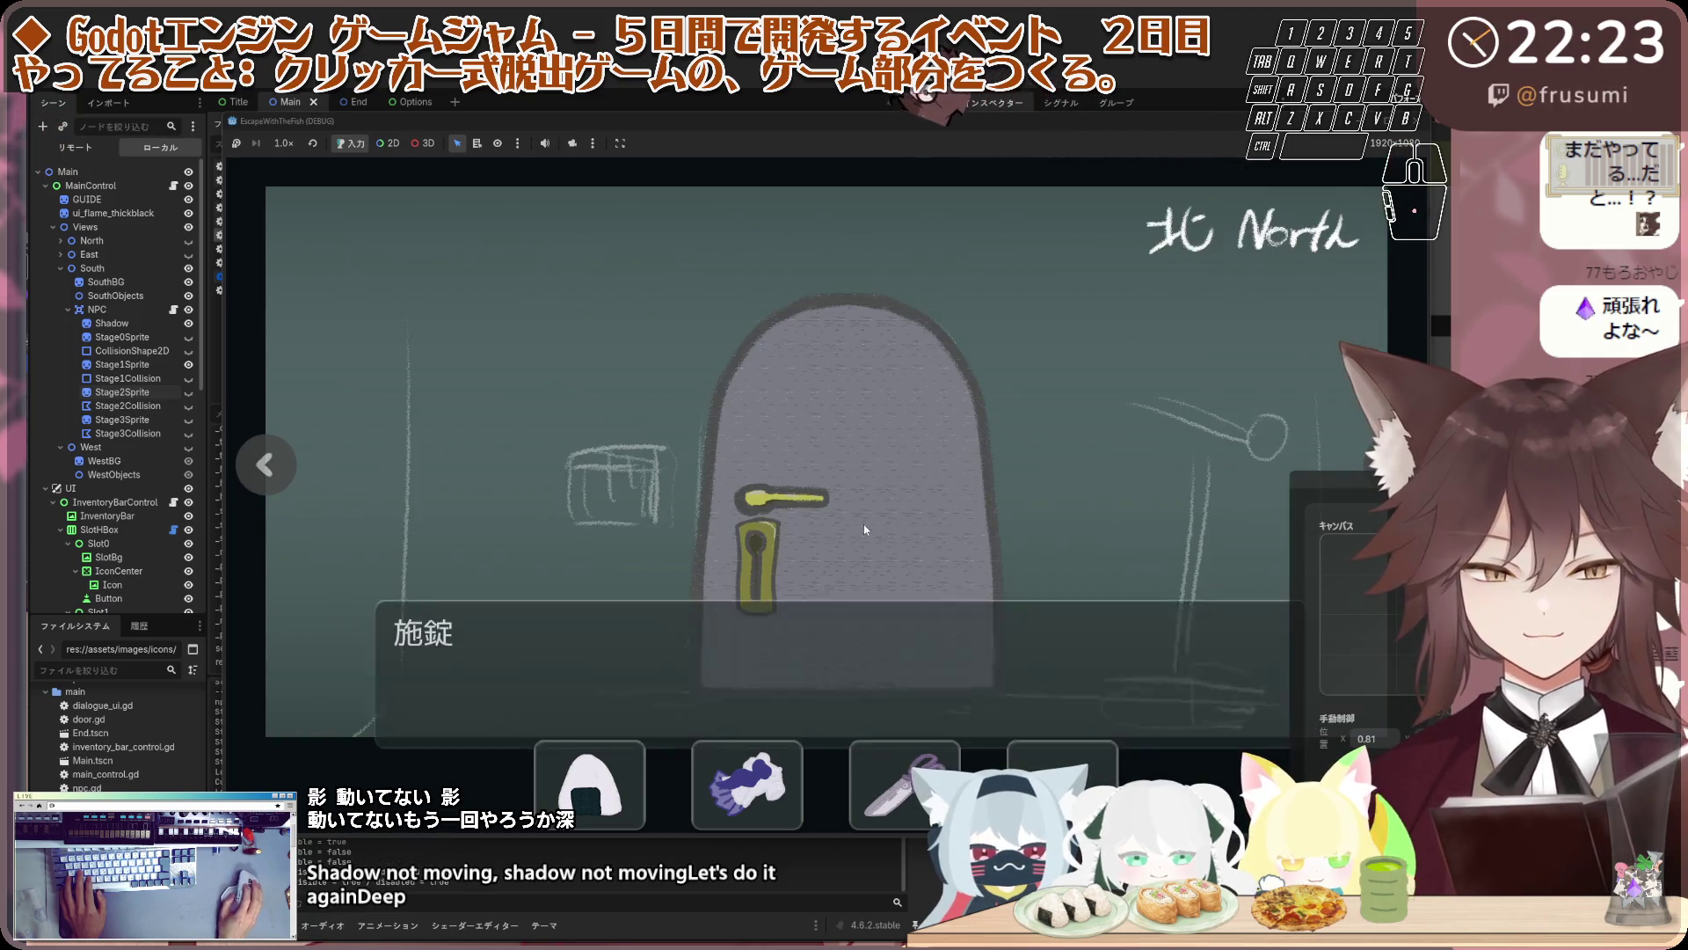
left_click(264, 464)
left_click(264, 464)
left_click(591, 778)
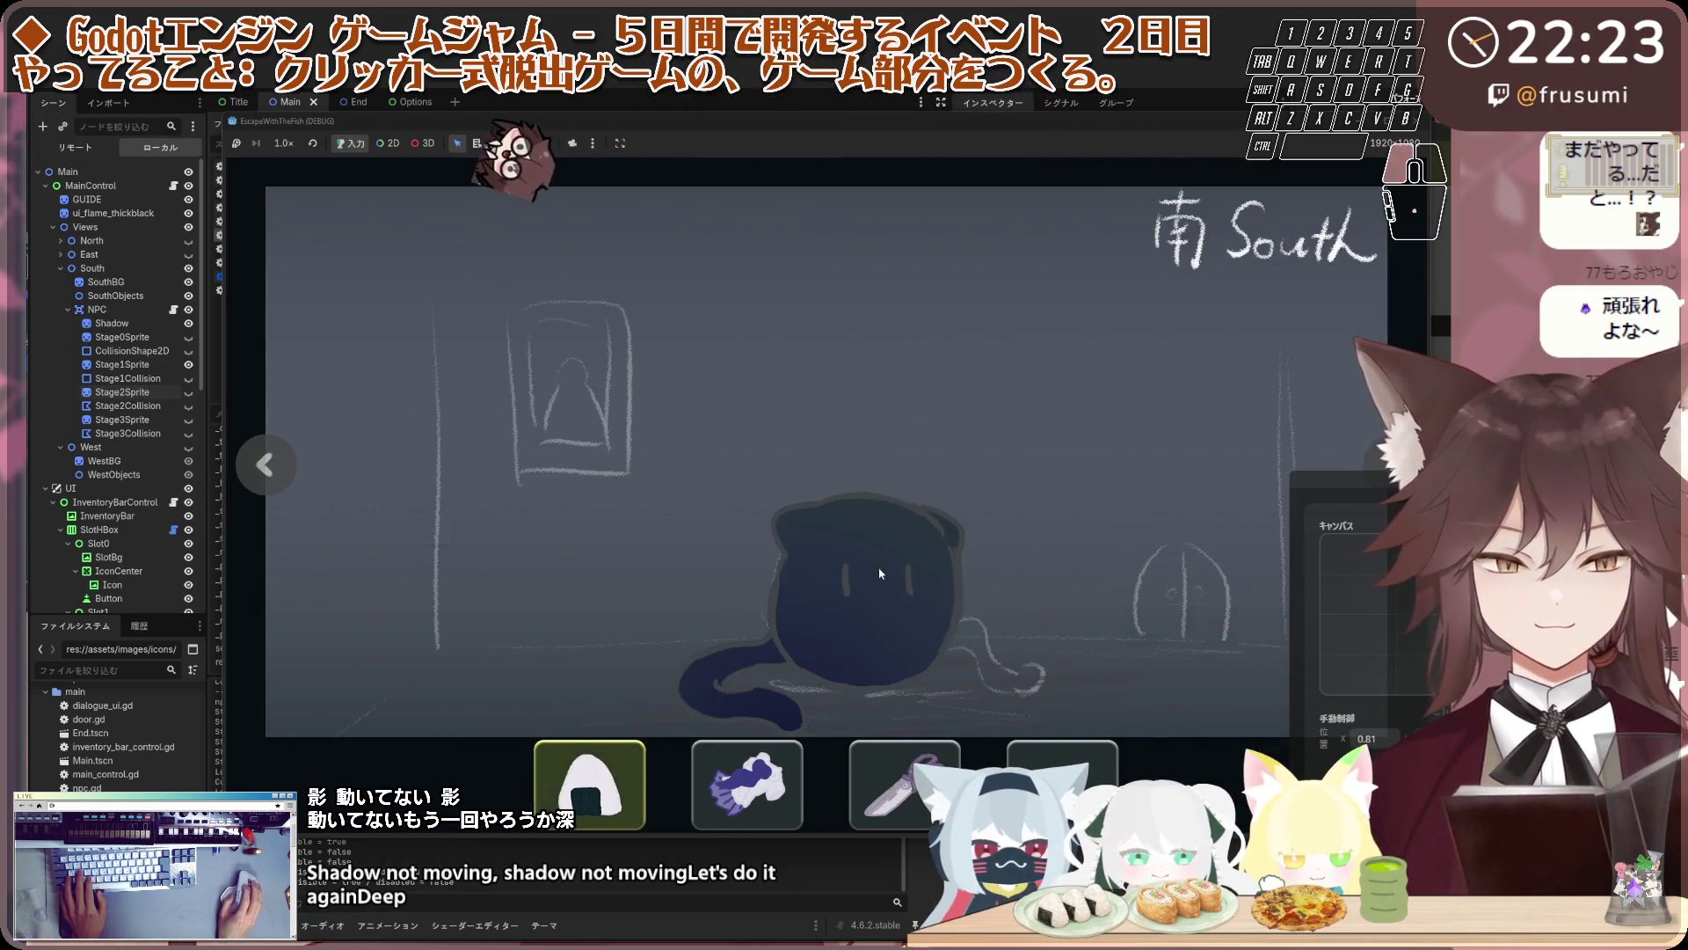
left_click(839, 596)
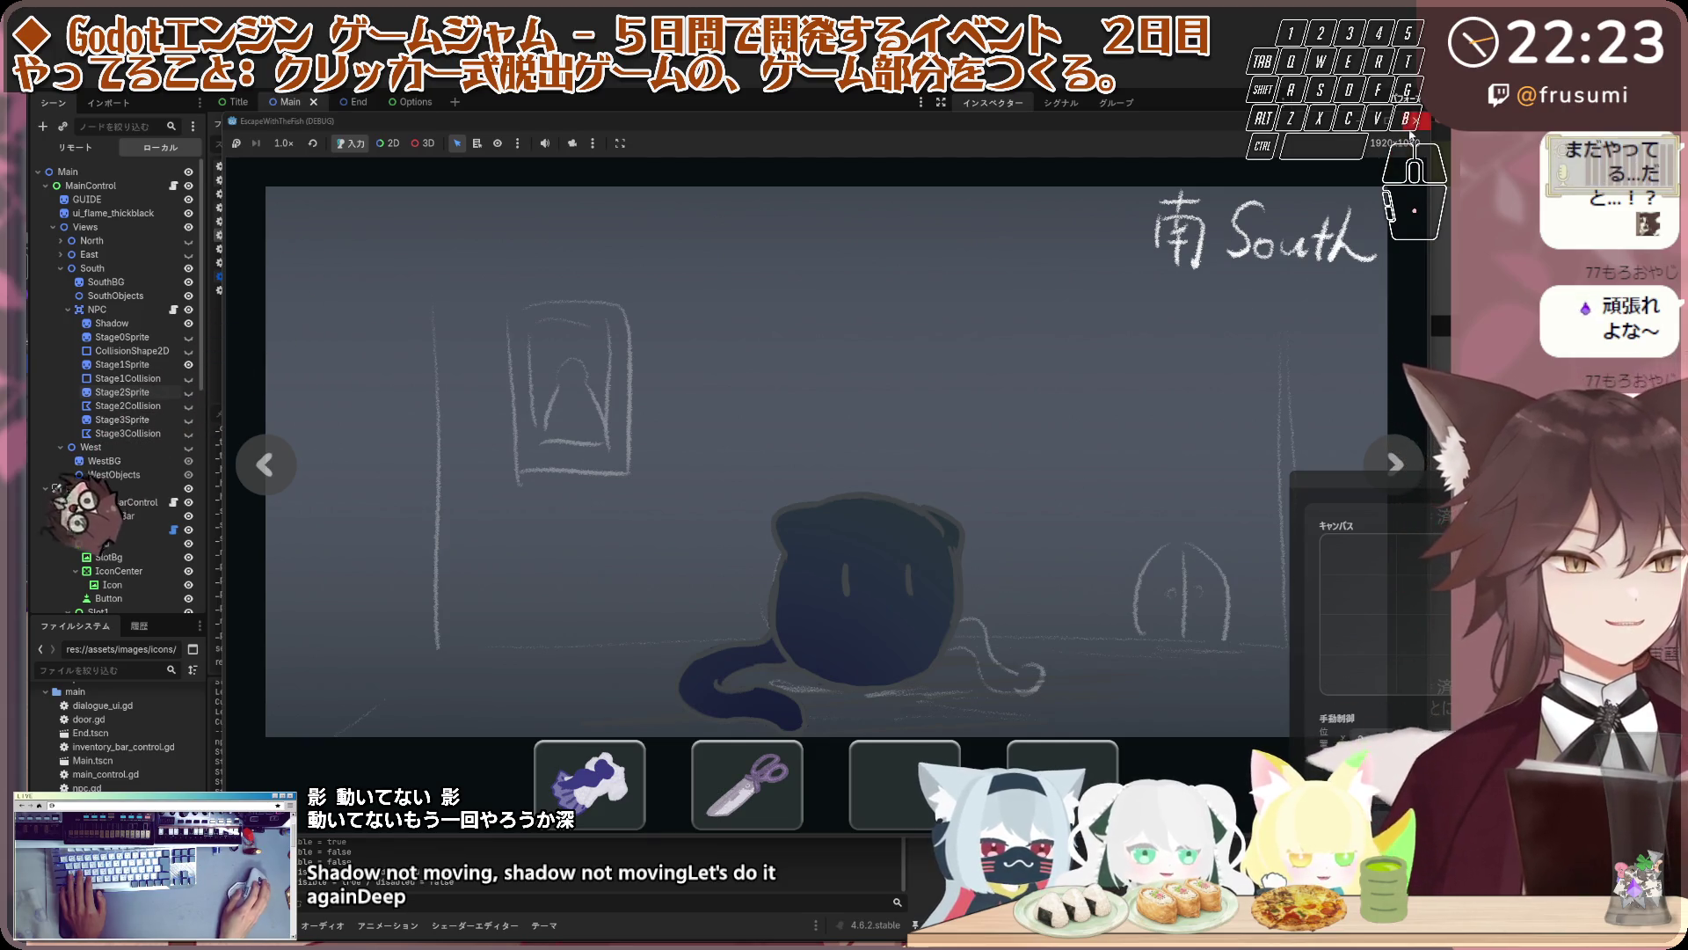
key("F8")
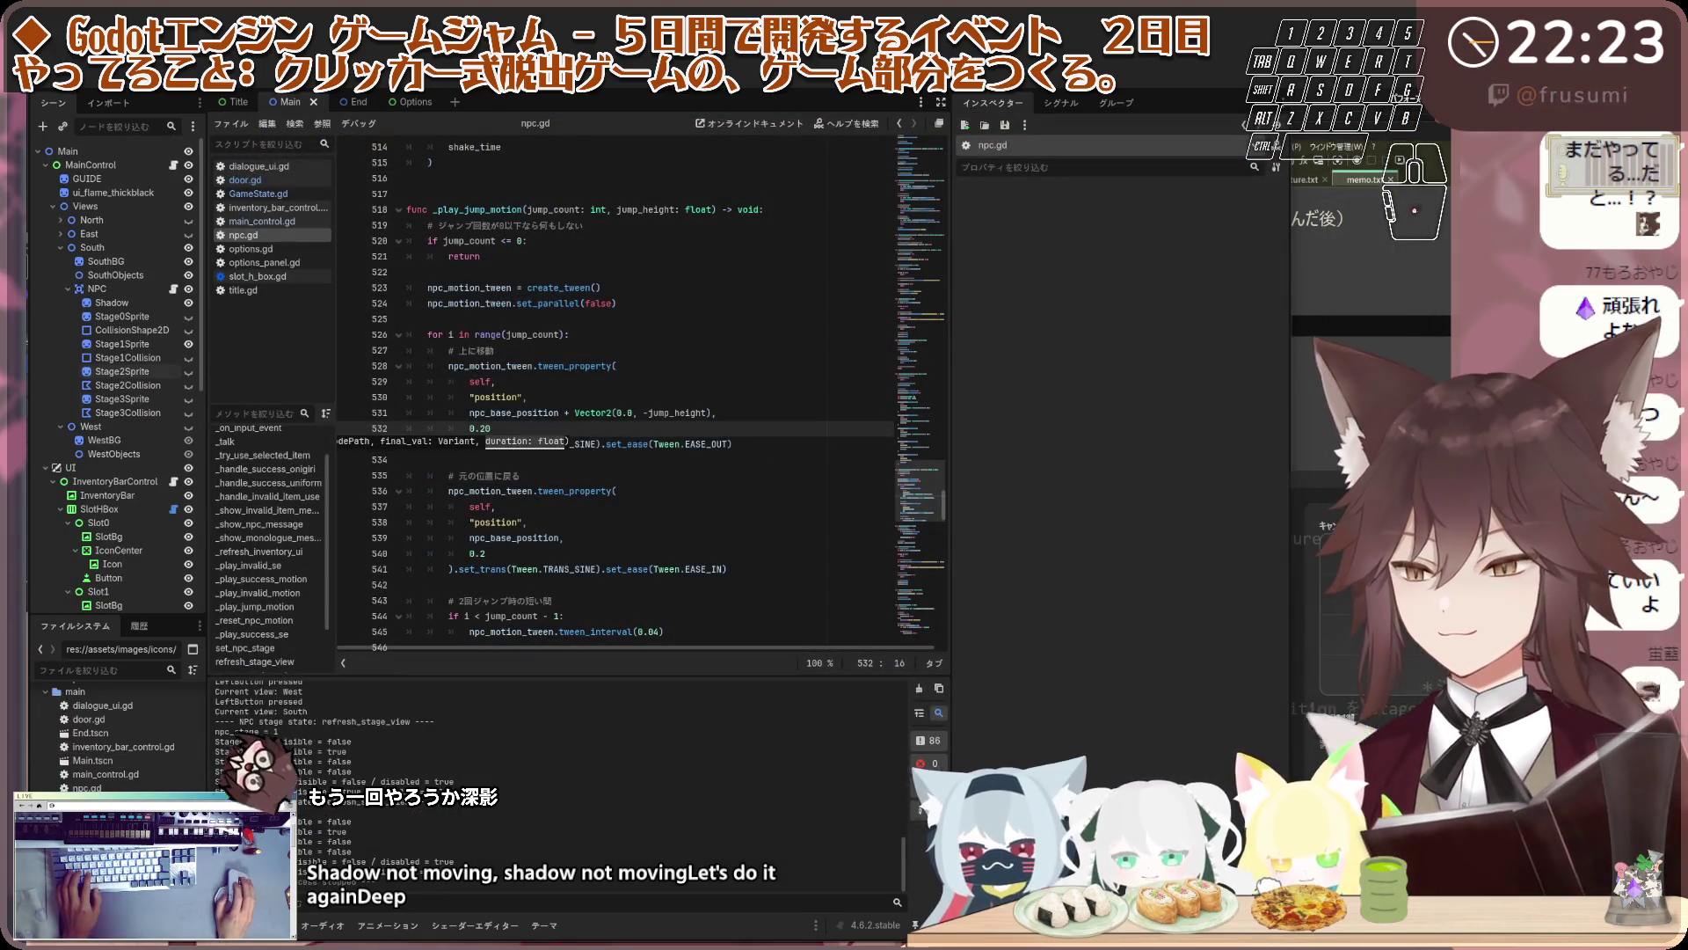
Clear the parameter hint and the selection in npc.gd, then start another test run with Run Project
key("Down")
key("Down")
key("Down")
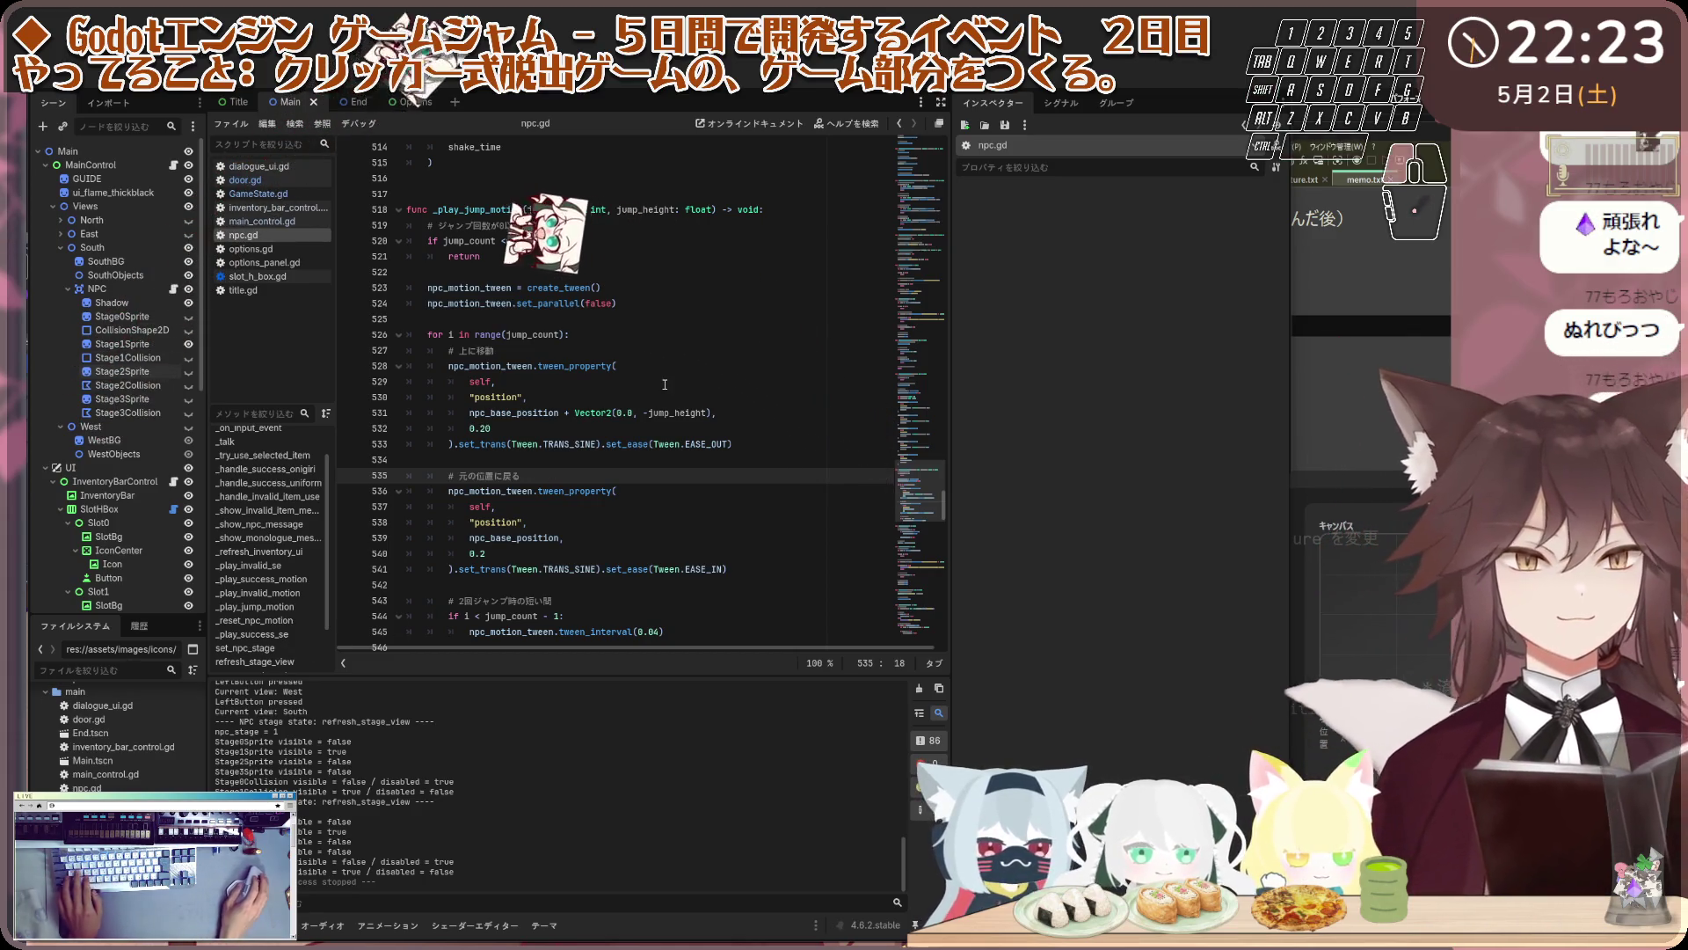
key("ctrl+a")
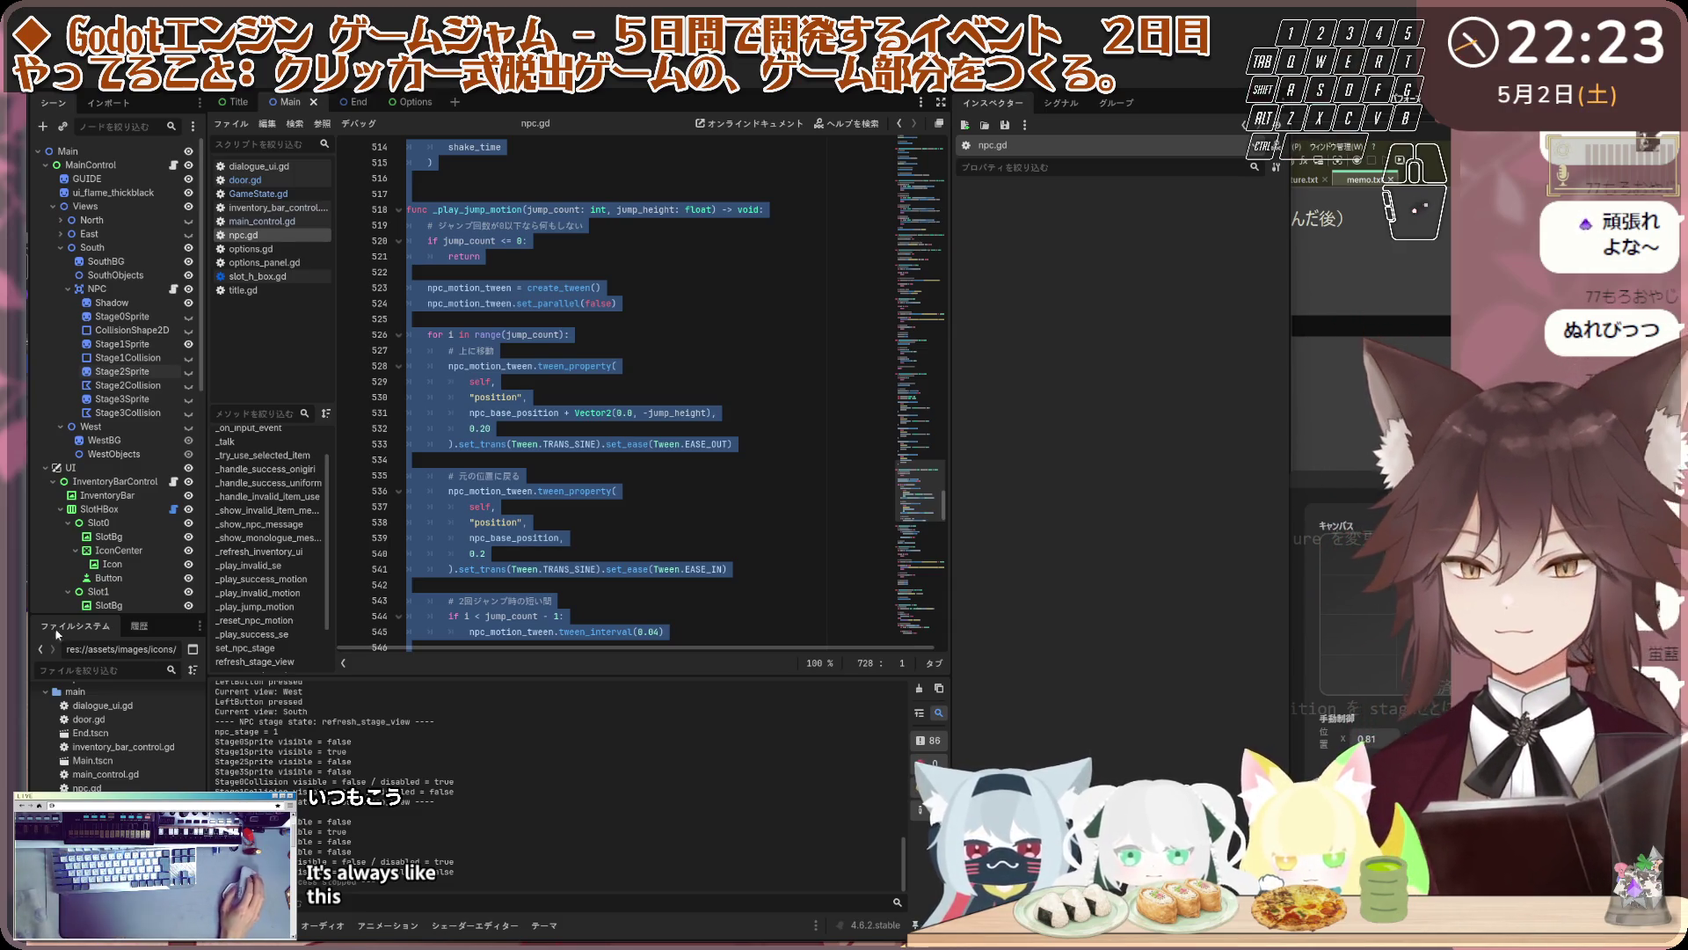
left_click(803, 427)
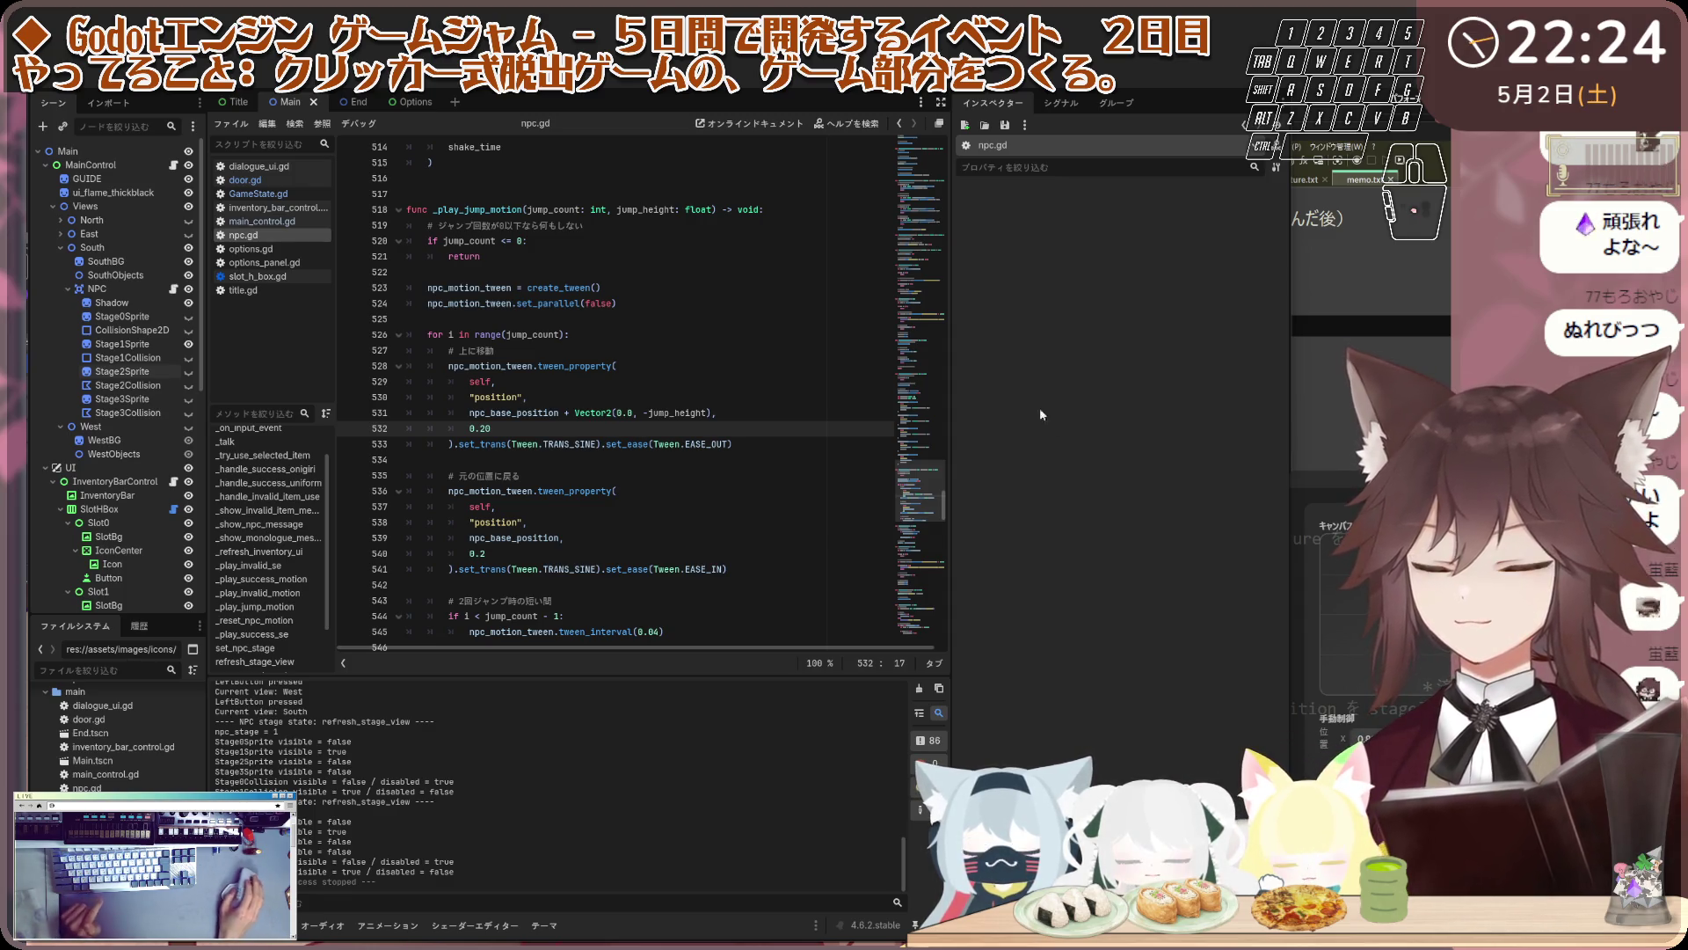
left_click(1157, 87)
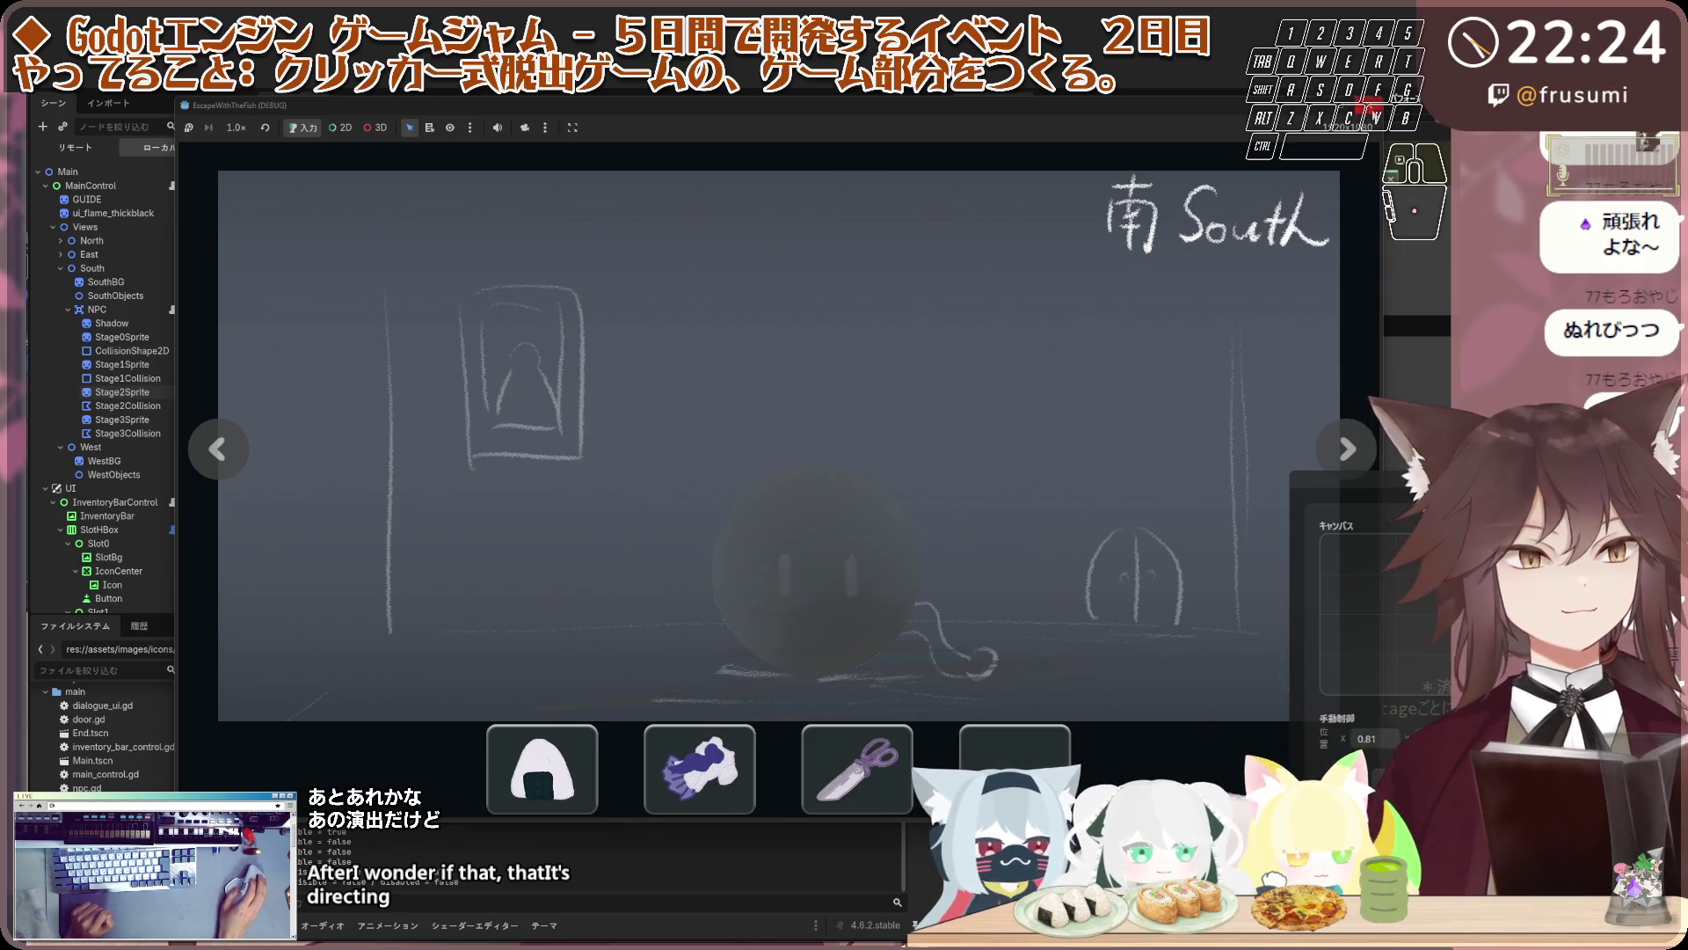
Stop the test run with F8 and scroll npc.gd toward its NPC dialogue line arrays
key("F8")
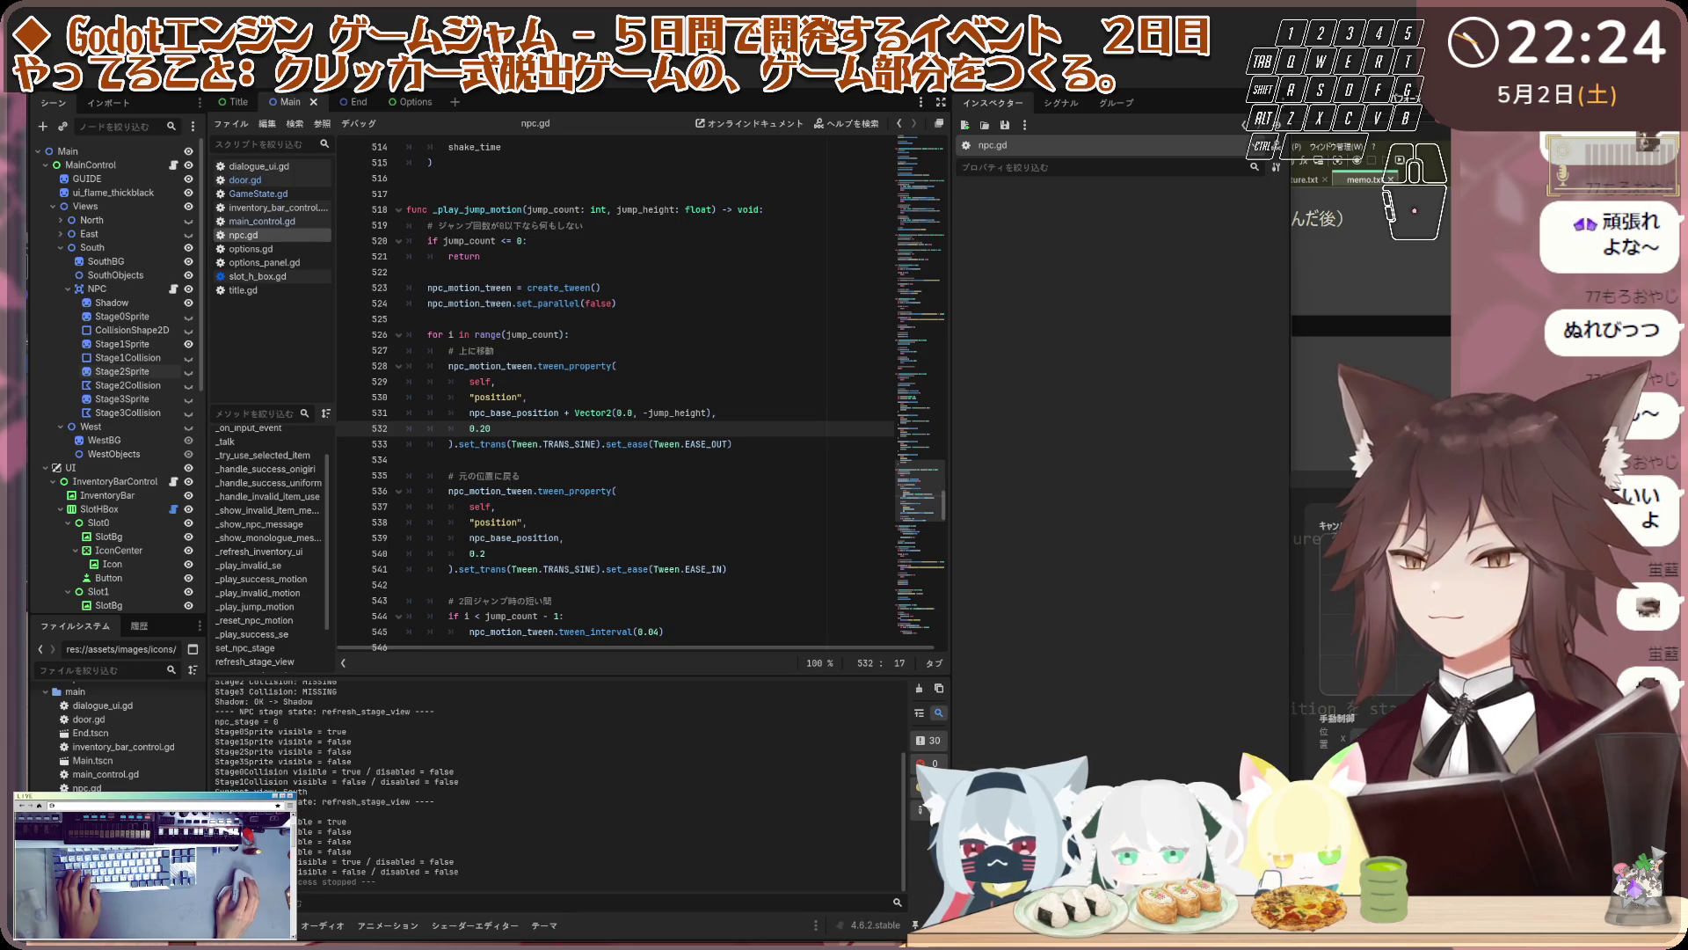
scroll(938, 494, "up", 20)
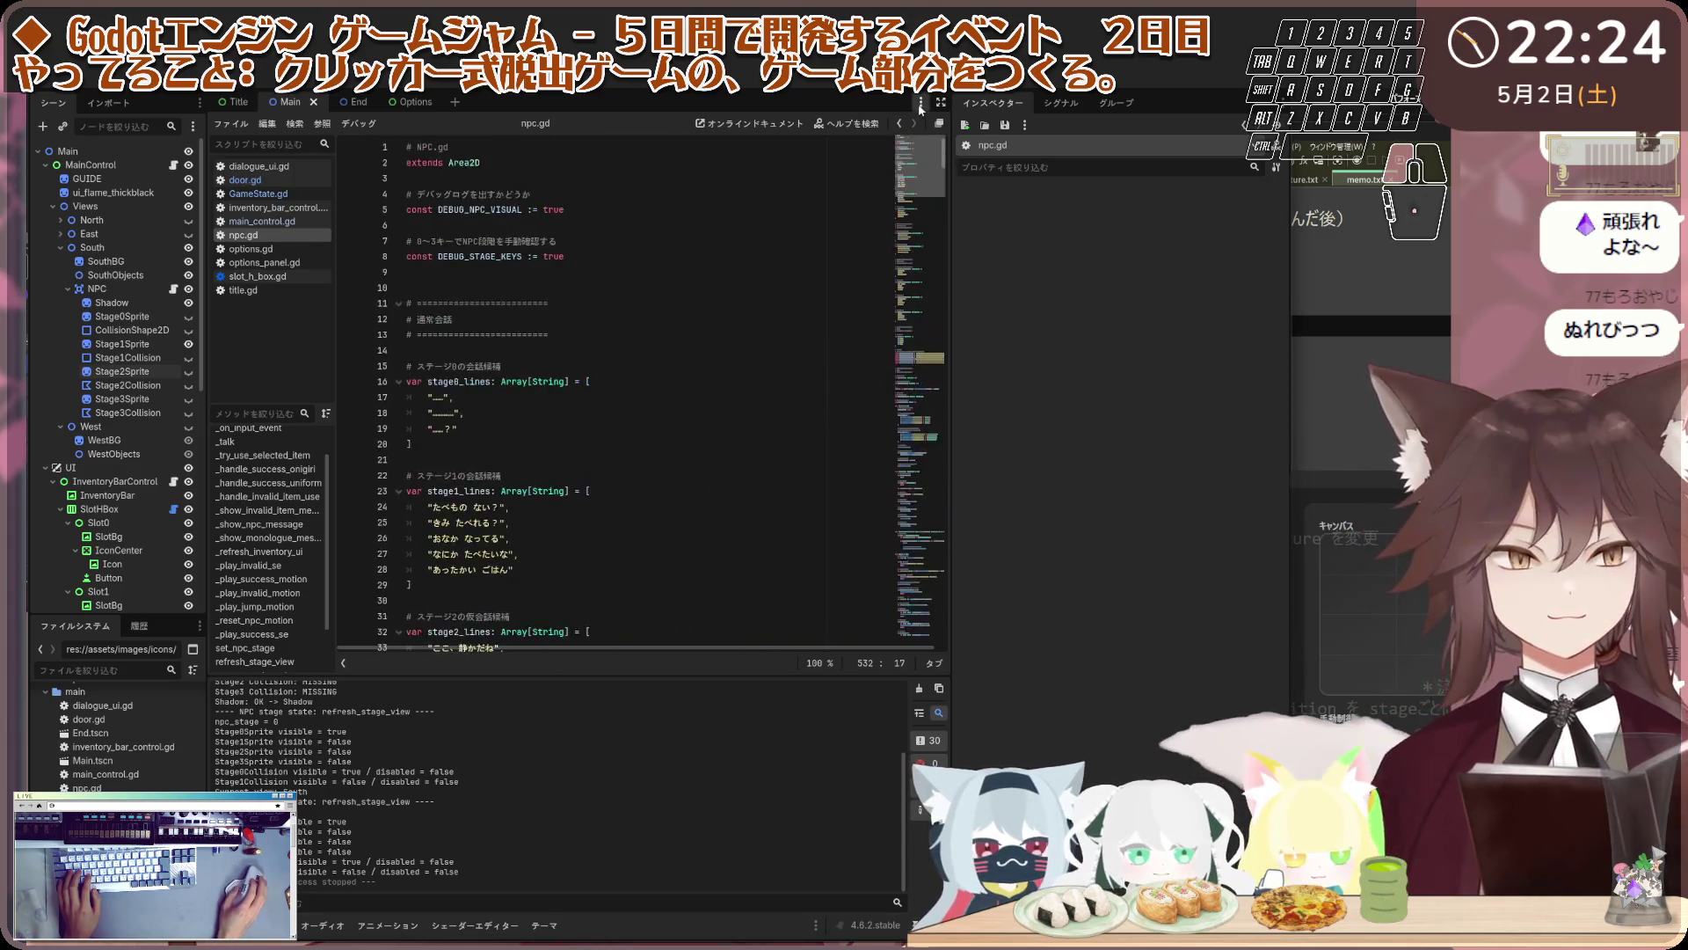
Run the game, rapidly click the cat to test dialogue spam, and try the scissors on it
left_click(1149, 89)
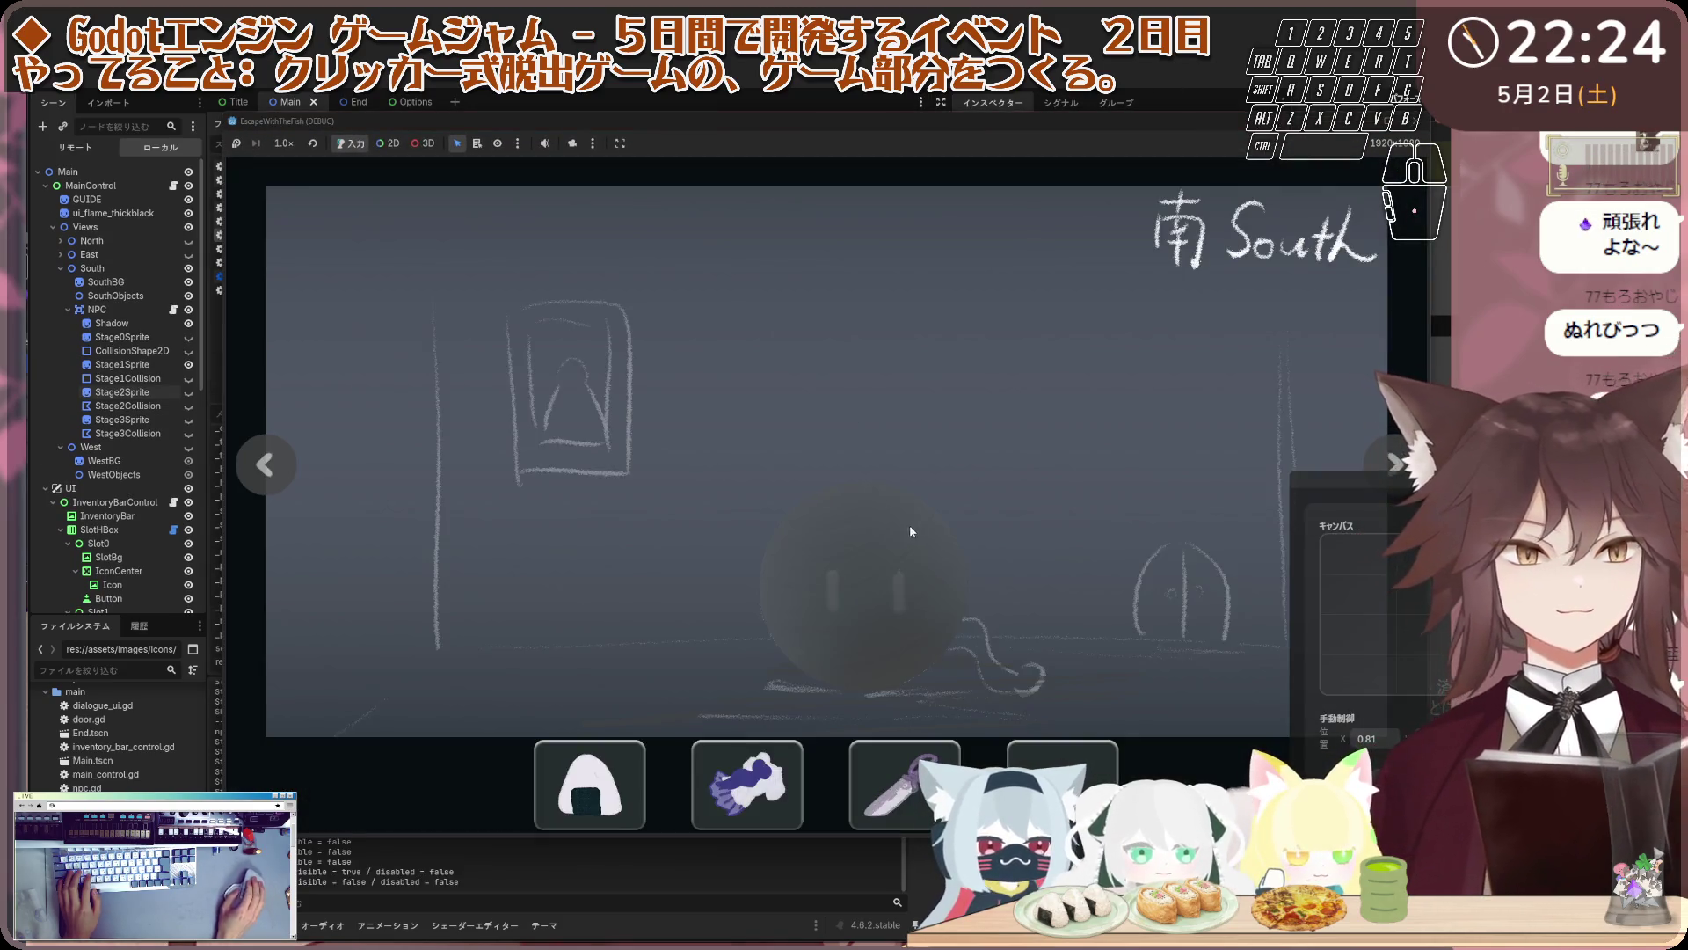
left_click(855, 554)
left_click(857, 547)
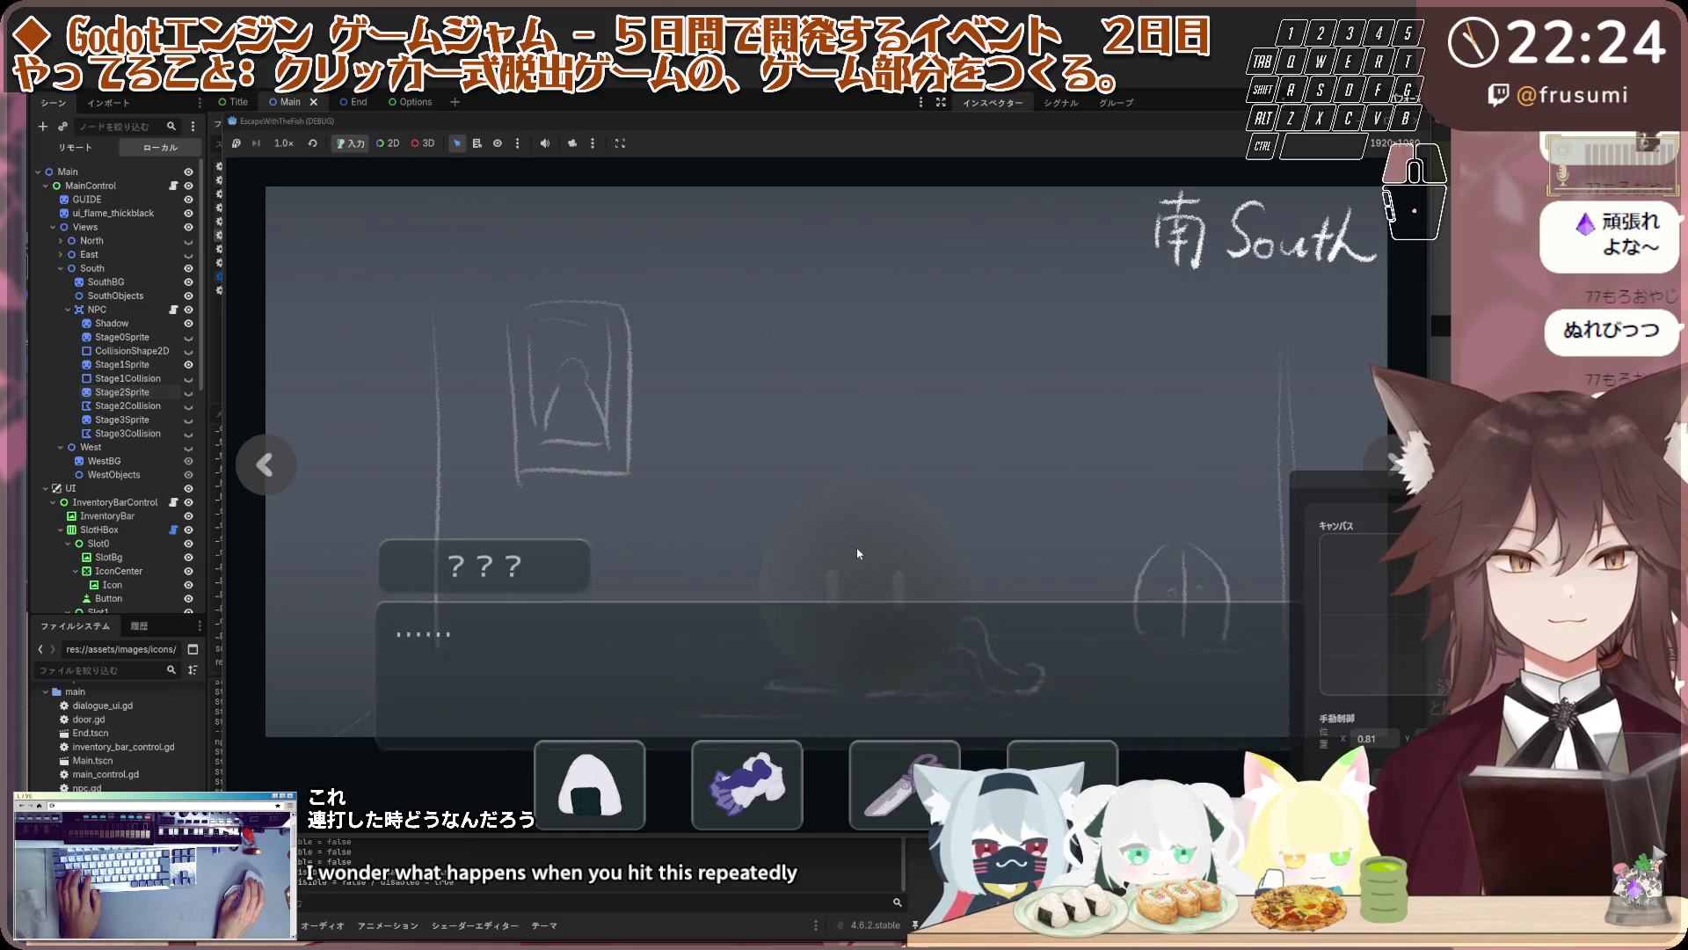
left_click(857, 545)
left_click(857, 545)
left_click(857, 545)
left_click(871, 556)
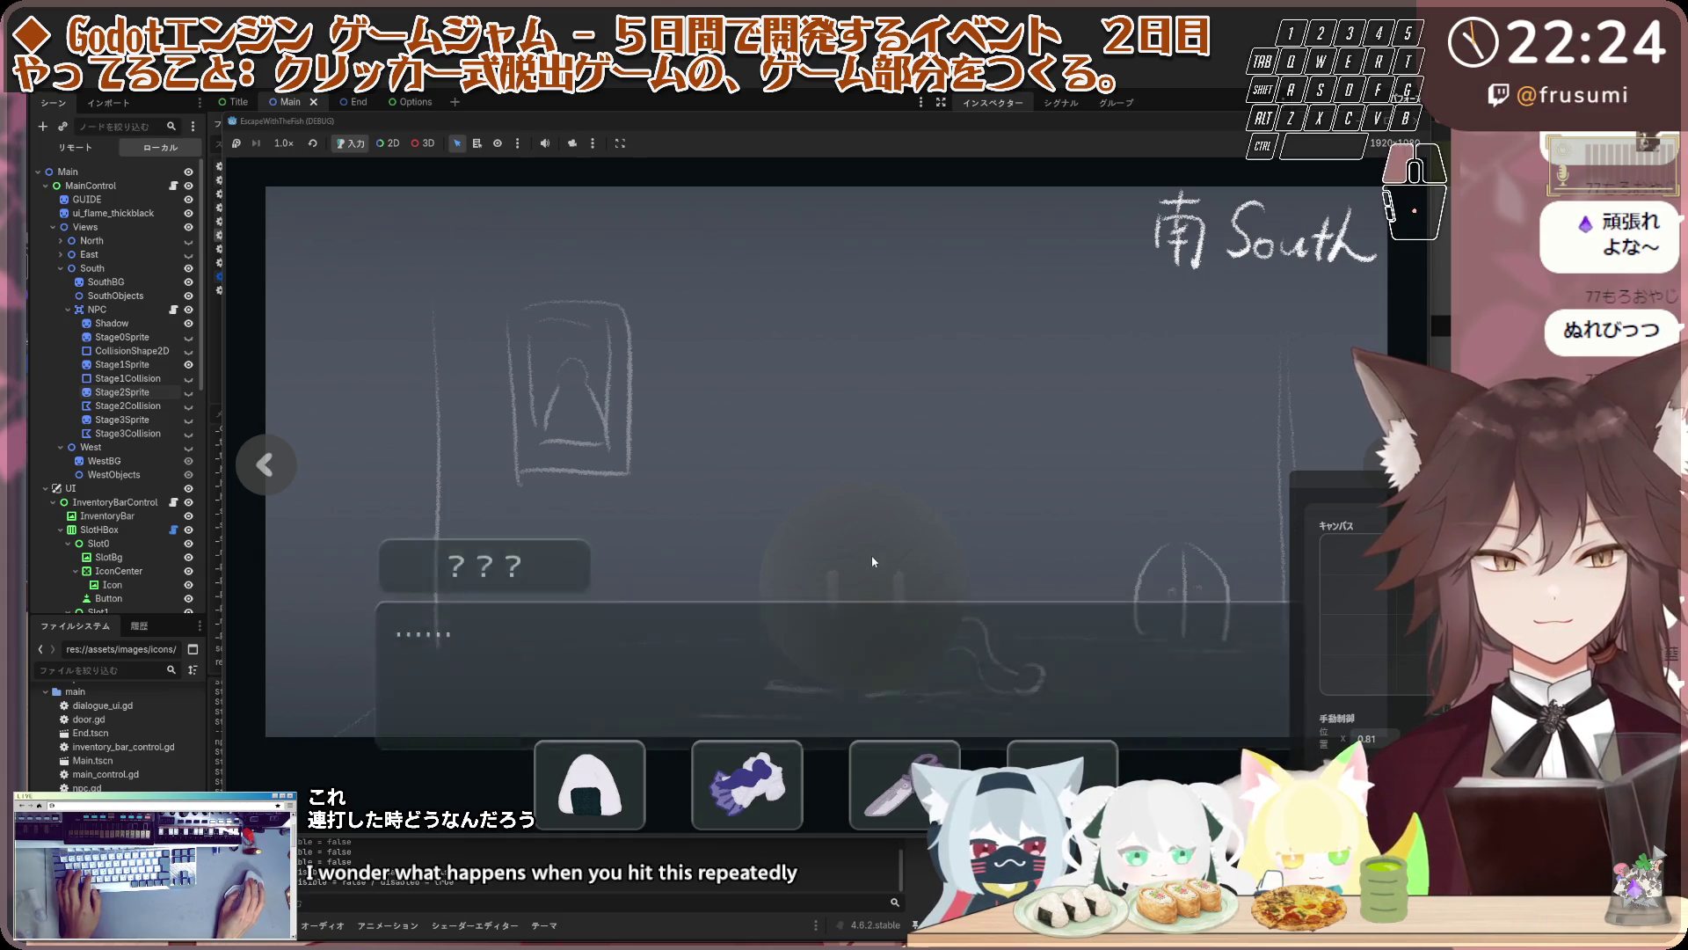
left_click(896, 654)
left_click(872, 682)
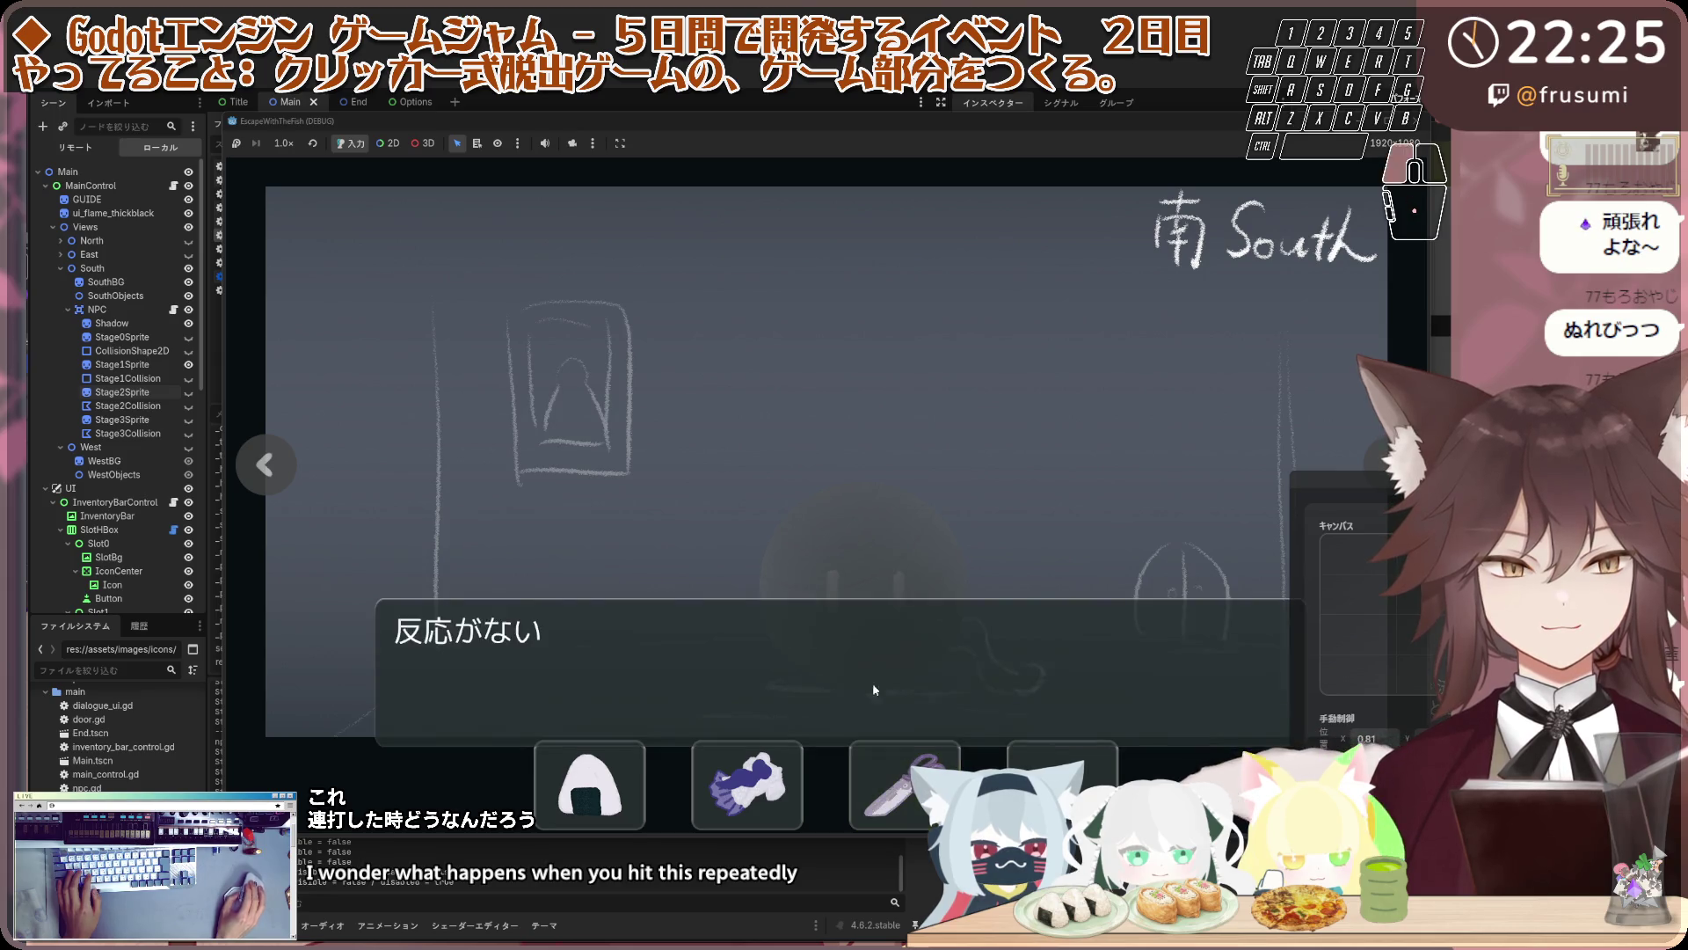
left_click(856, 625)
left_click(900, 766)
left_click(873, 615)
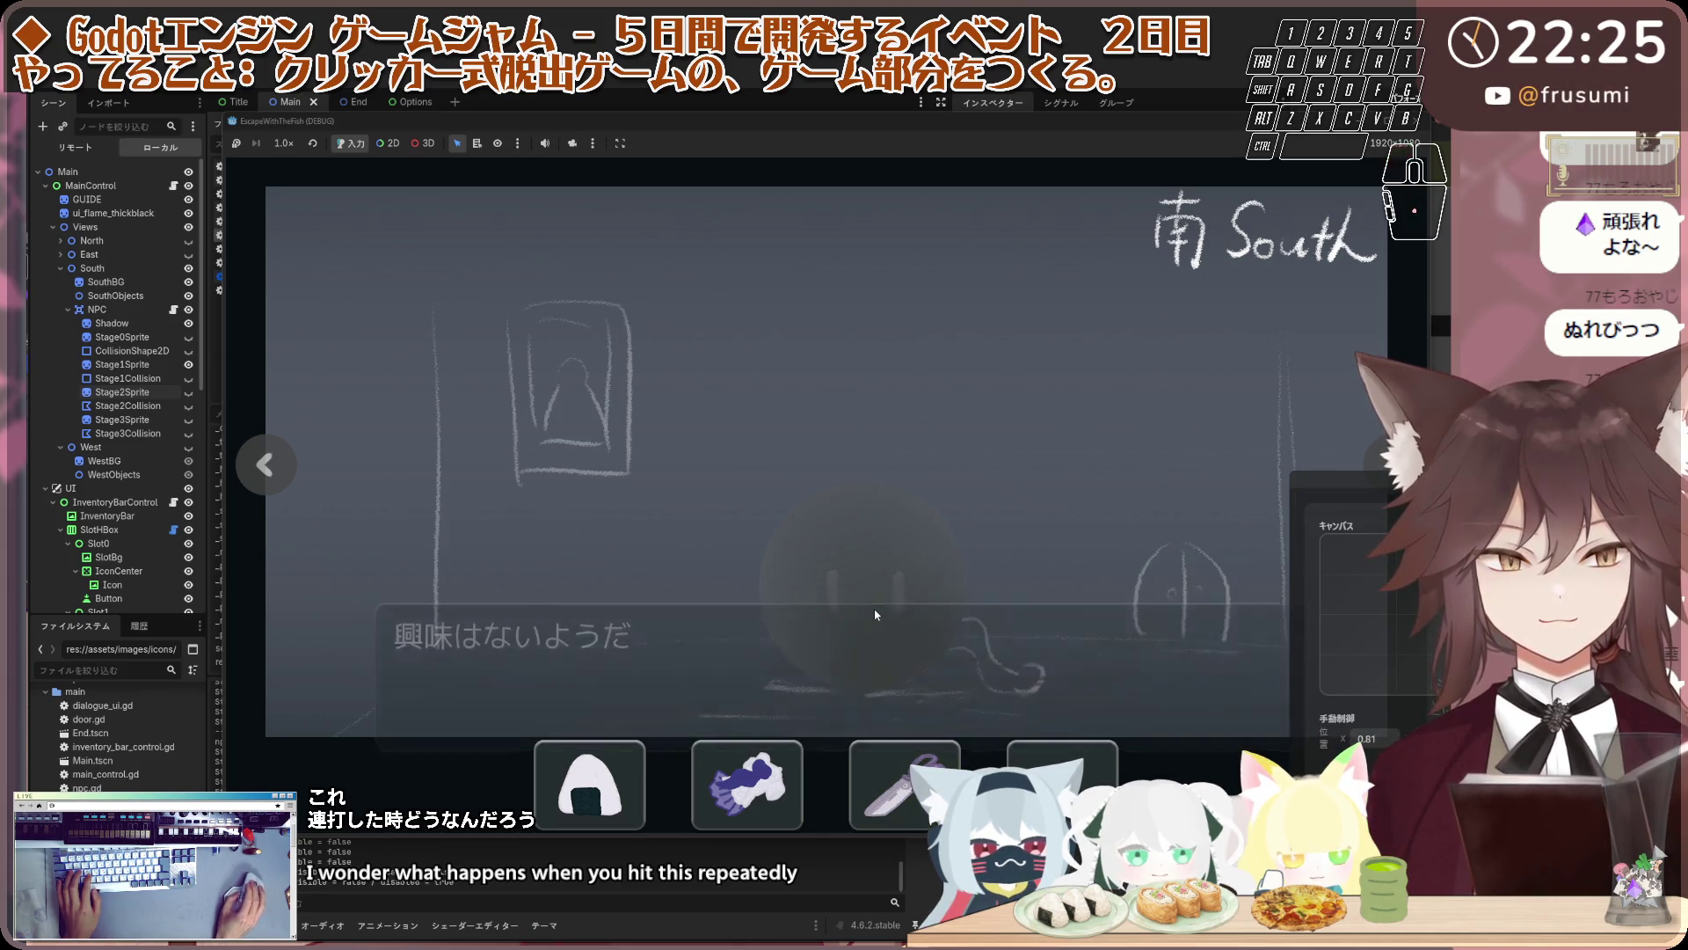
left_click(873, 616)
left_click(873, 615)
In the North room, spam-click the locked door, try the knife on it, then stop the game
left_click(265, 464)
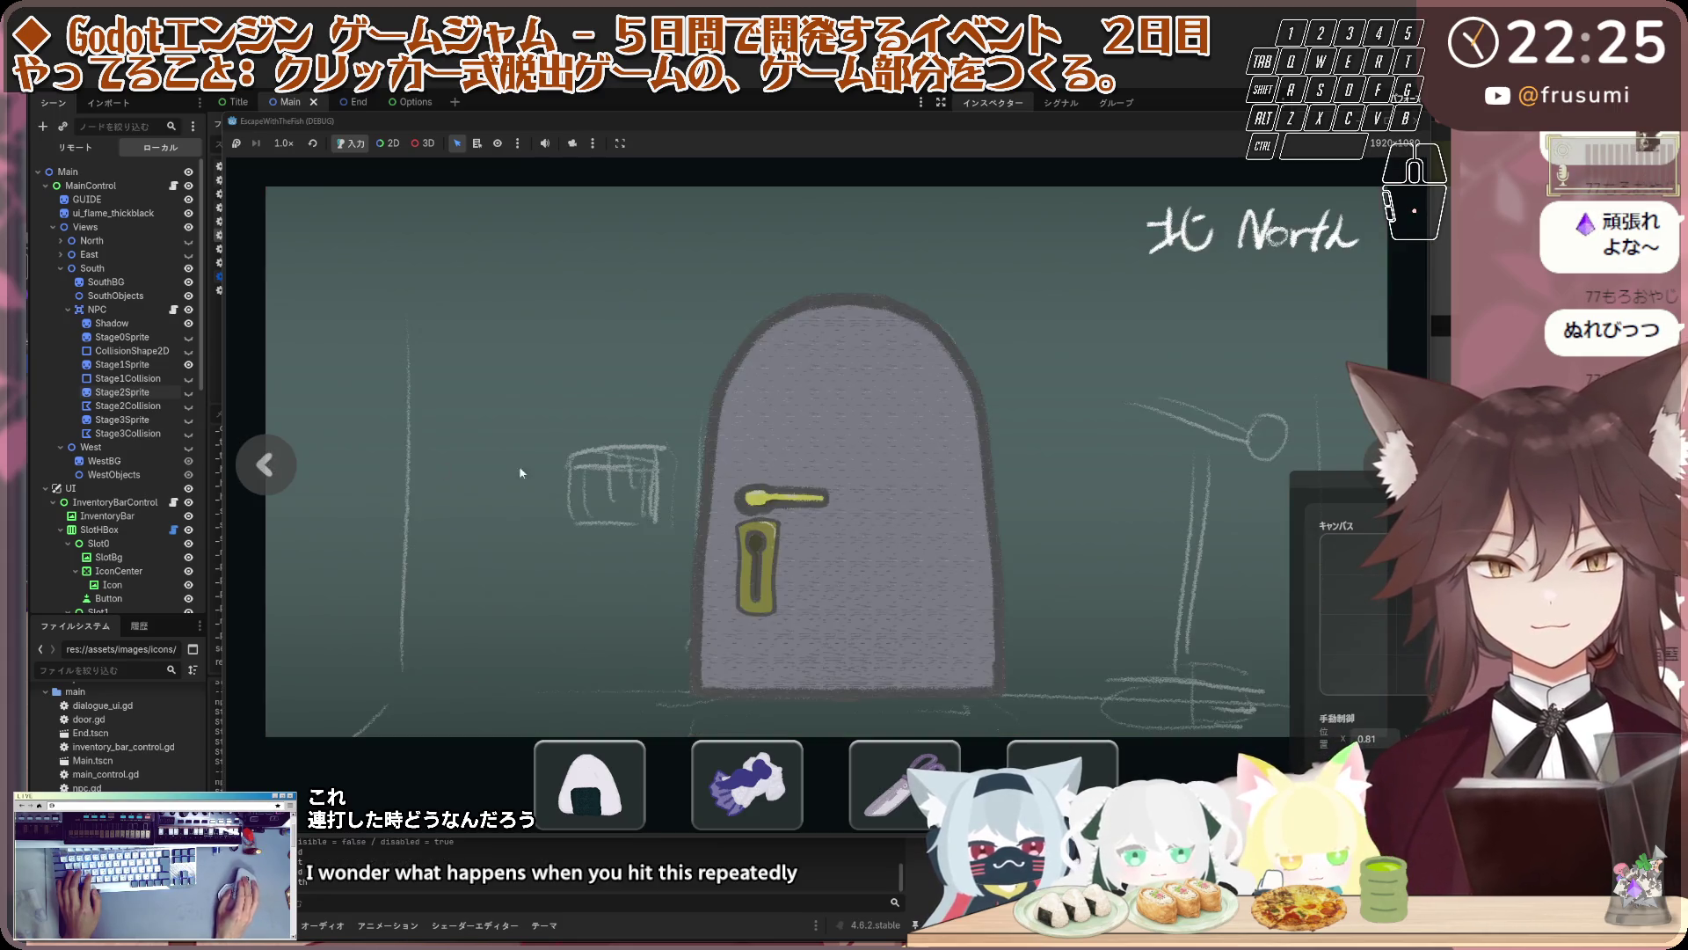
left_click(757, 466)
left_click(759, 469)
left_click(762, 472)
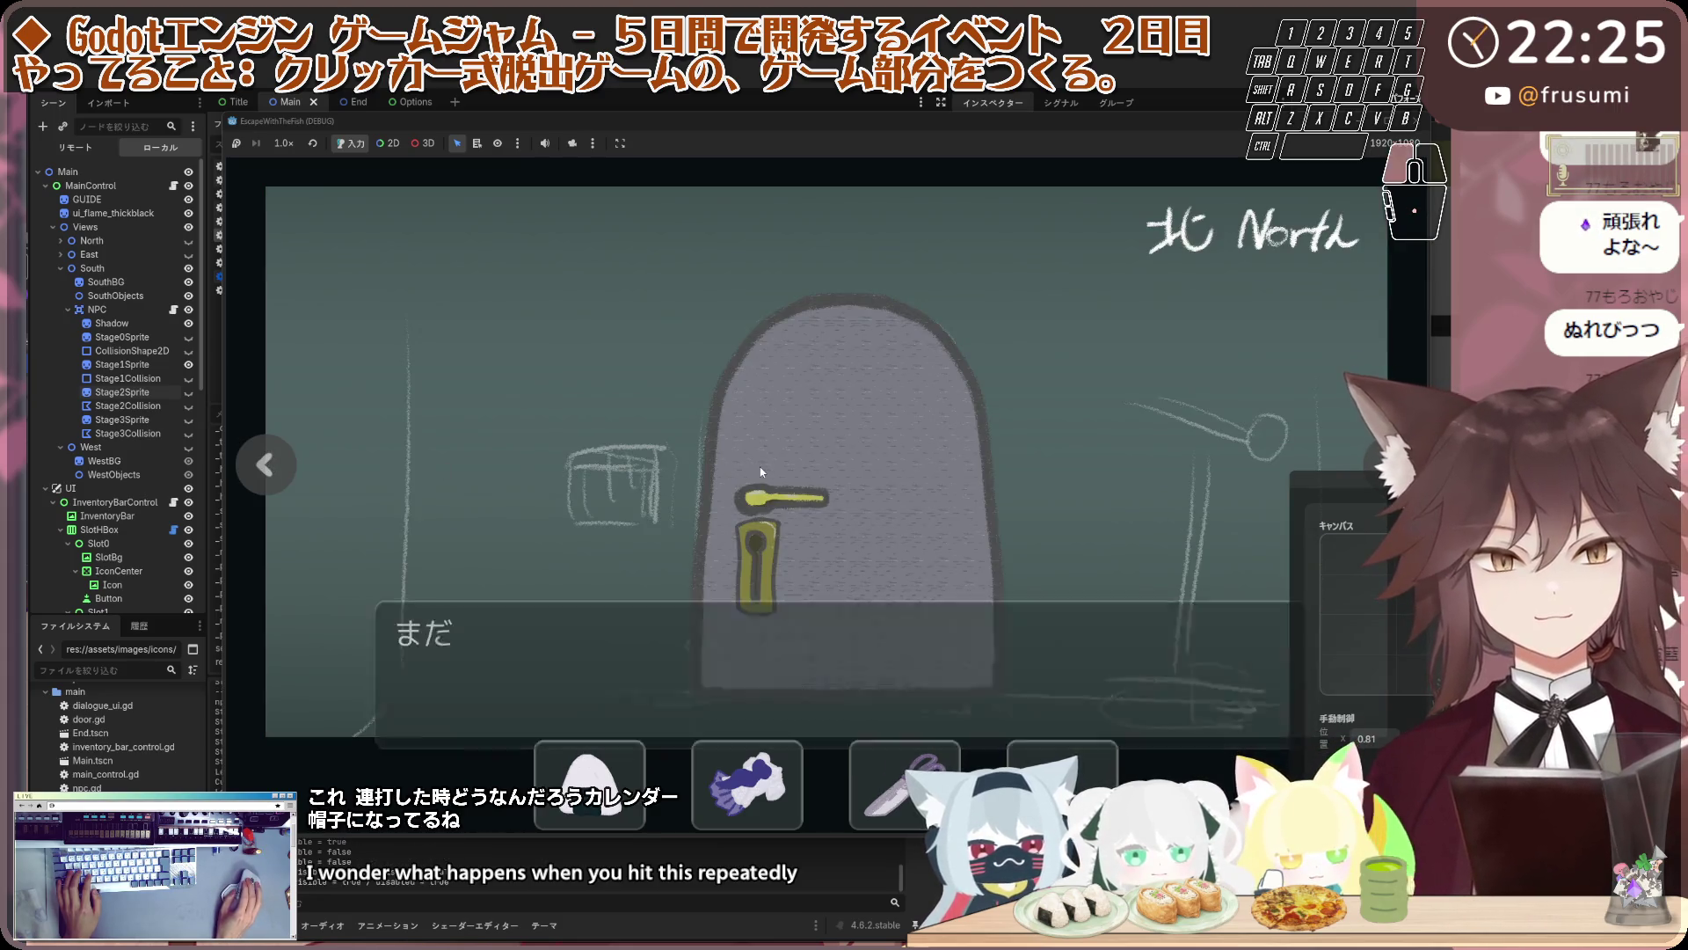
left_click(761, 471)
left_click(761, 470)
left_click(762, 470)
left_click(767, 470)
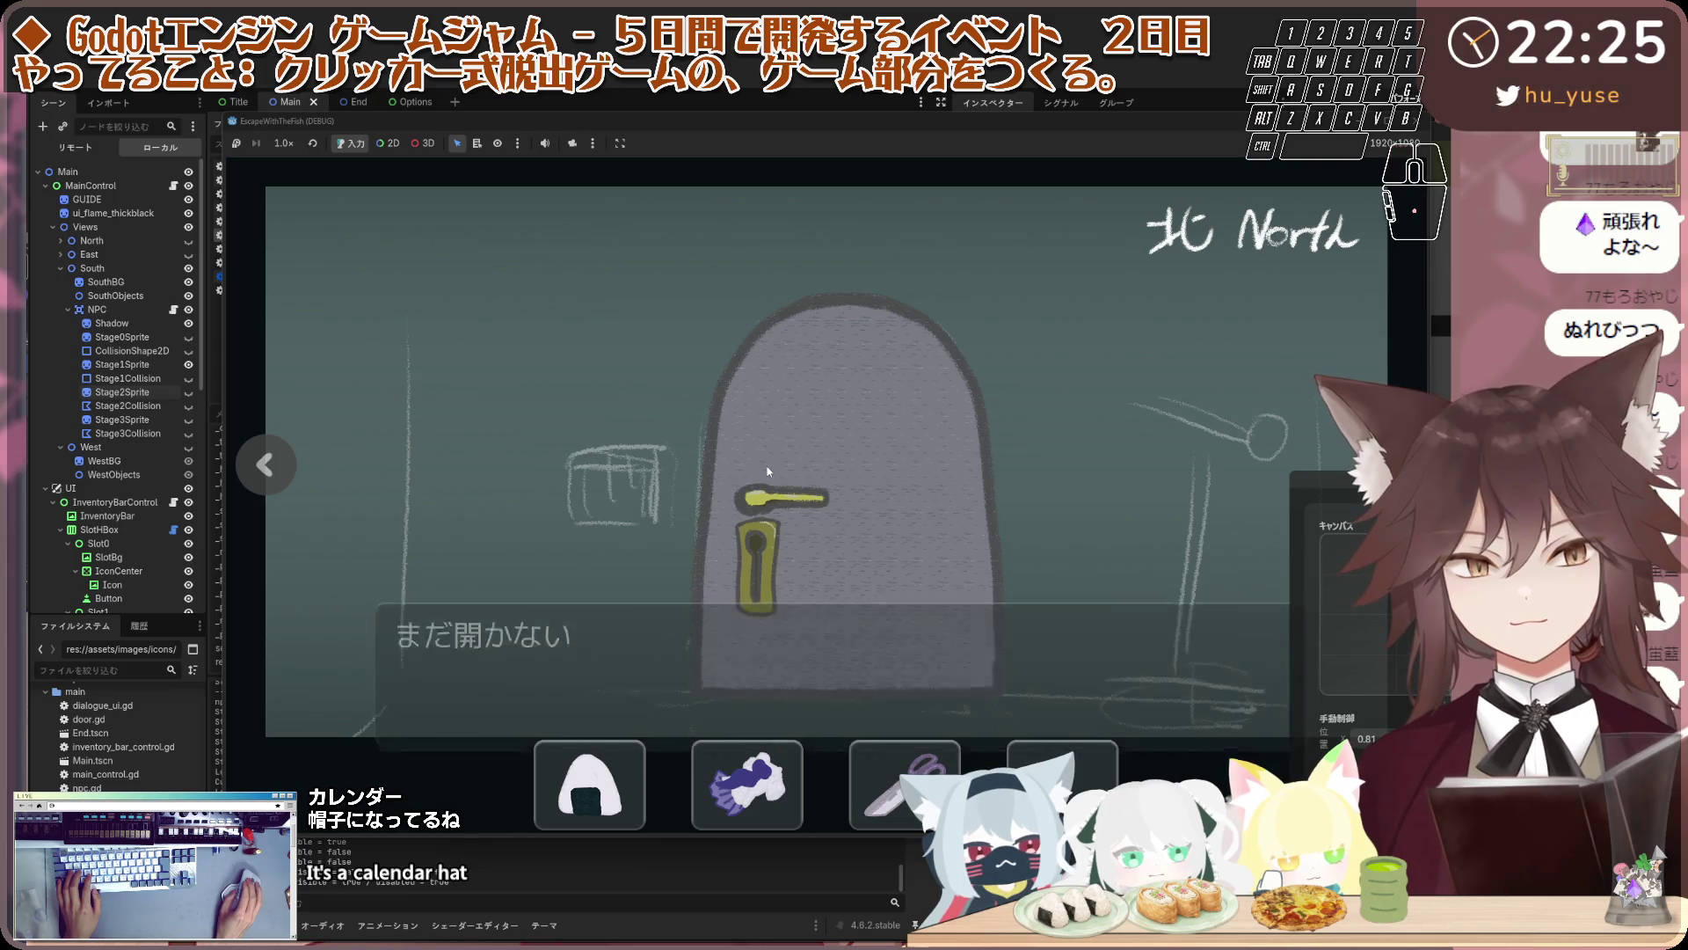
left_click(768, 466)
left_click(768, 466)
left_click(769, 466)
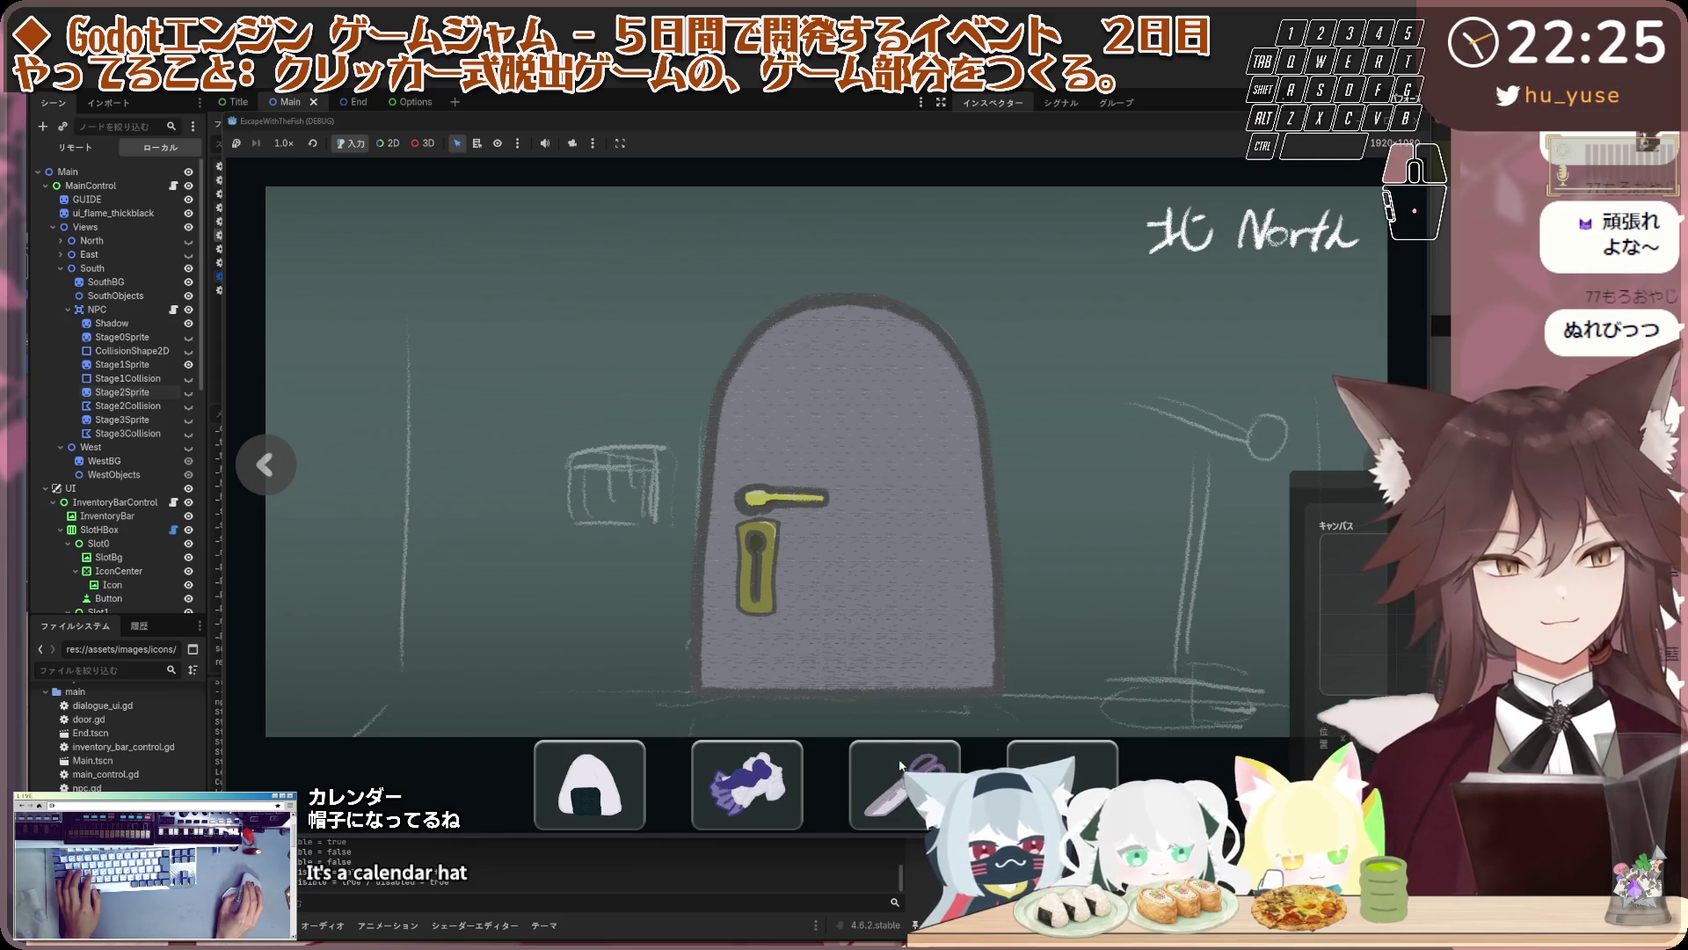
left_click(900, 764)
left_click(883, 603)
left_click(883, 604)
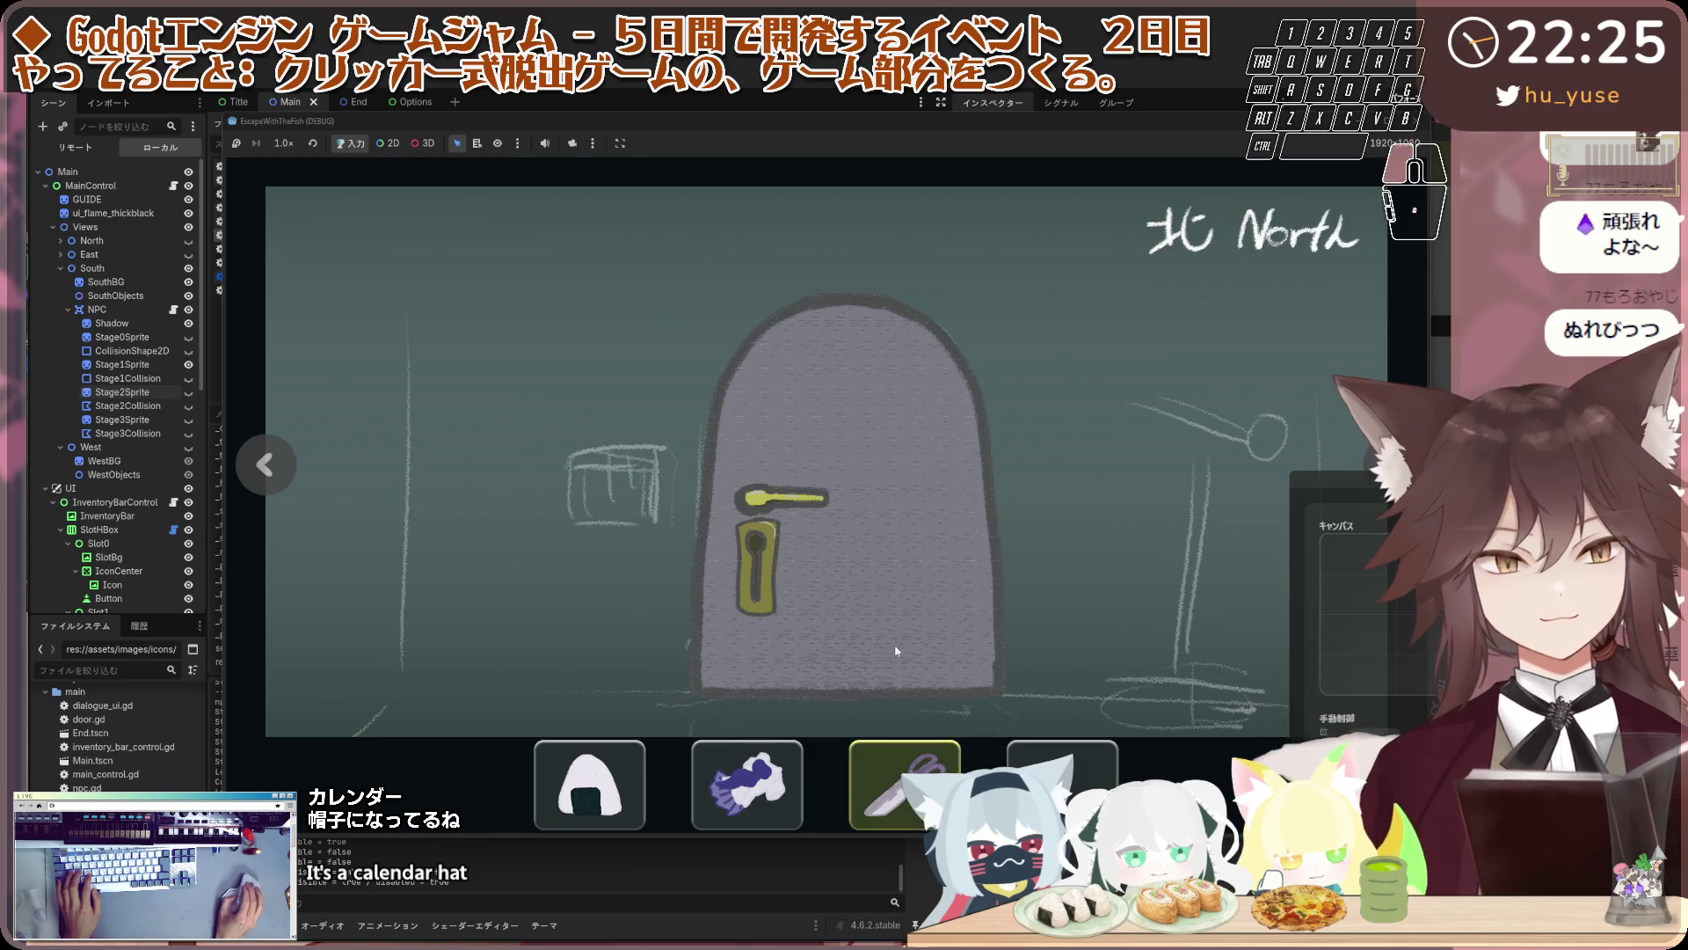
left_click(897, 603)
key("F8")
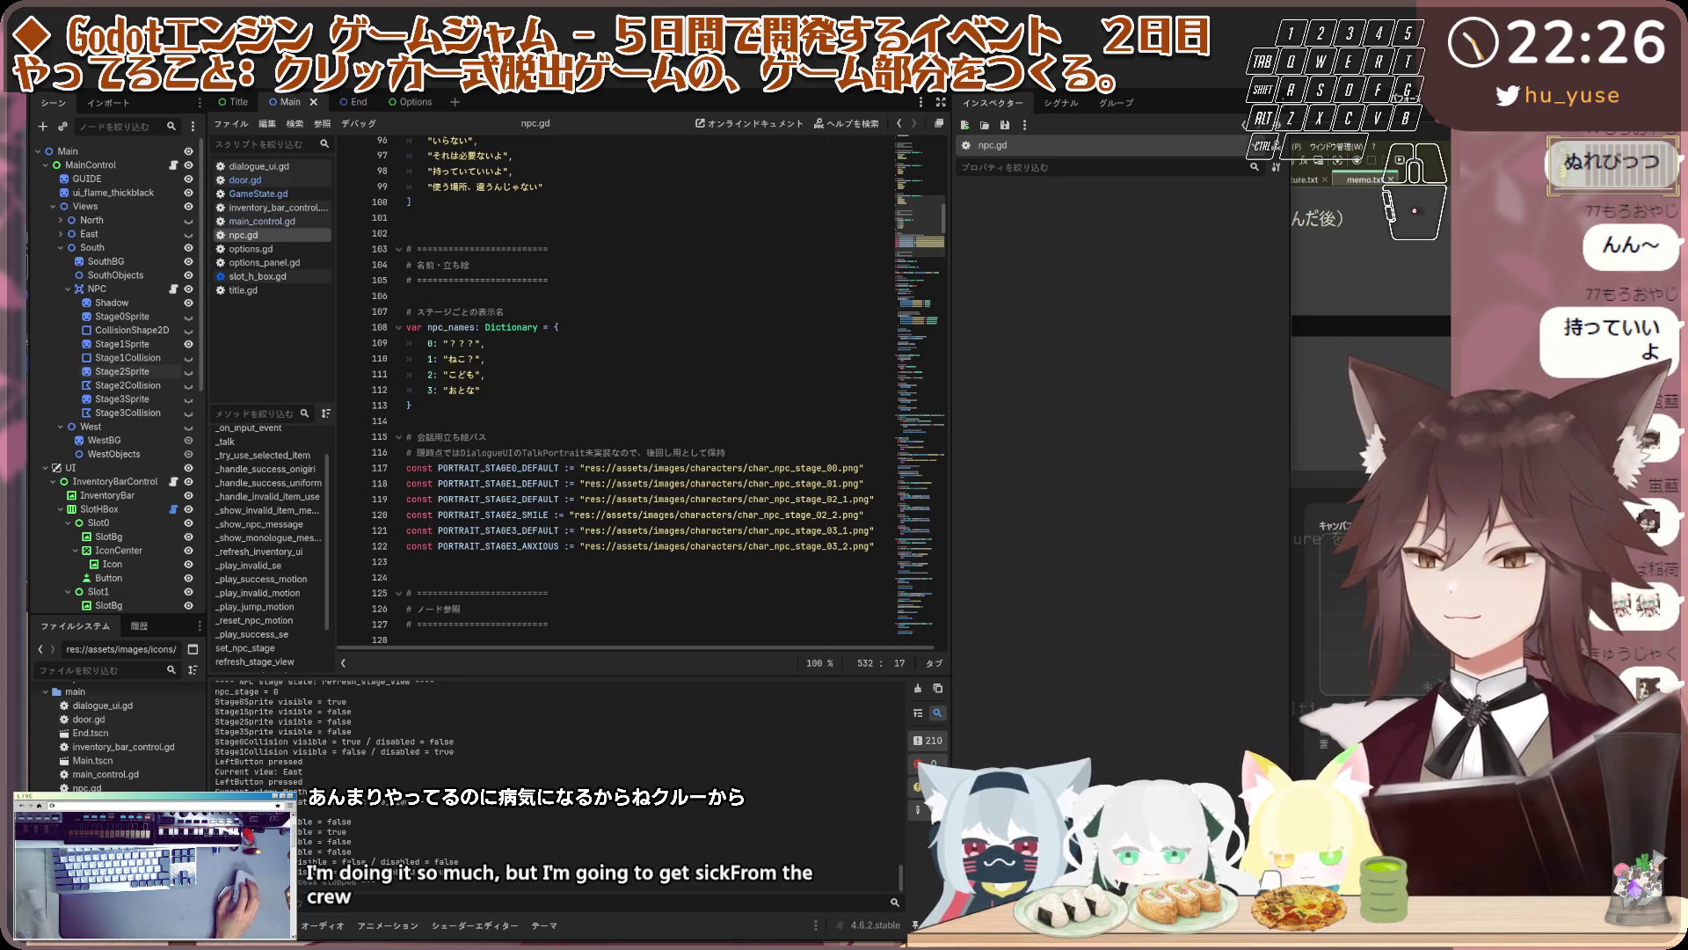
Return to the npc.gd script editor and place the caret in the code
mouse_move(563, 948)
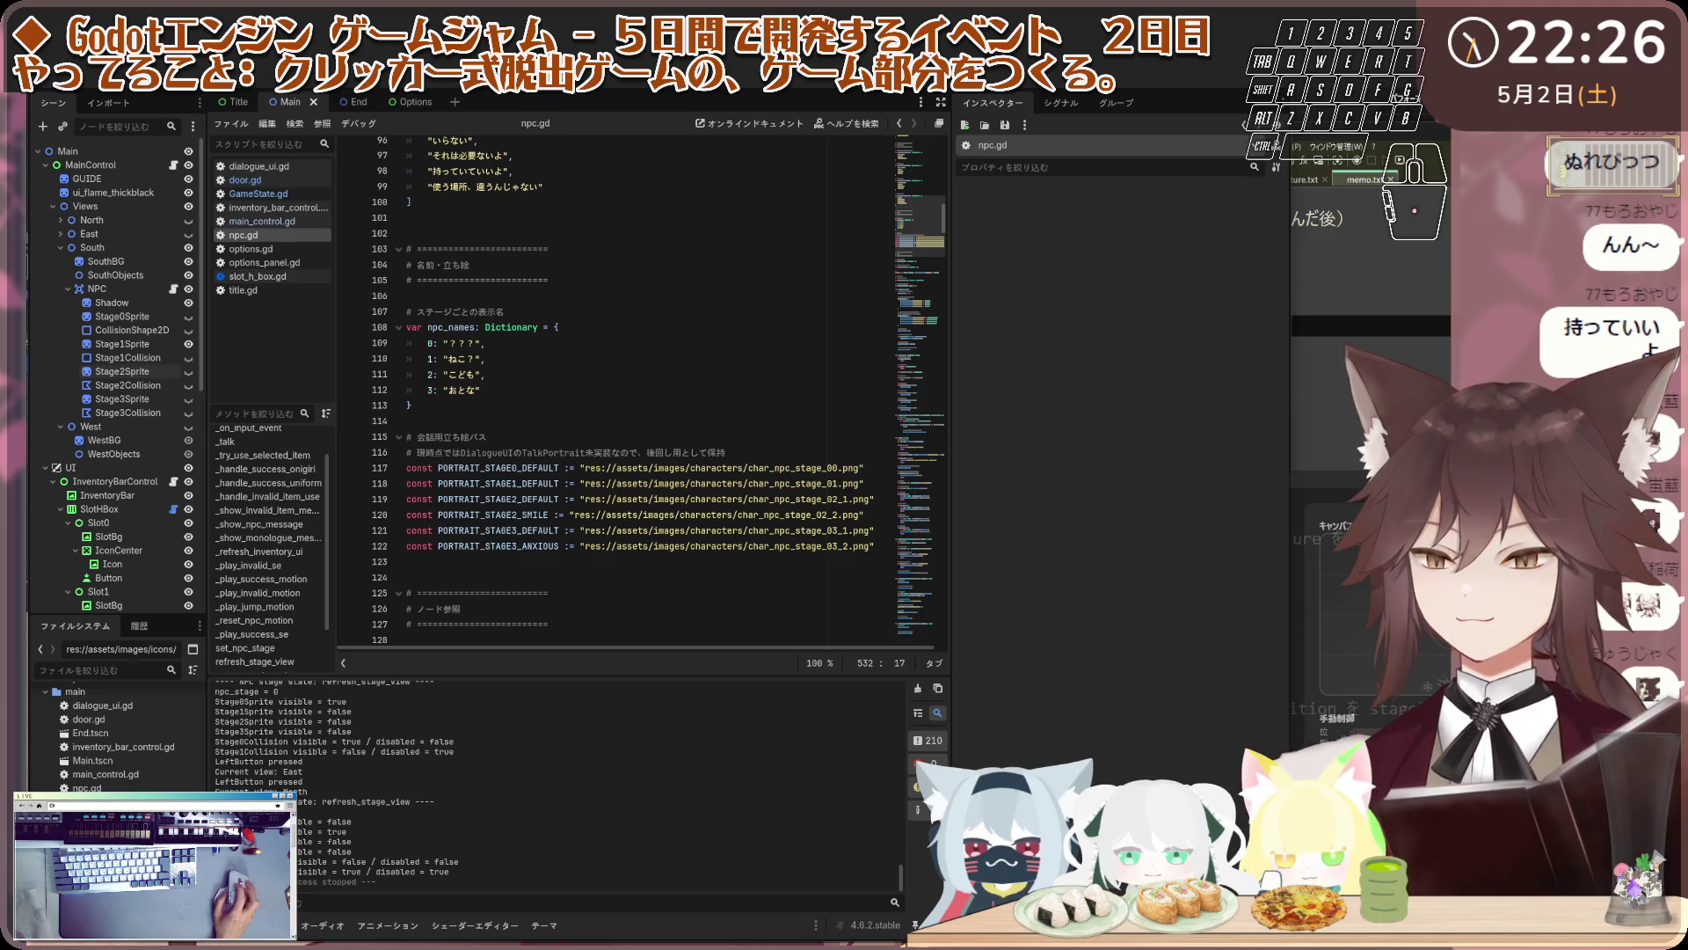
mouse_move(586, 920)
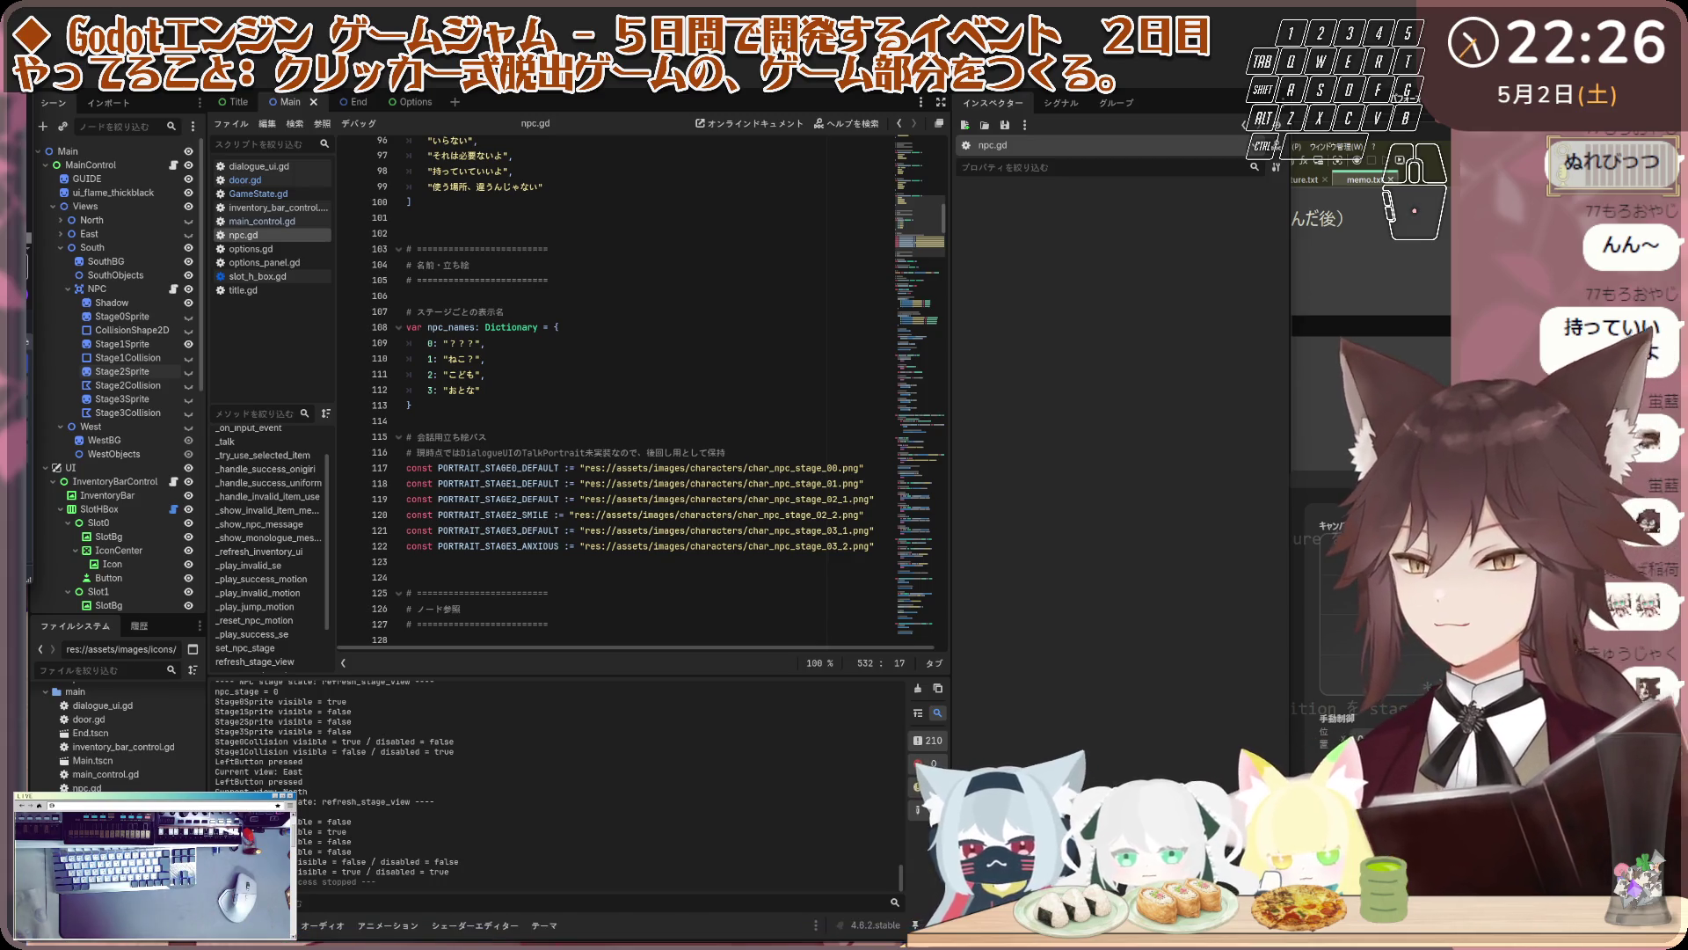
mouse_move(216, 941)
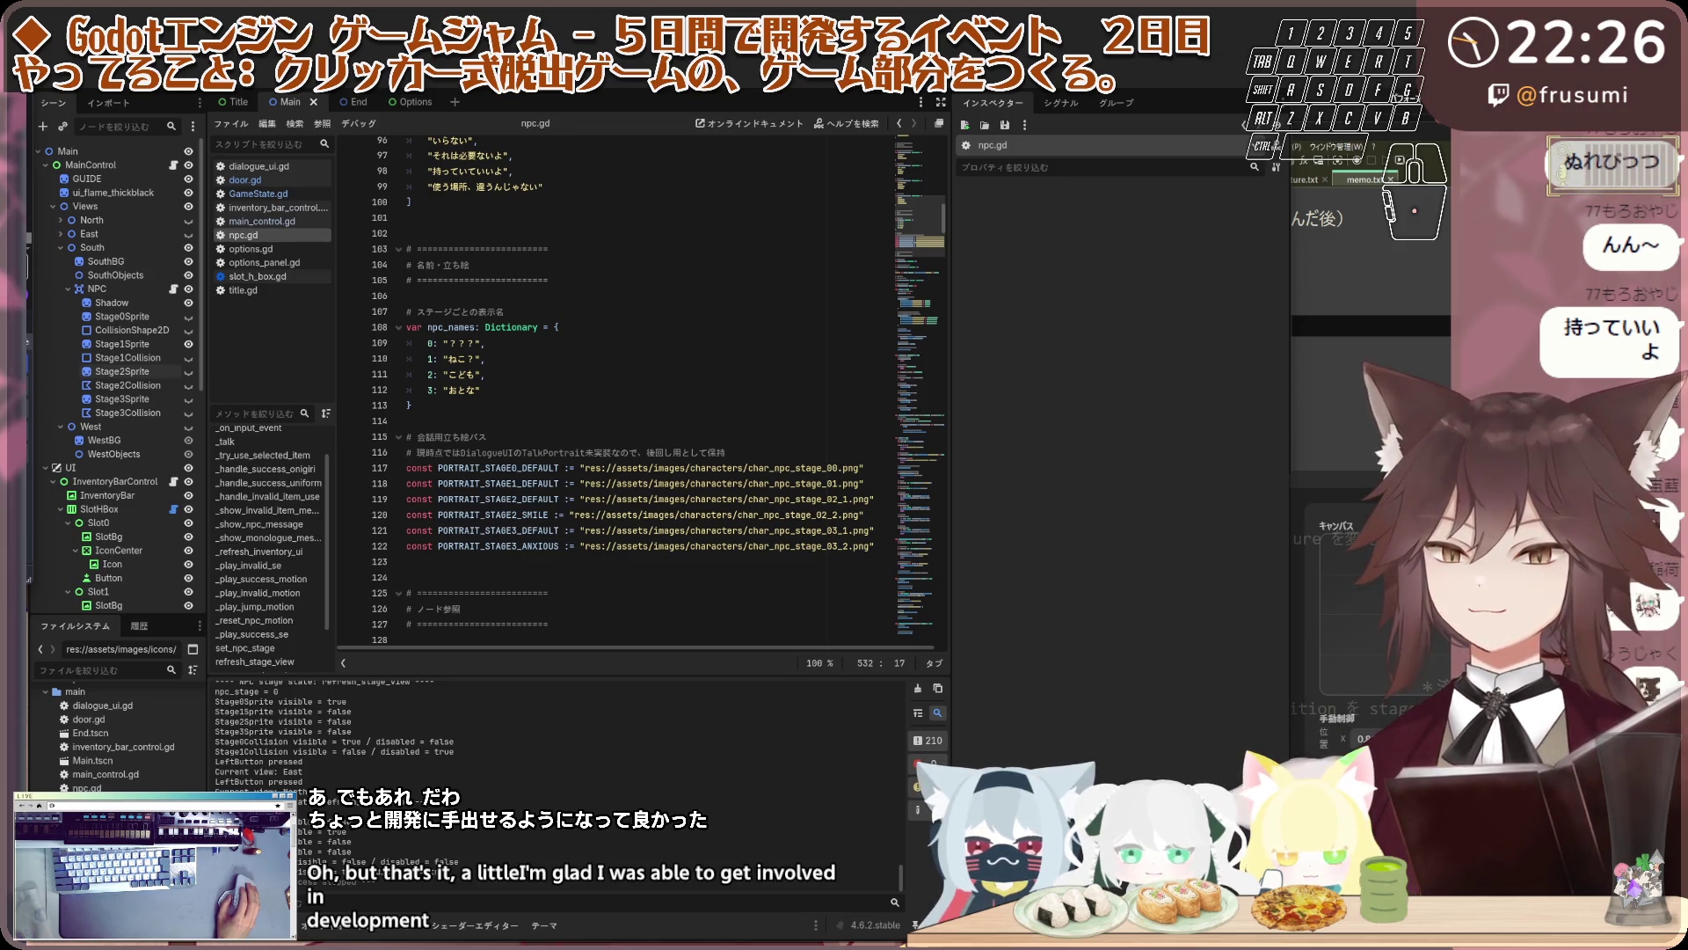
left_click(678, 438)
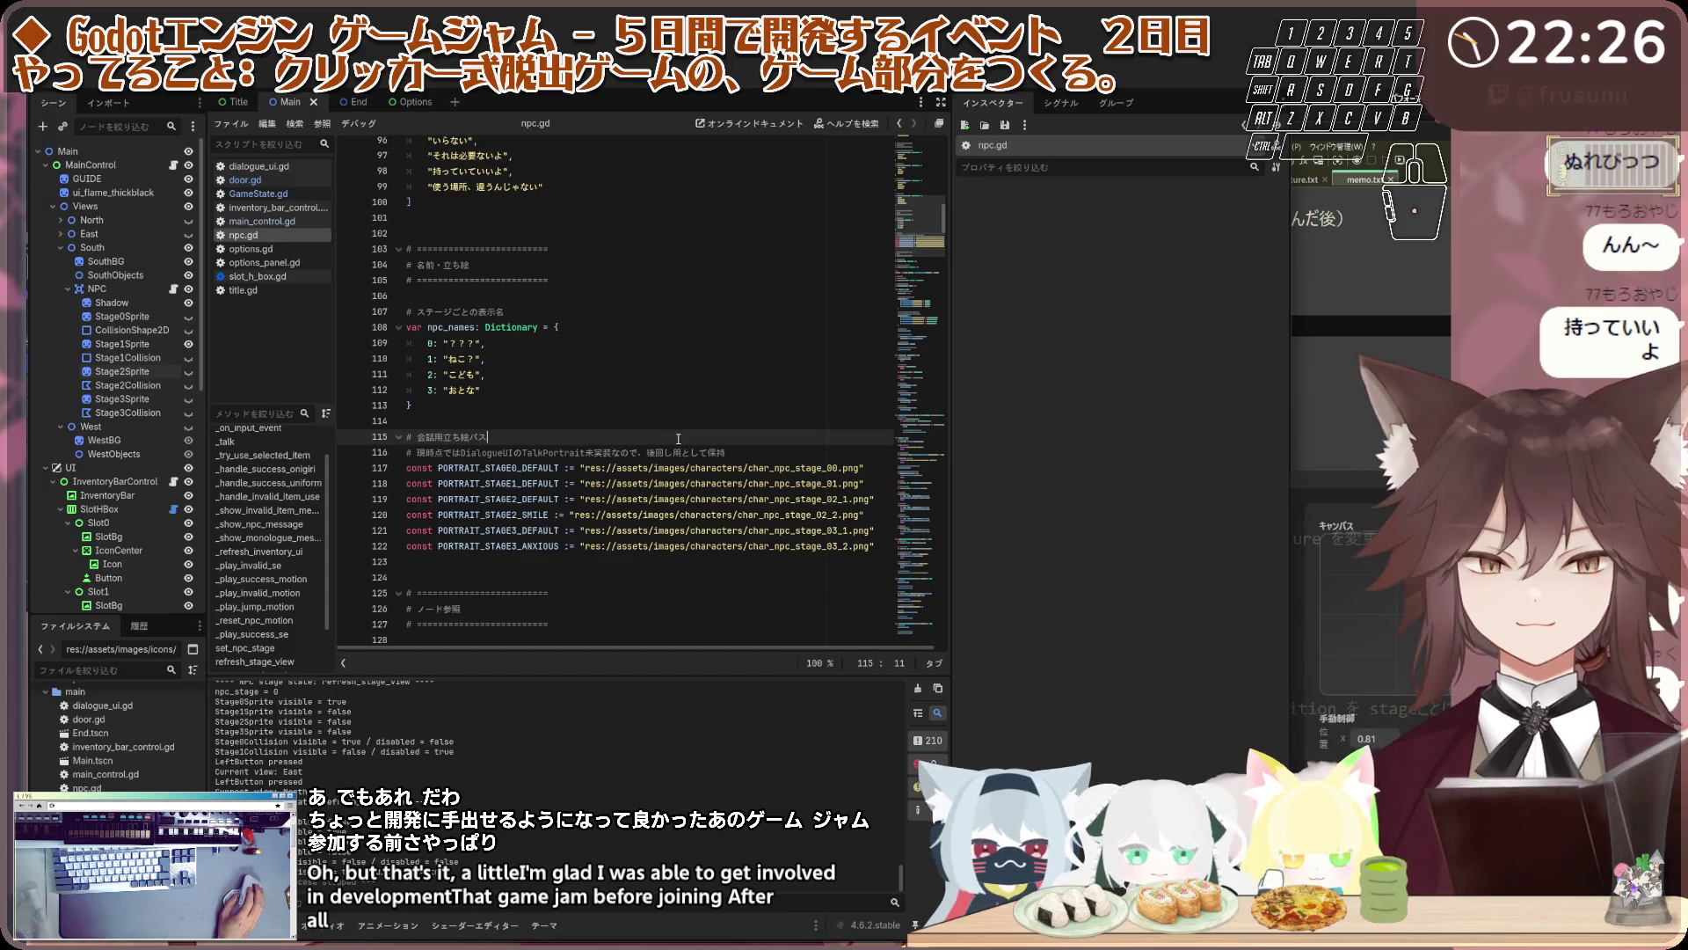
Replace all of npc.gd with the pasted version containing _debug_print_stage_state
key("ctrl+a")
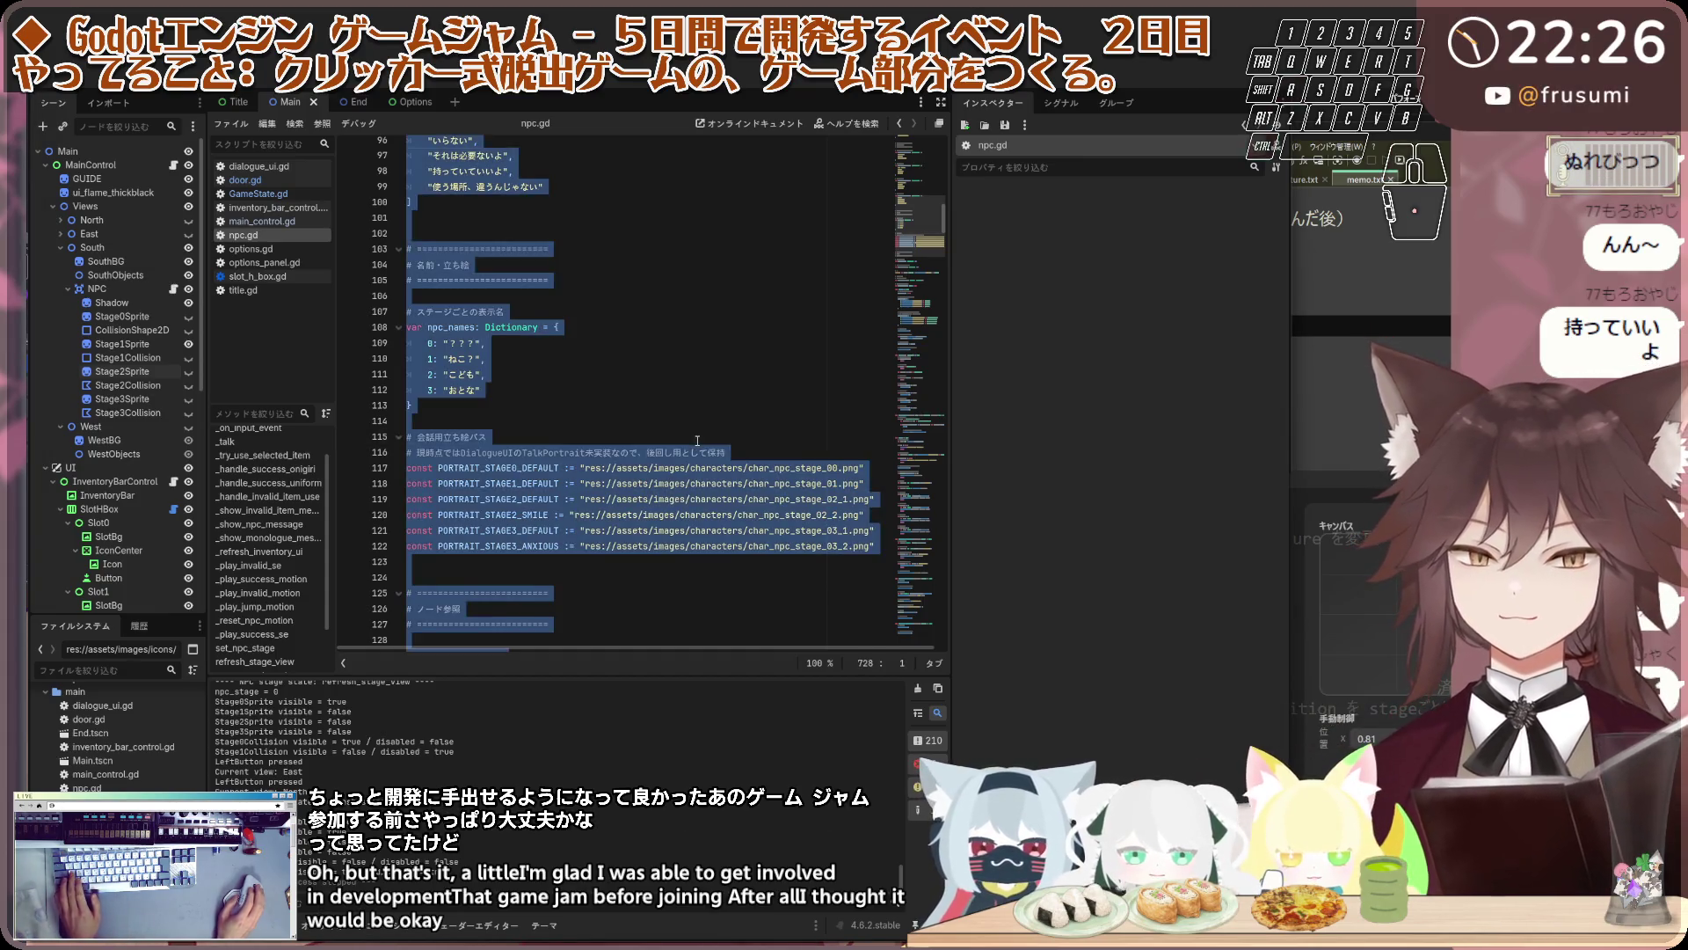
key("ctrl+v")
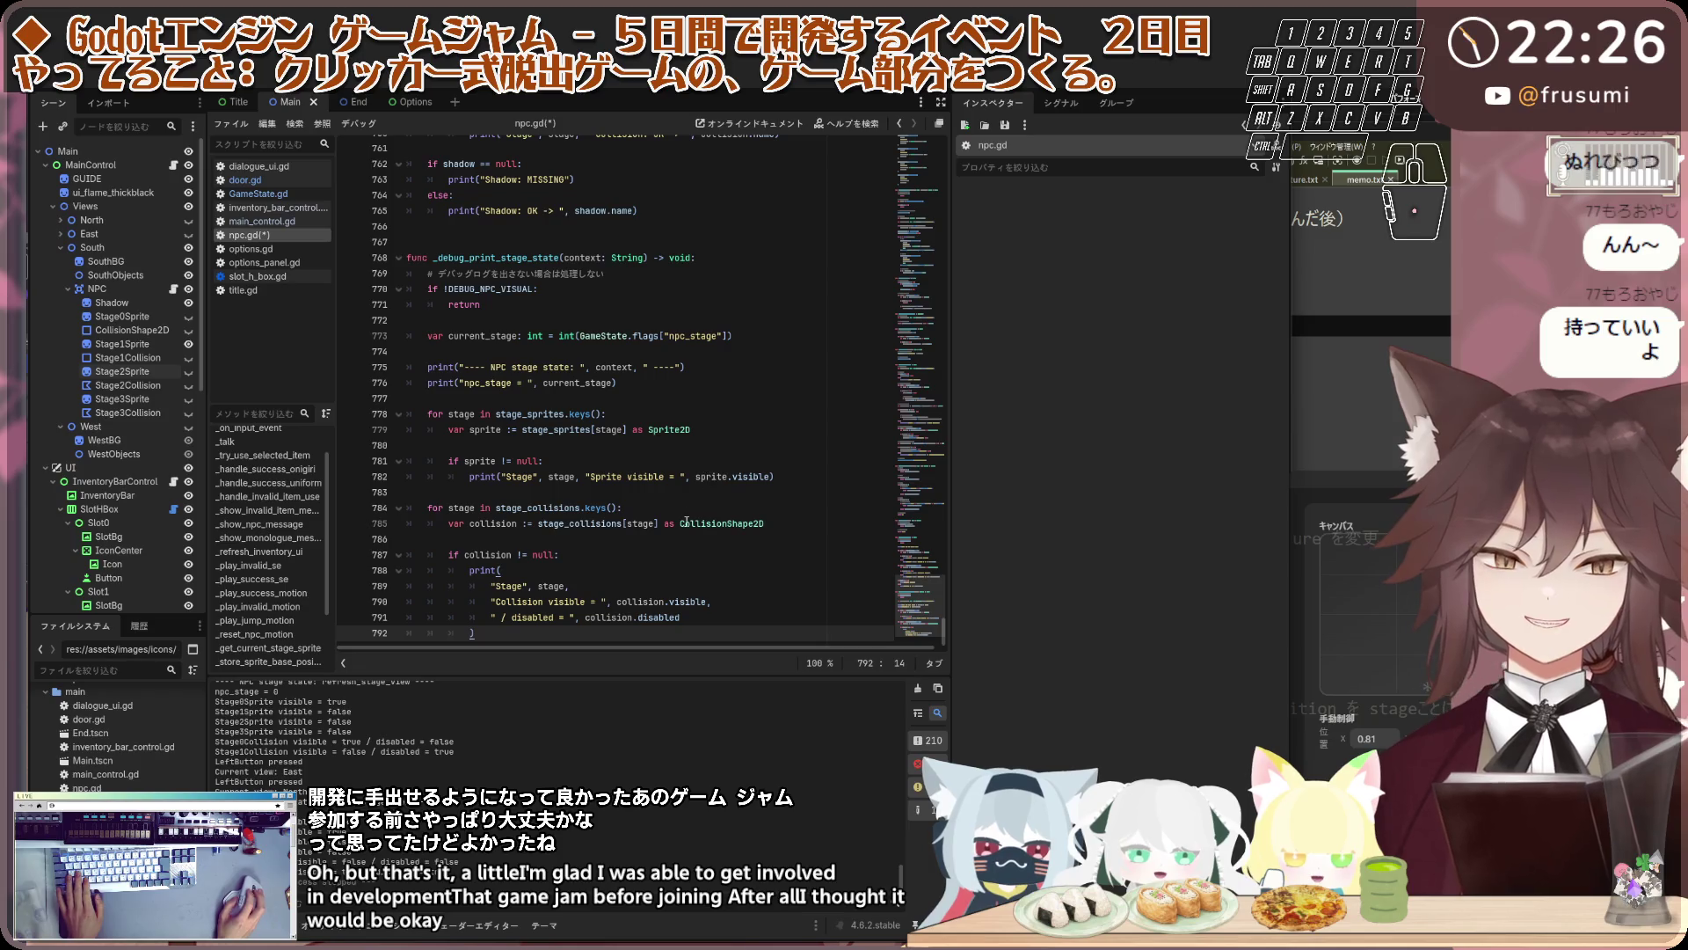
left_click(684, 539)
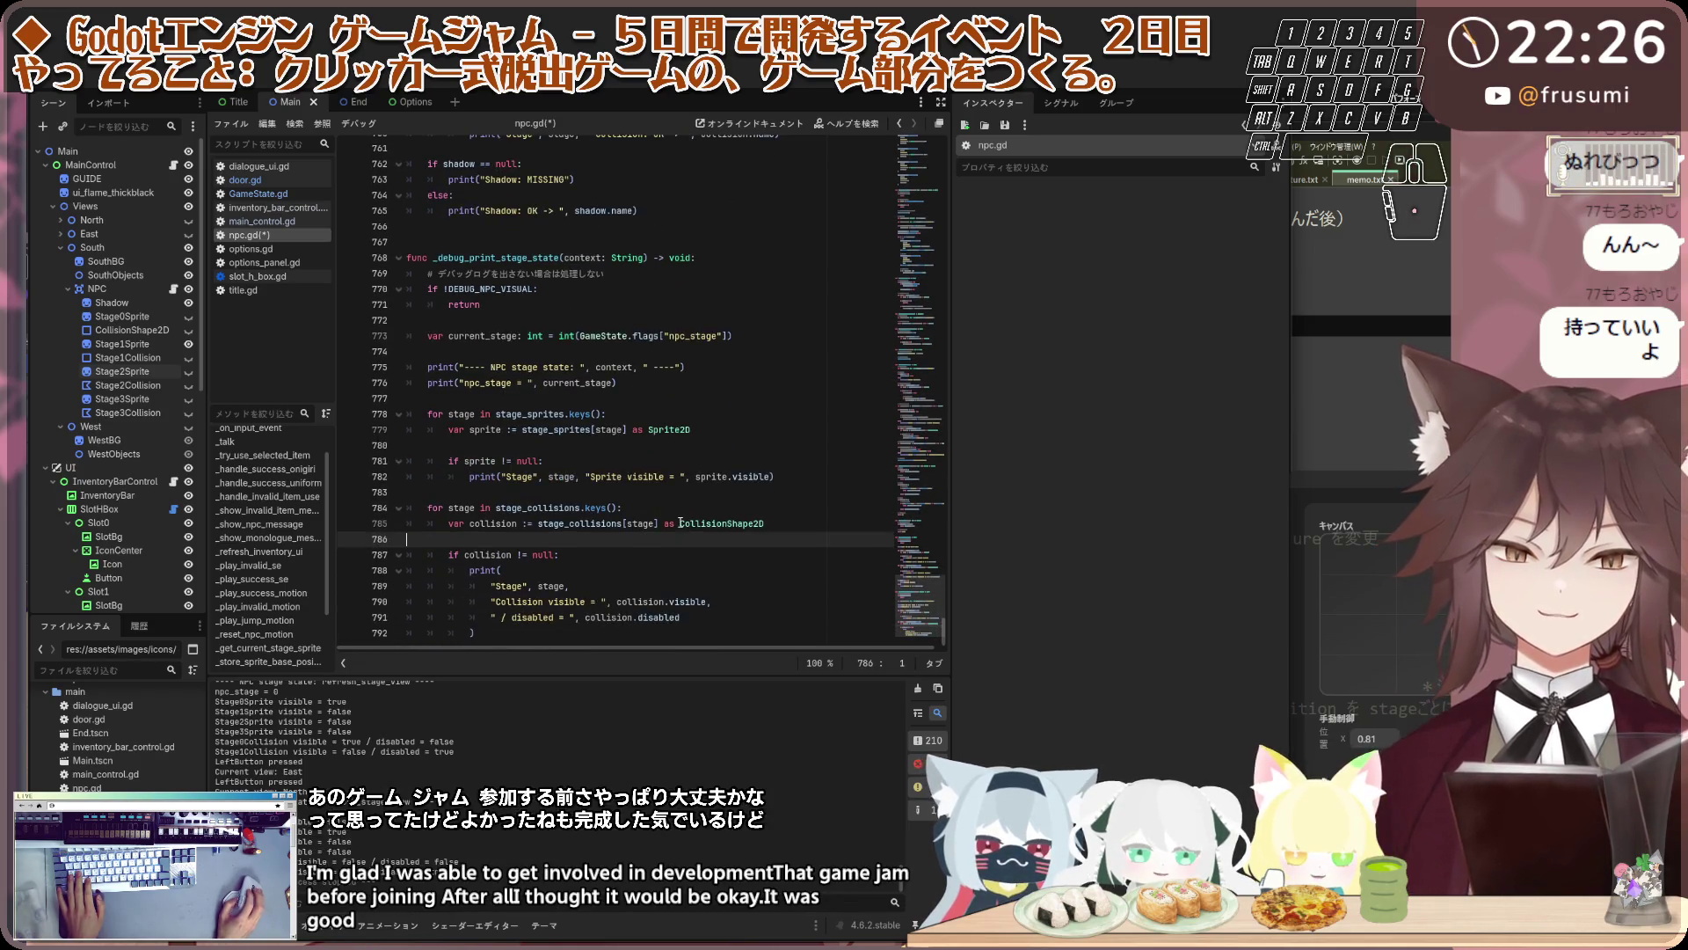
Review the new code from the NPC dialogue line lists down to the shake motion near line 546
scroll(681, 527, "up", 6)
scroll(680, 523, "up", 20)
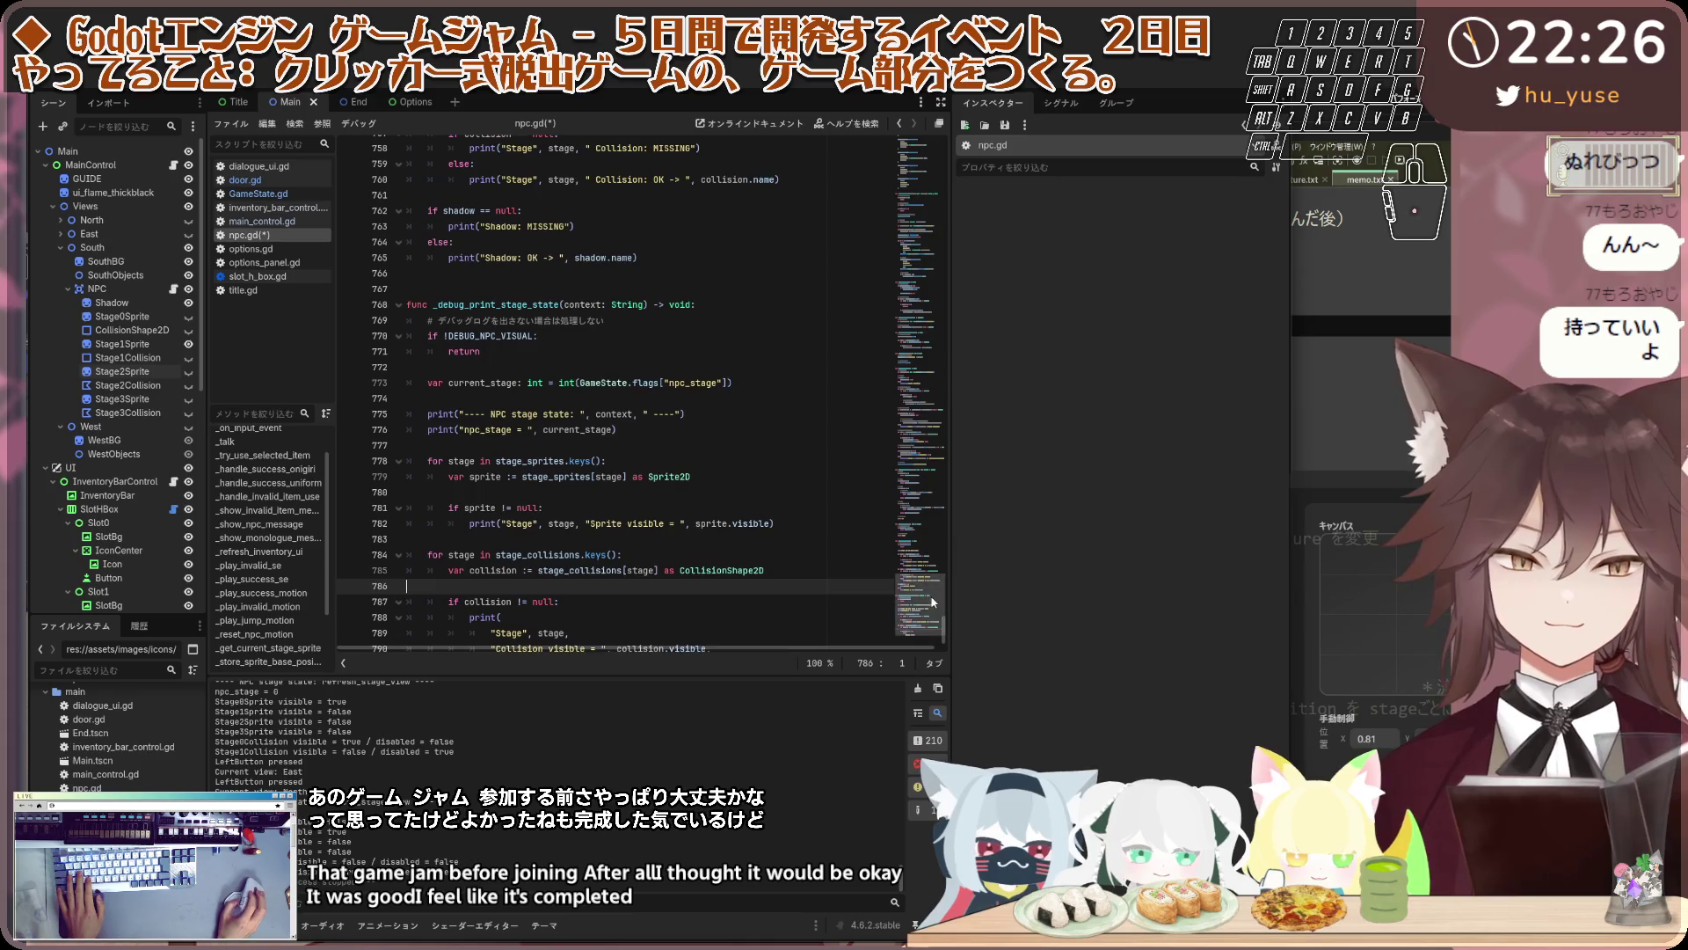
left_click_drag(895, 185, 895, 214)
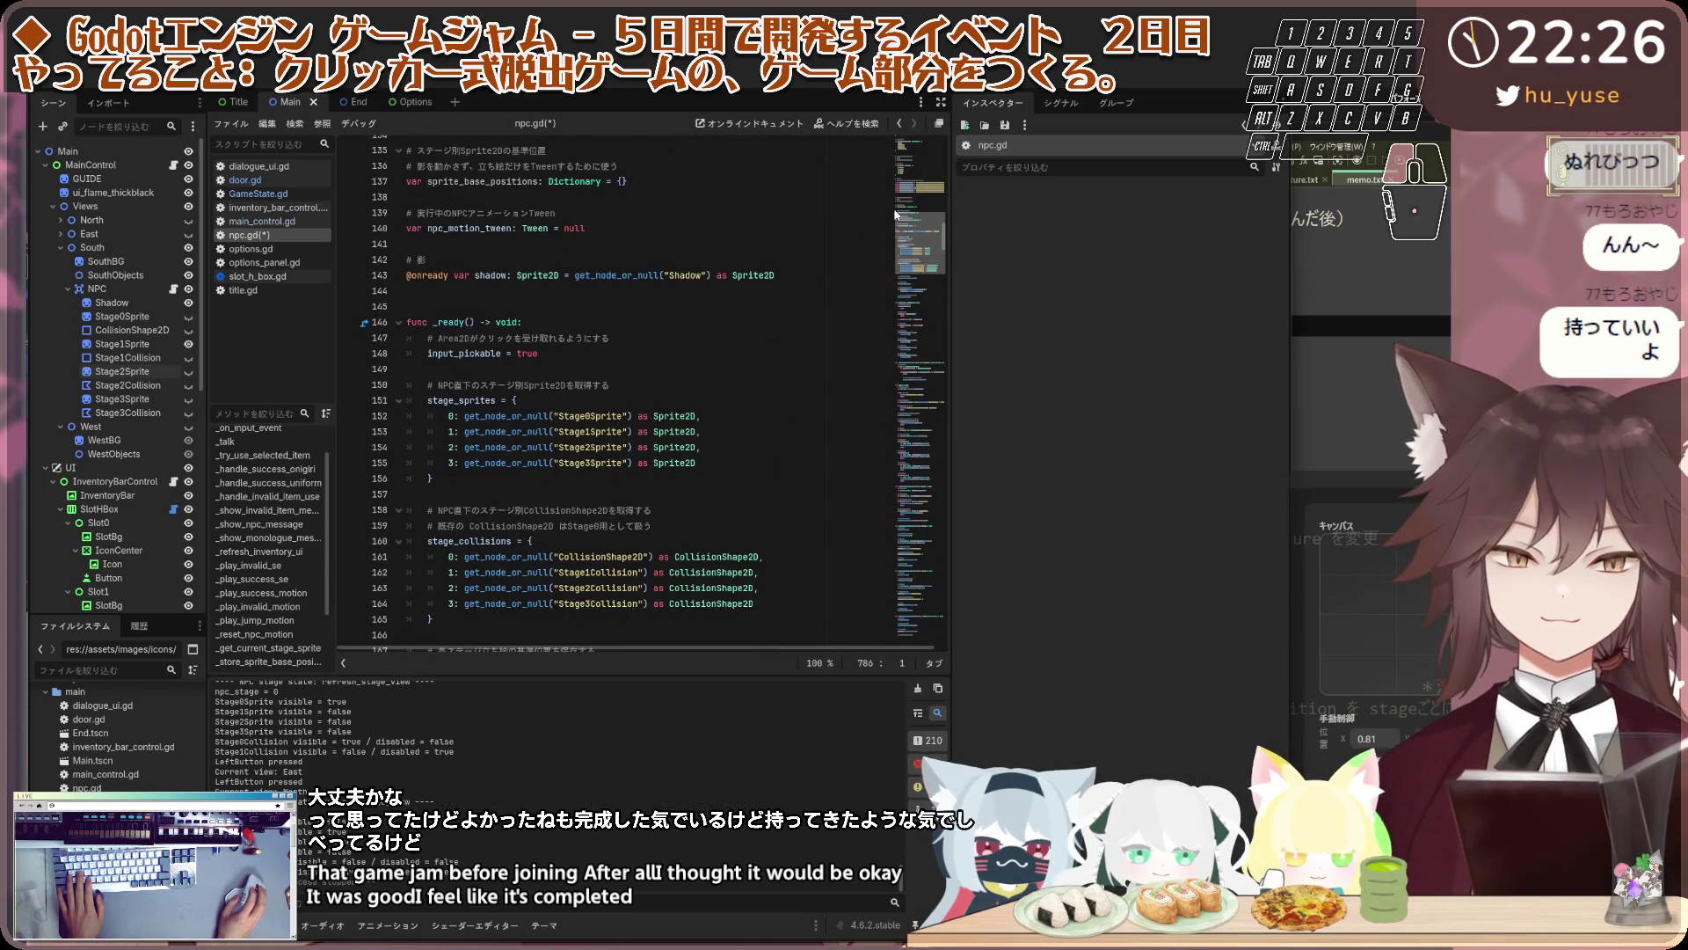
scroll(895, 213, "down", 20)
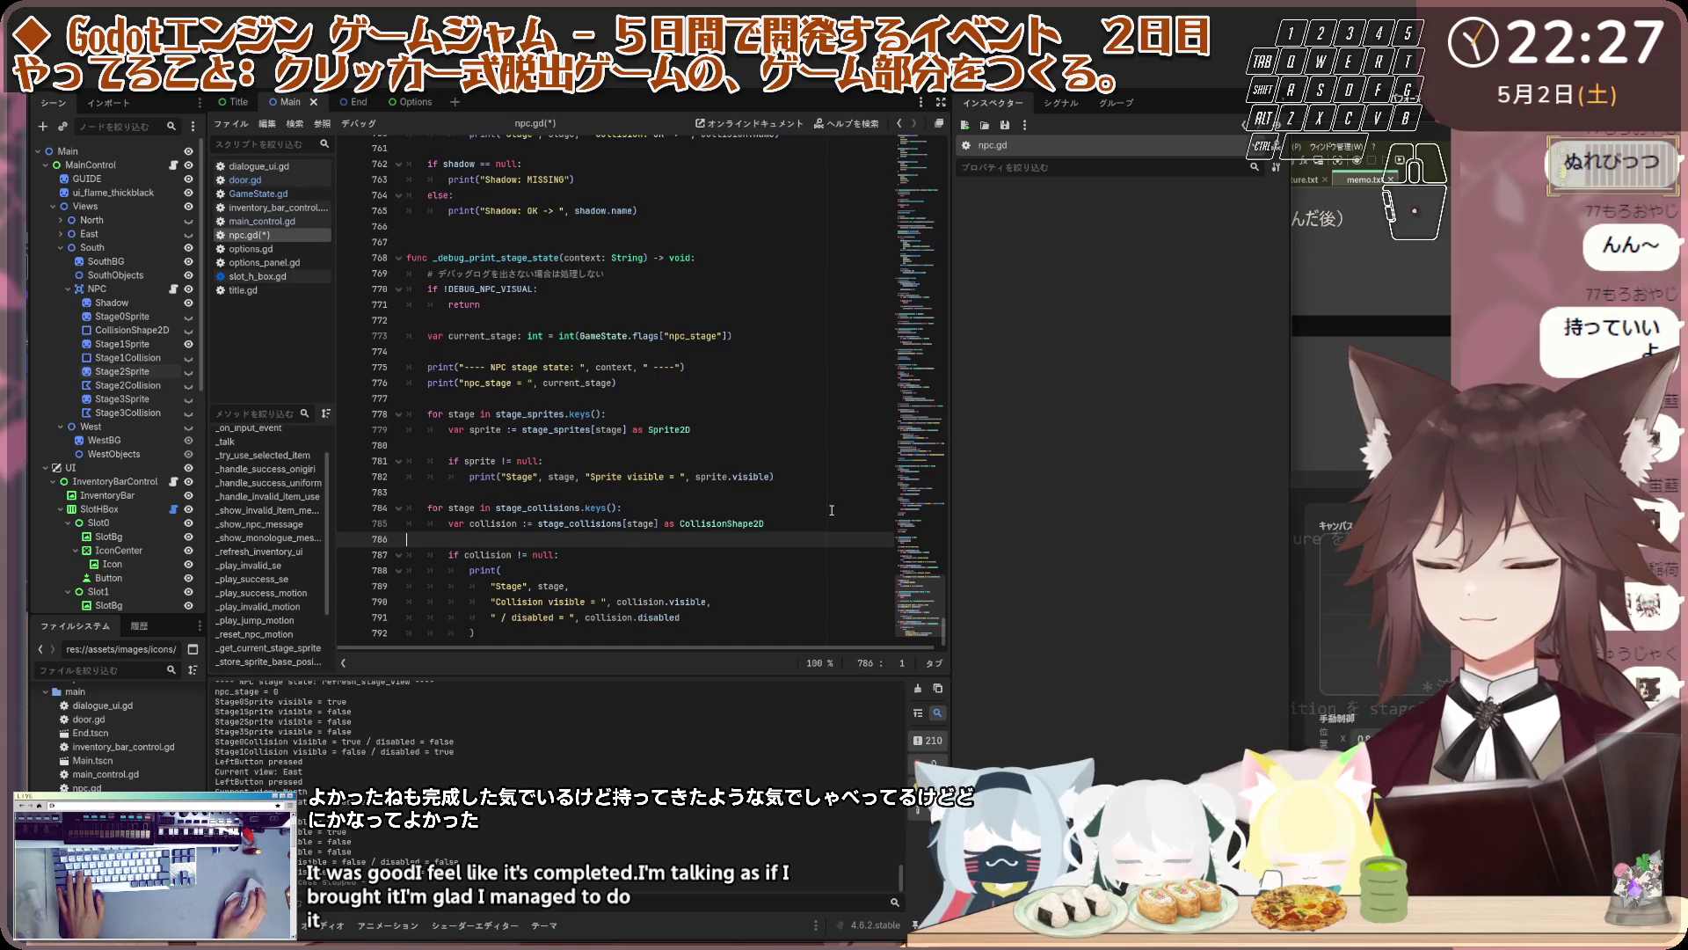
scroll(832, 510, "up", 5)
left_click(903, 179)
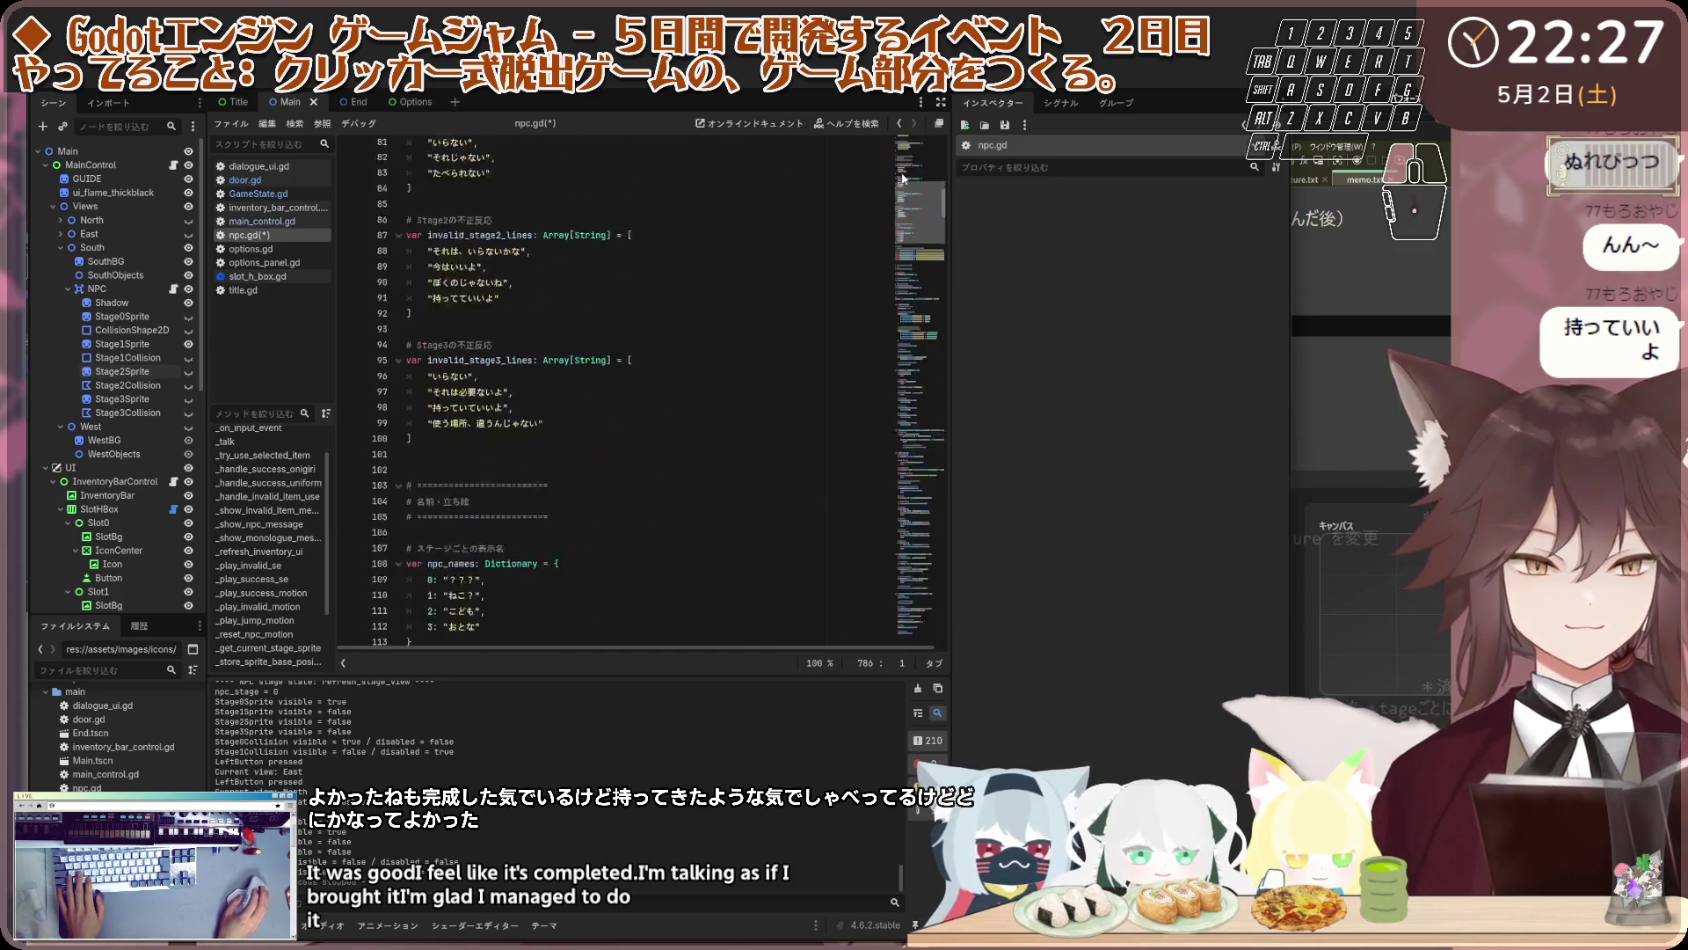
scroll(906, 265, "up", 15)
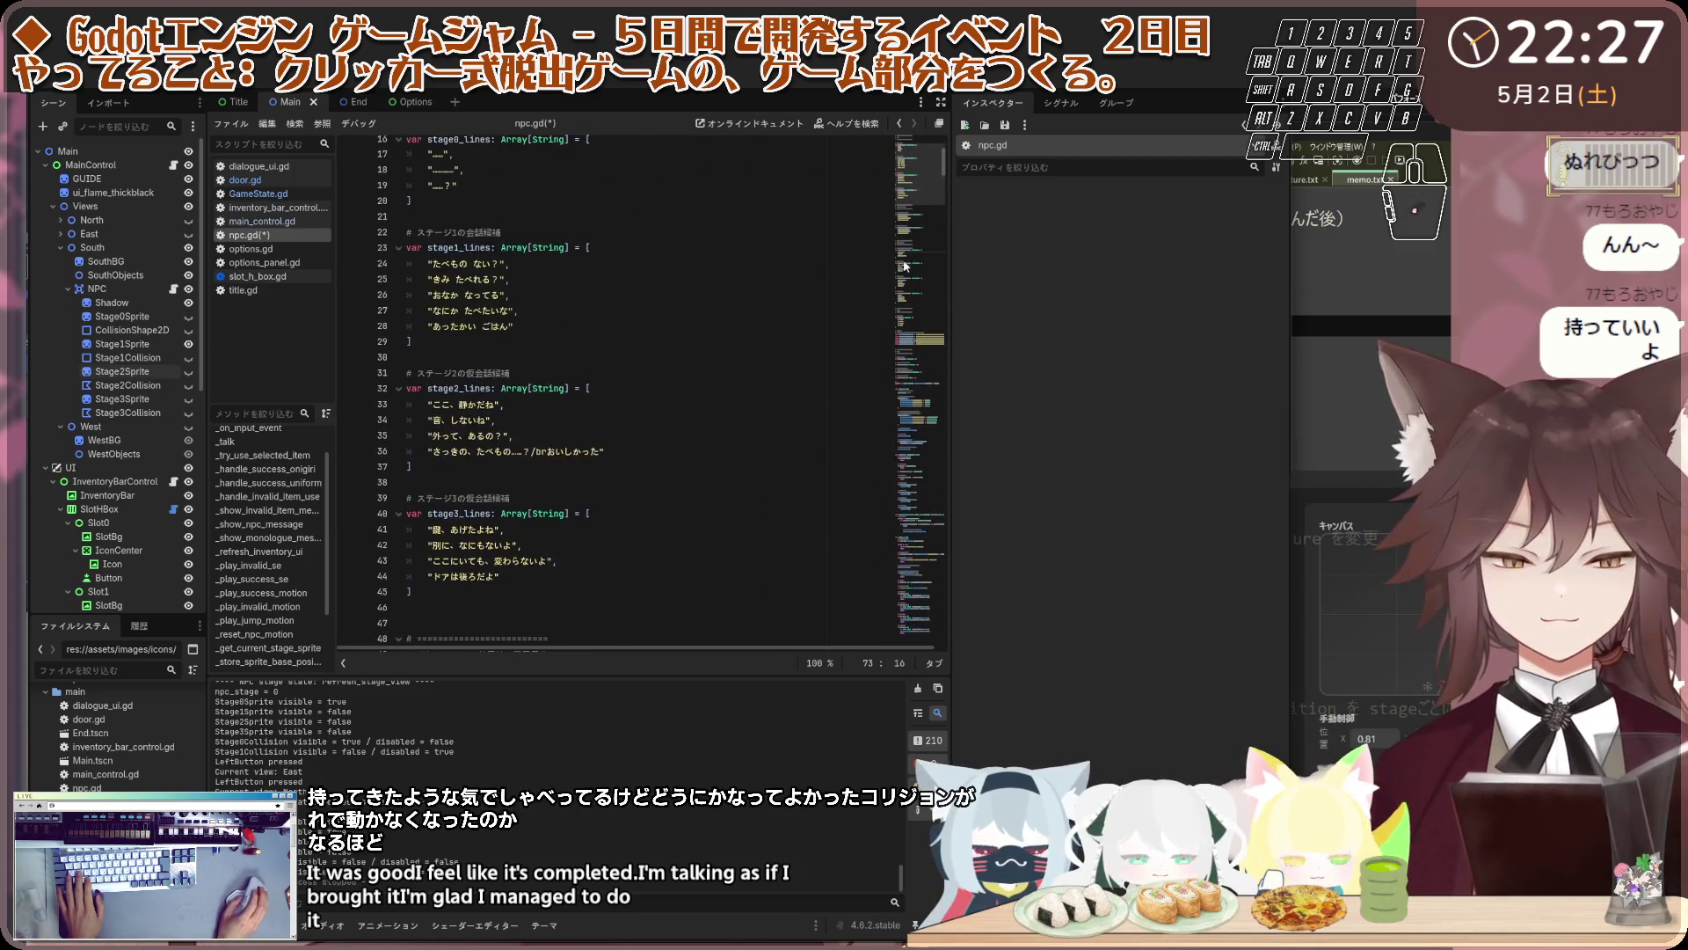
scroll(906, 266, "up", 5)
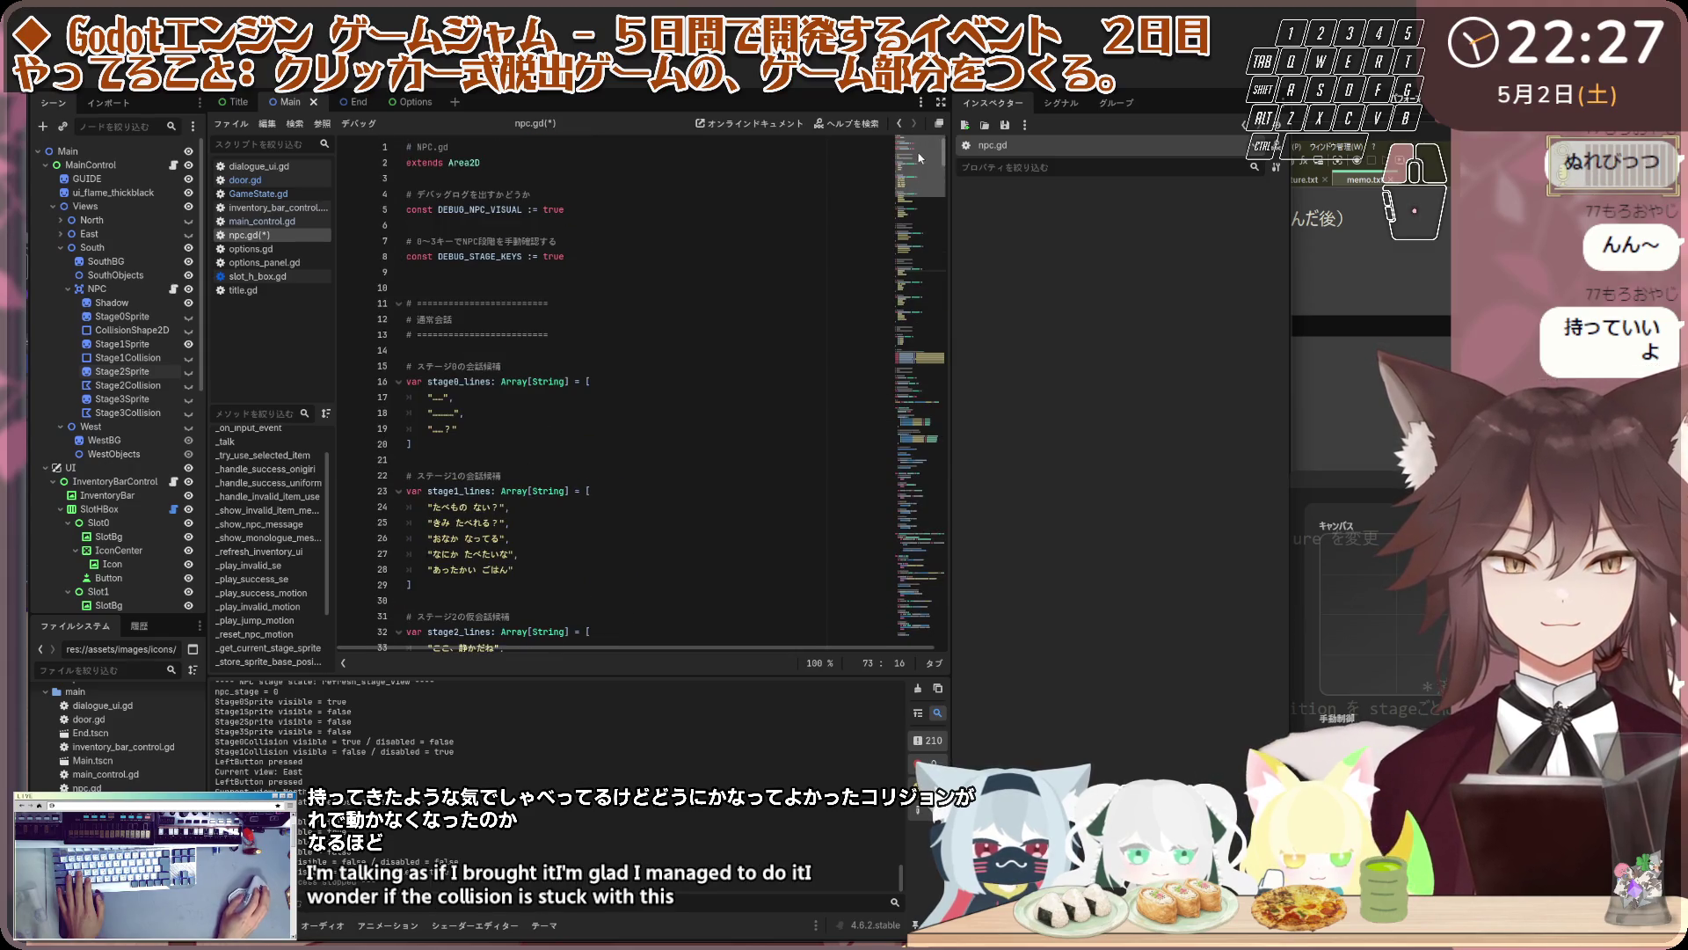
left_click_drag(919, 157, 919, 471)
left_click(785, 419)
Save npc.gd and, in the test run, try the scissors on the cat and switch room views
key("ctrl+s")
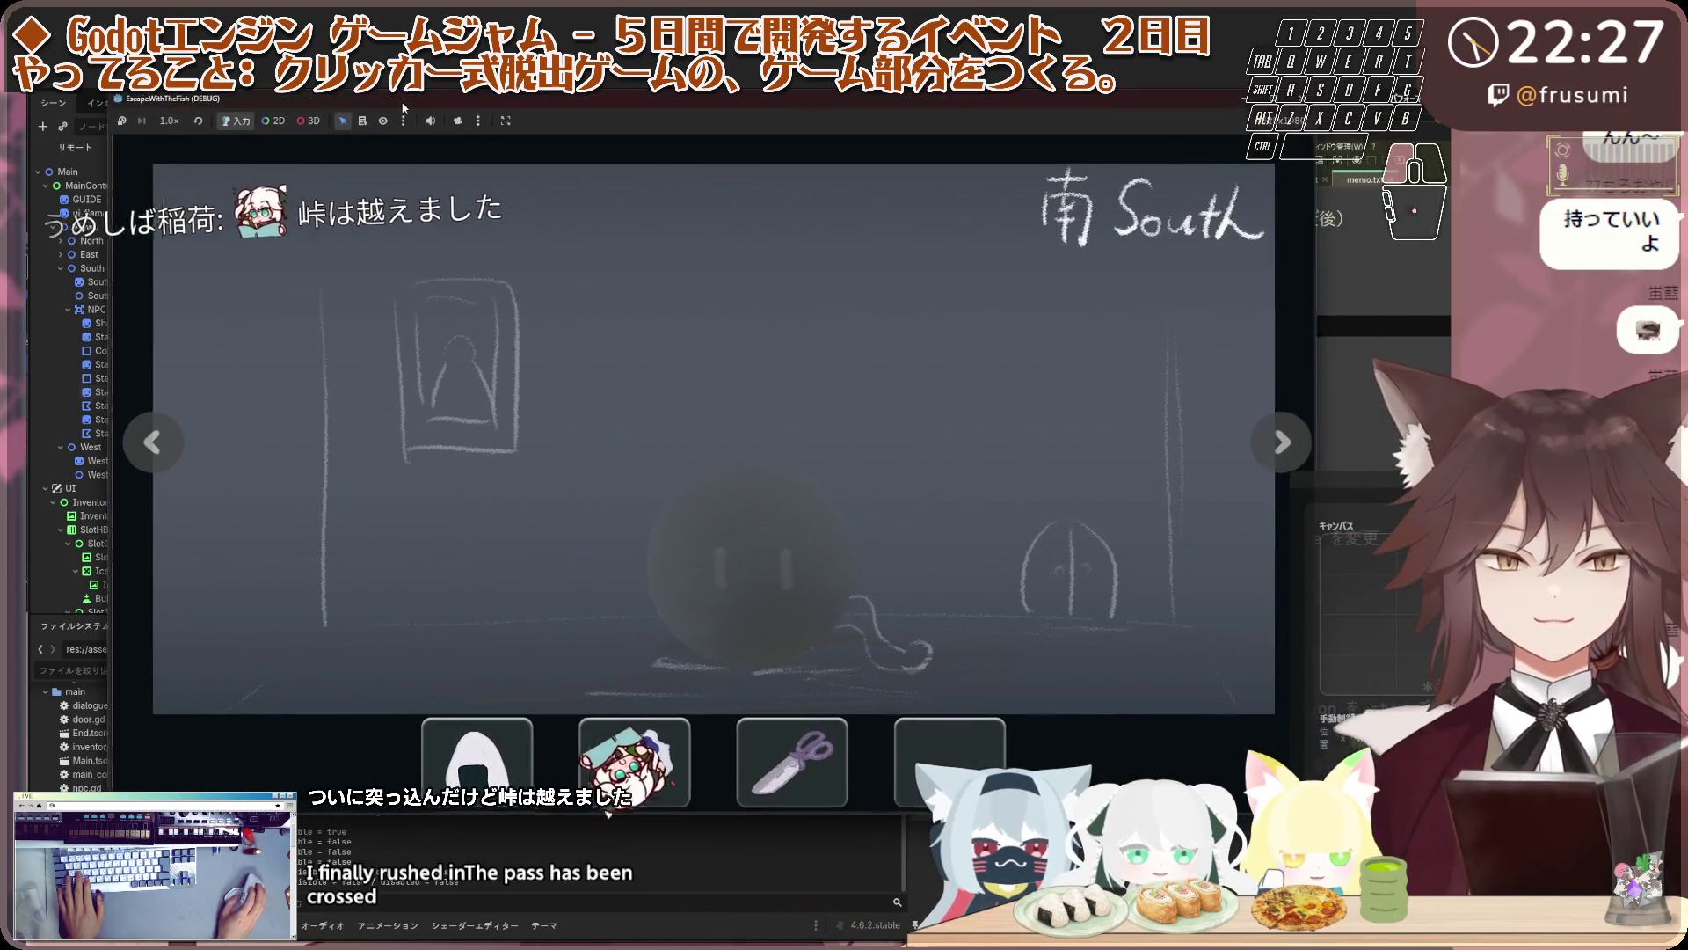
left_click(841, 744)
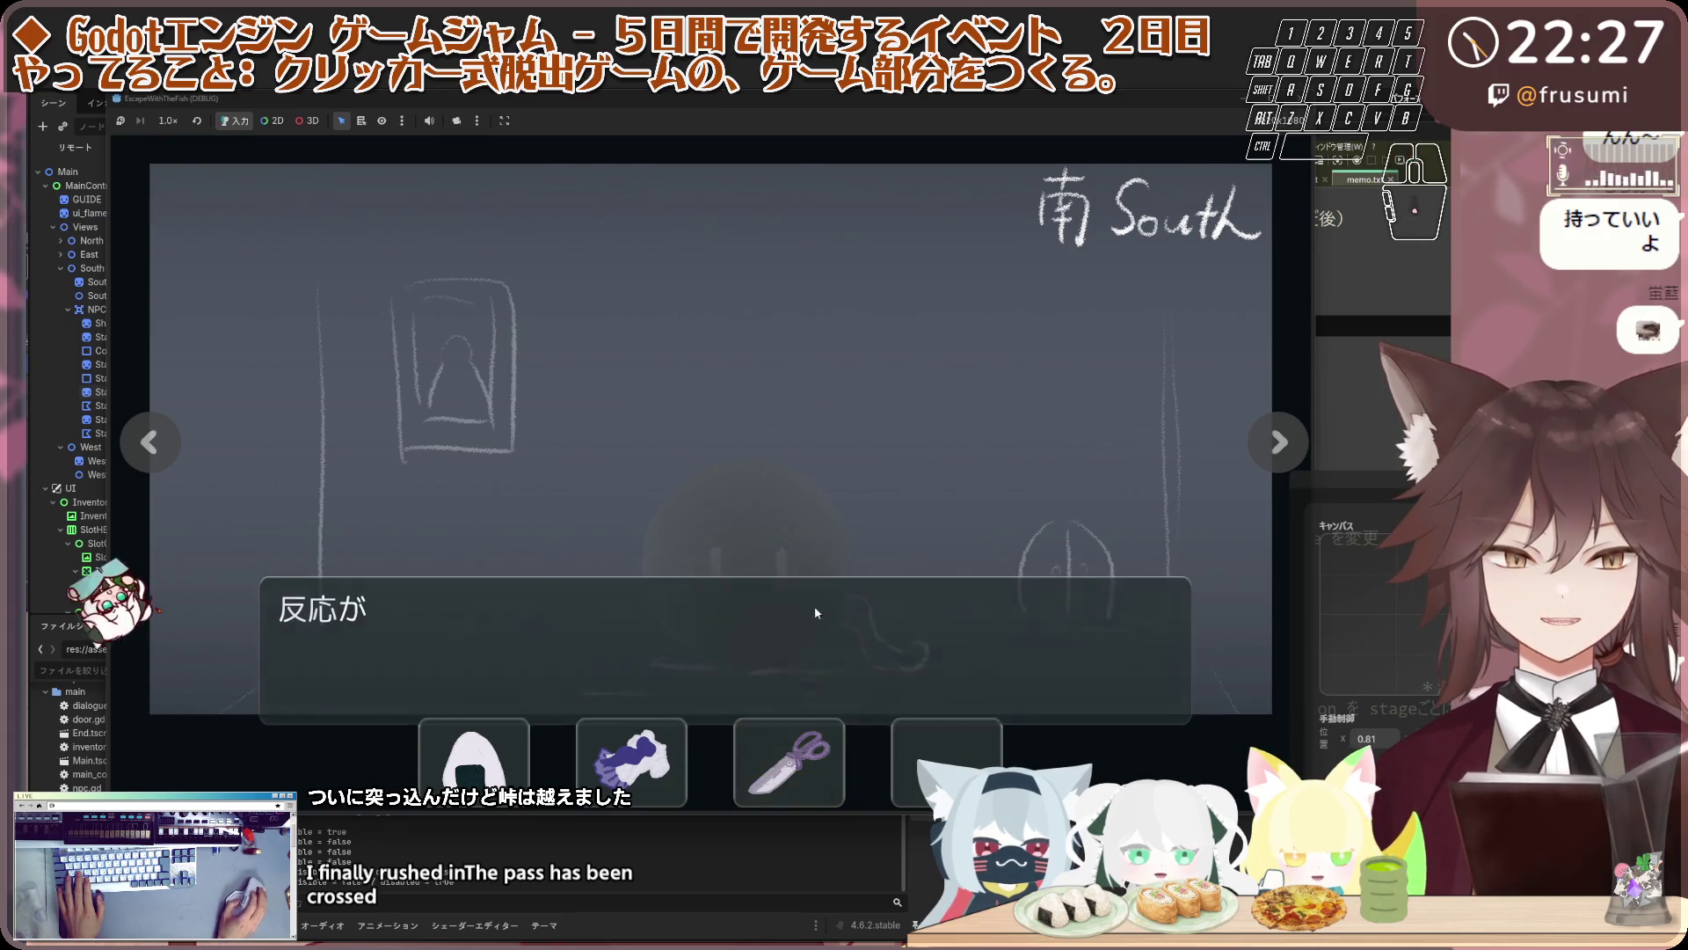
left_click(810, 610)
left_click(784, 723)
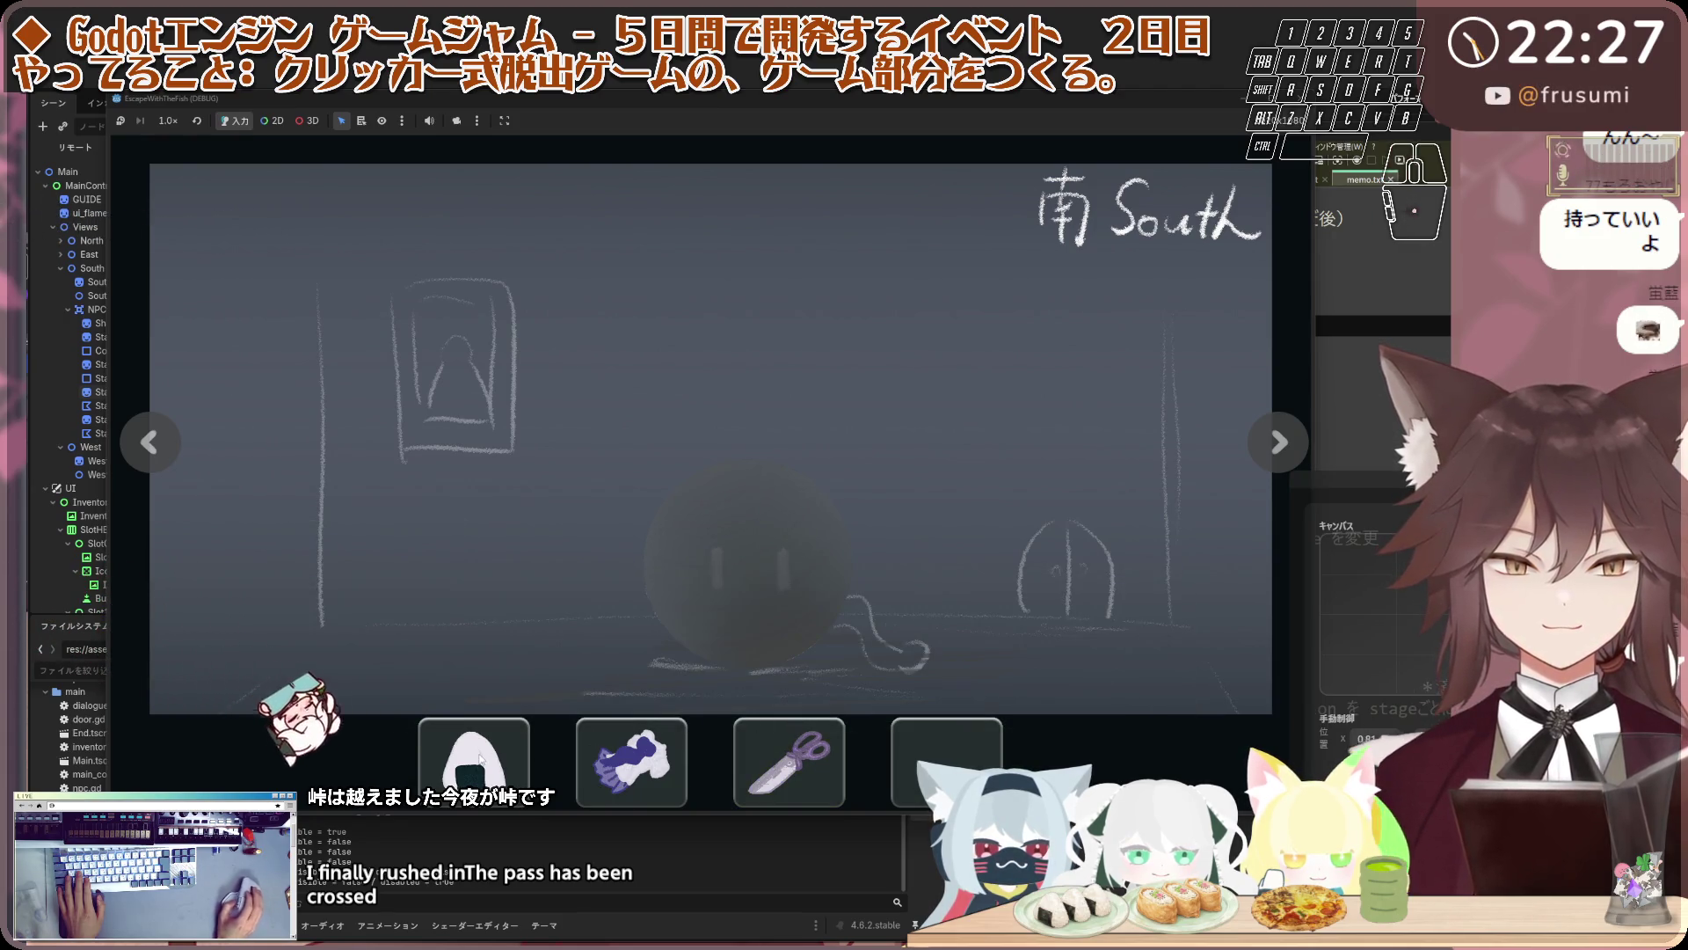
left_click(768, 471)
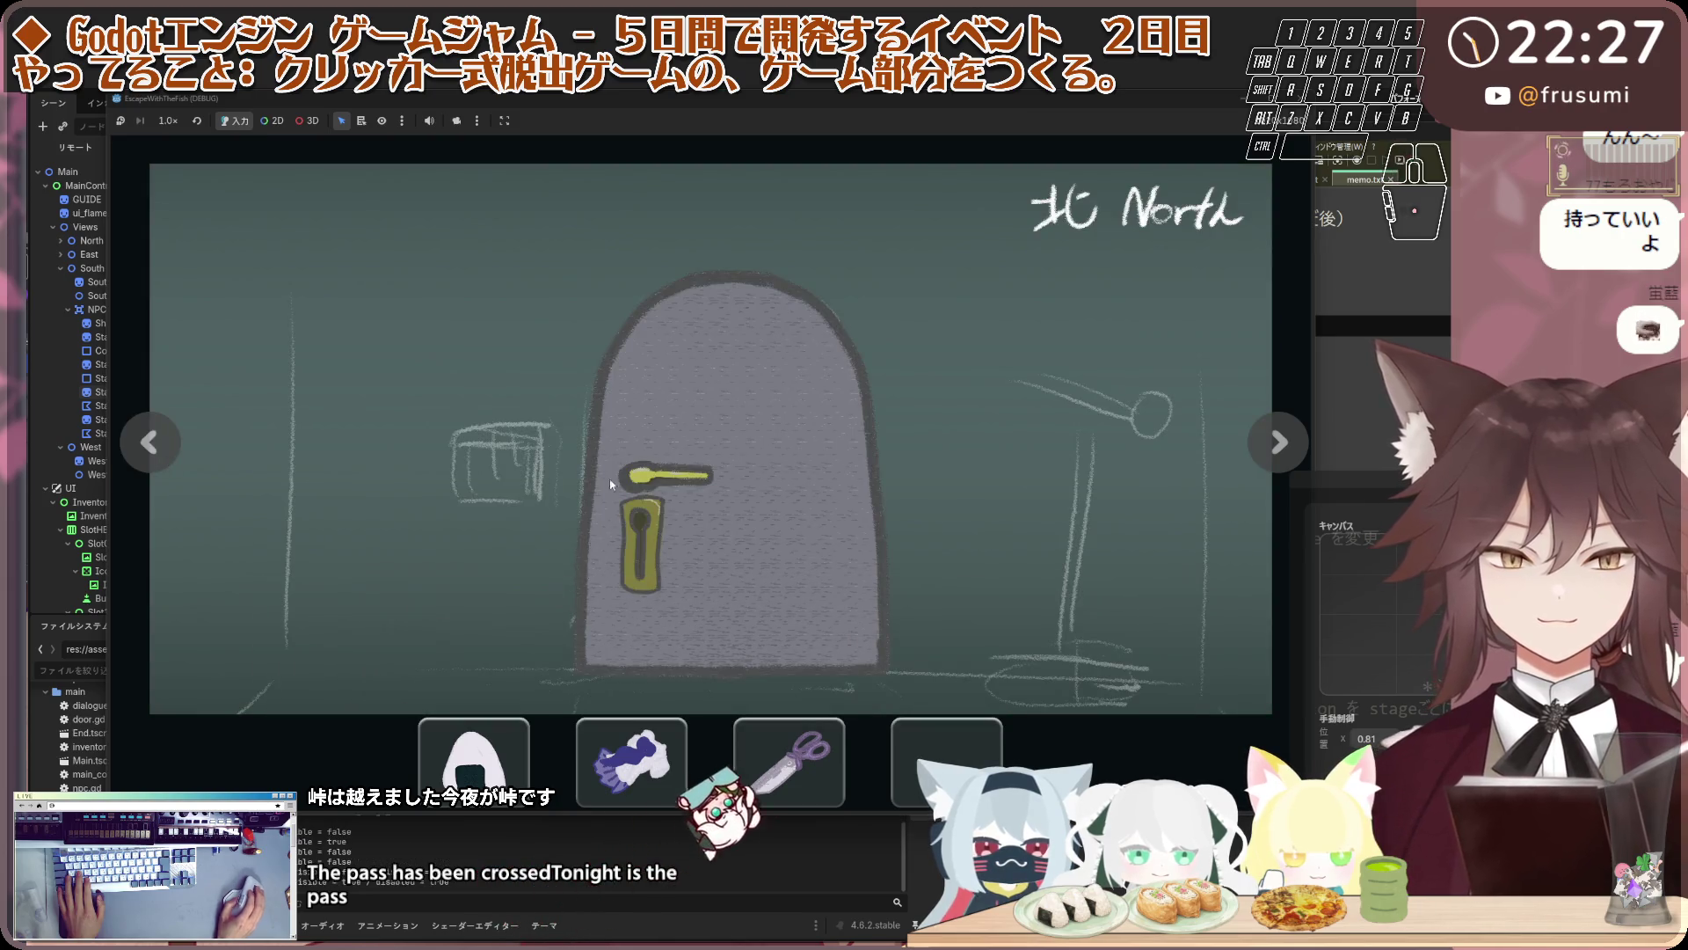
left_click(141, 444)
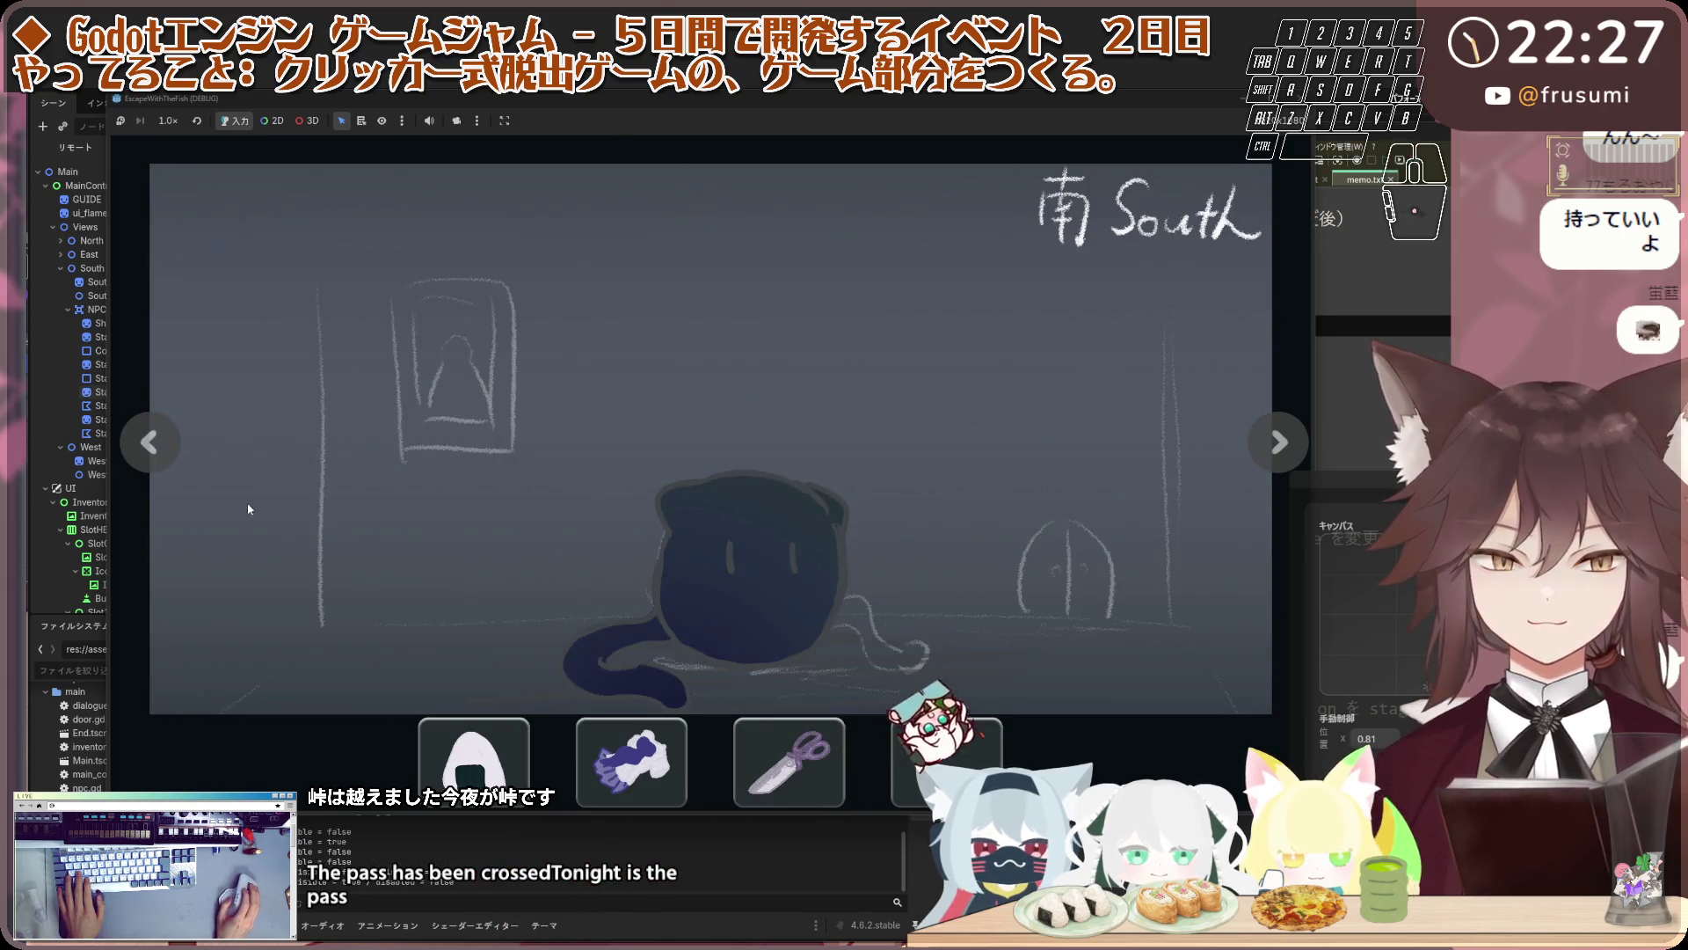
Give the cat the onigiri, try the scissors, try the North door, then stop the game
left_click(516, 740)
left_click(730, 677)
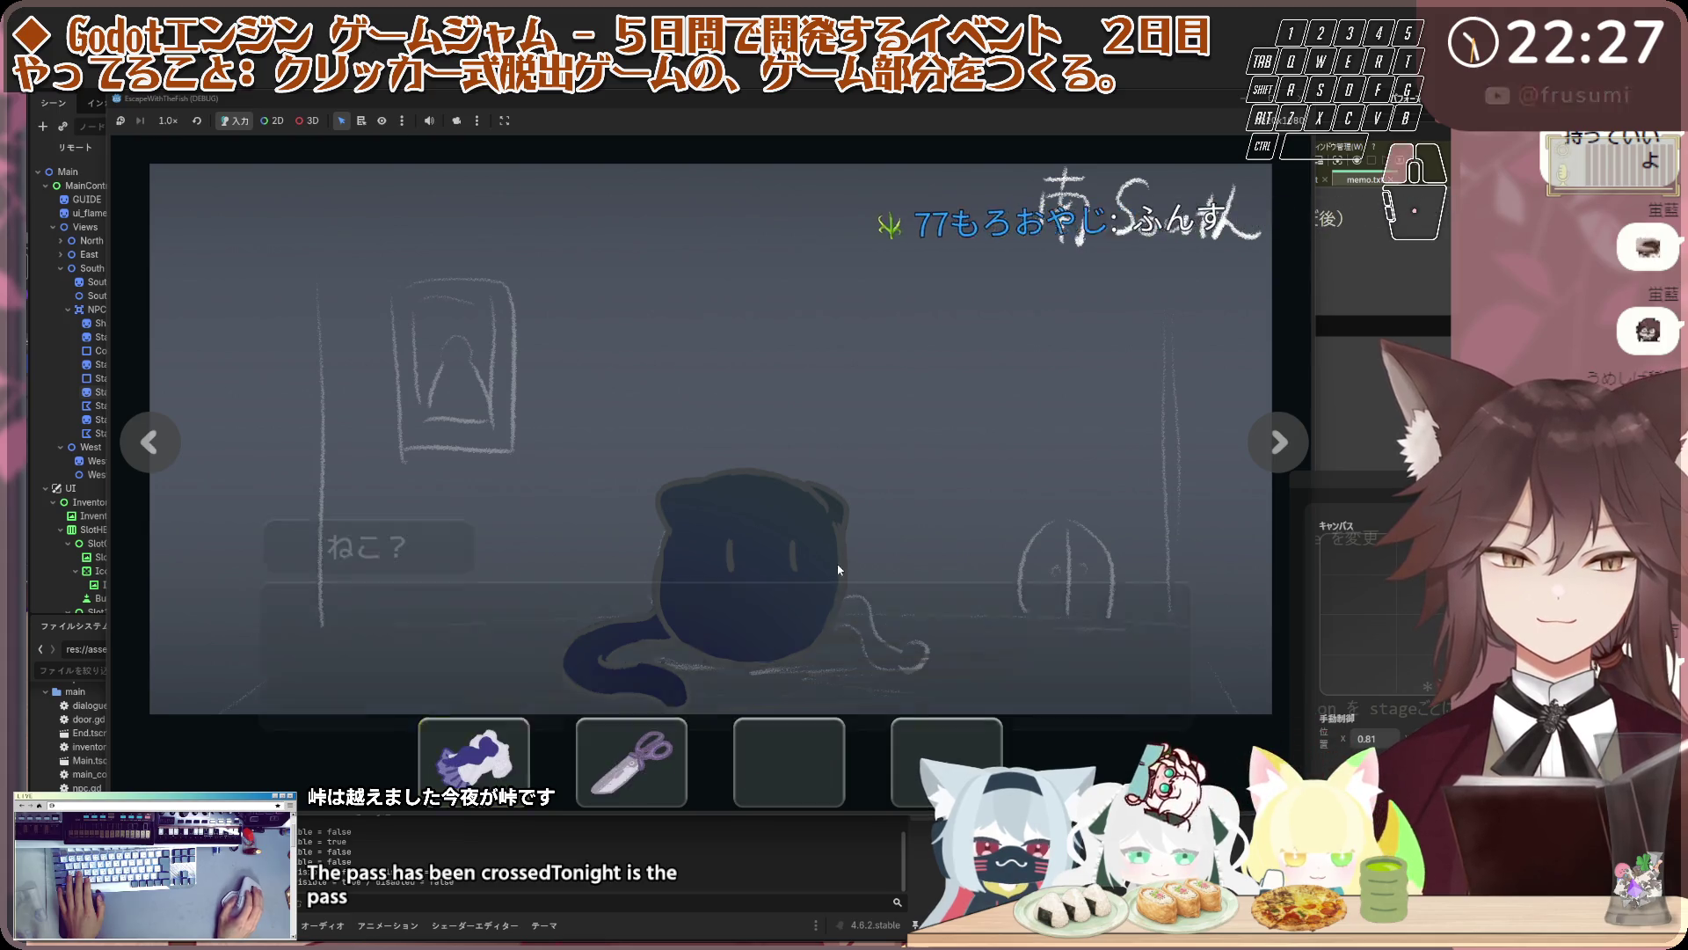
left_click(730, 677)
left_click(730, 677)
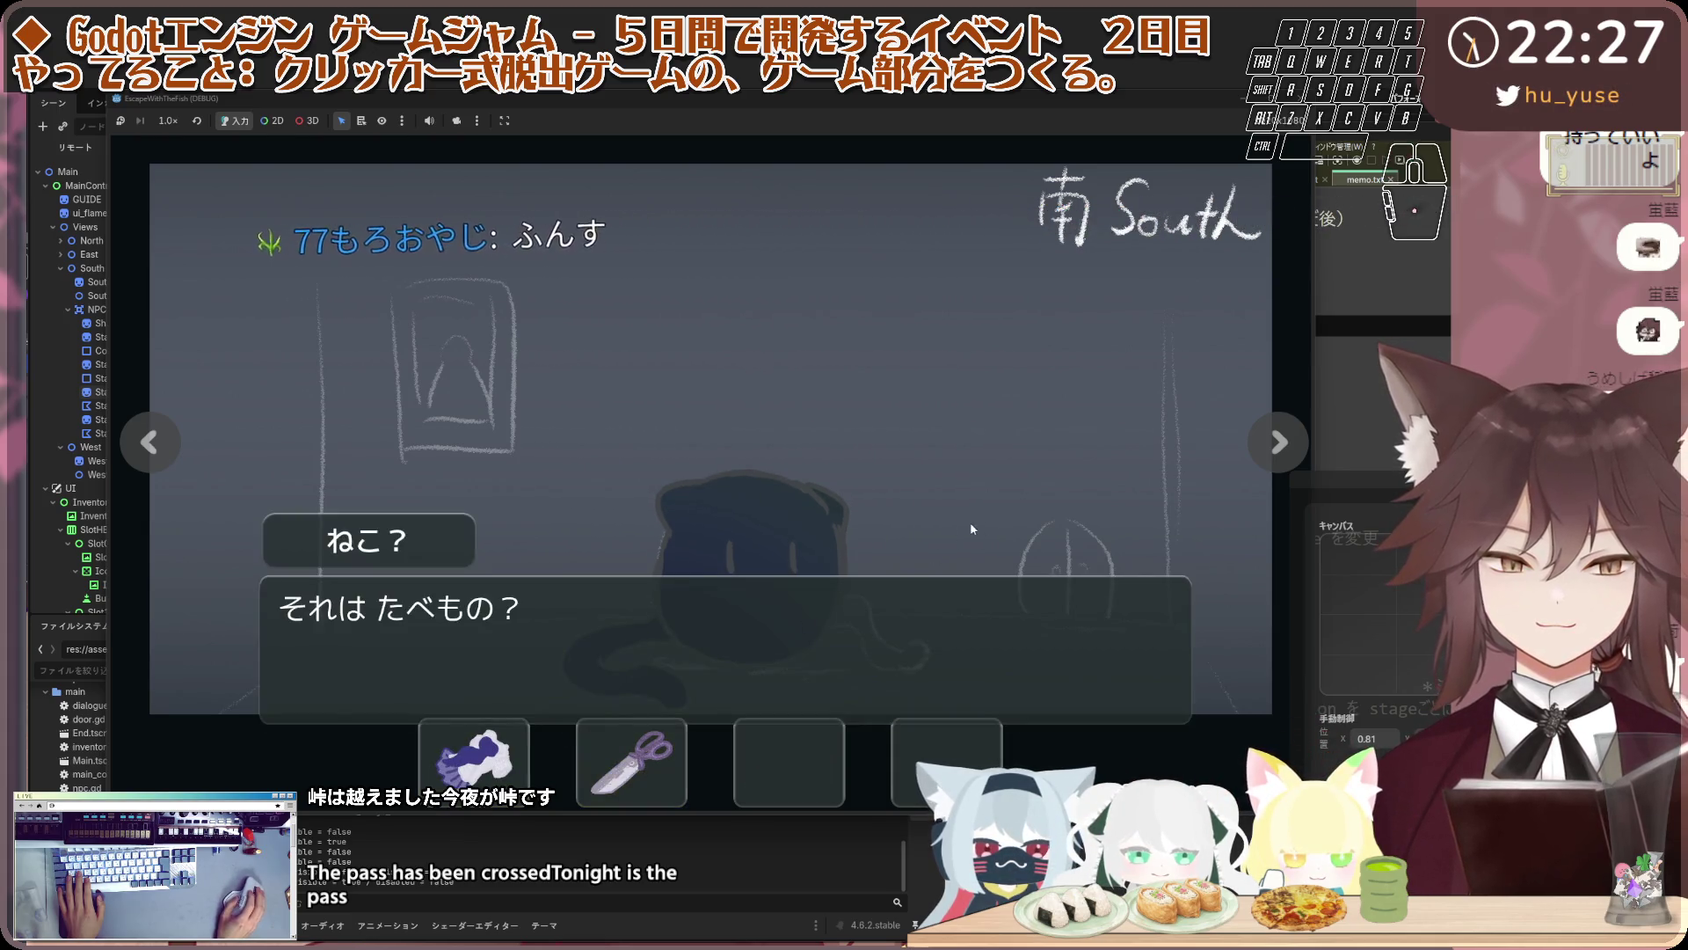
left_click(149, 441)
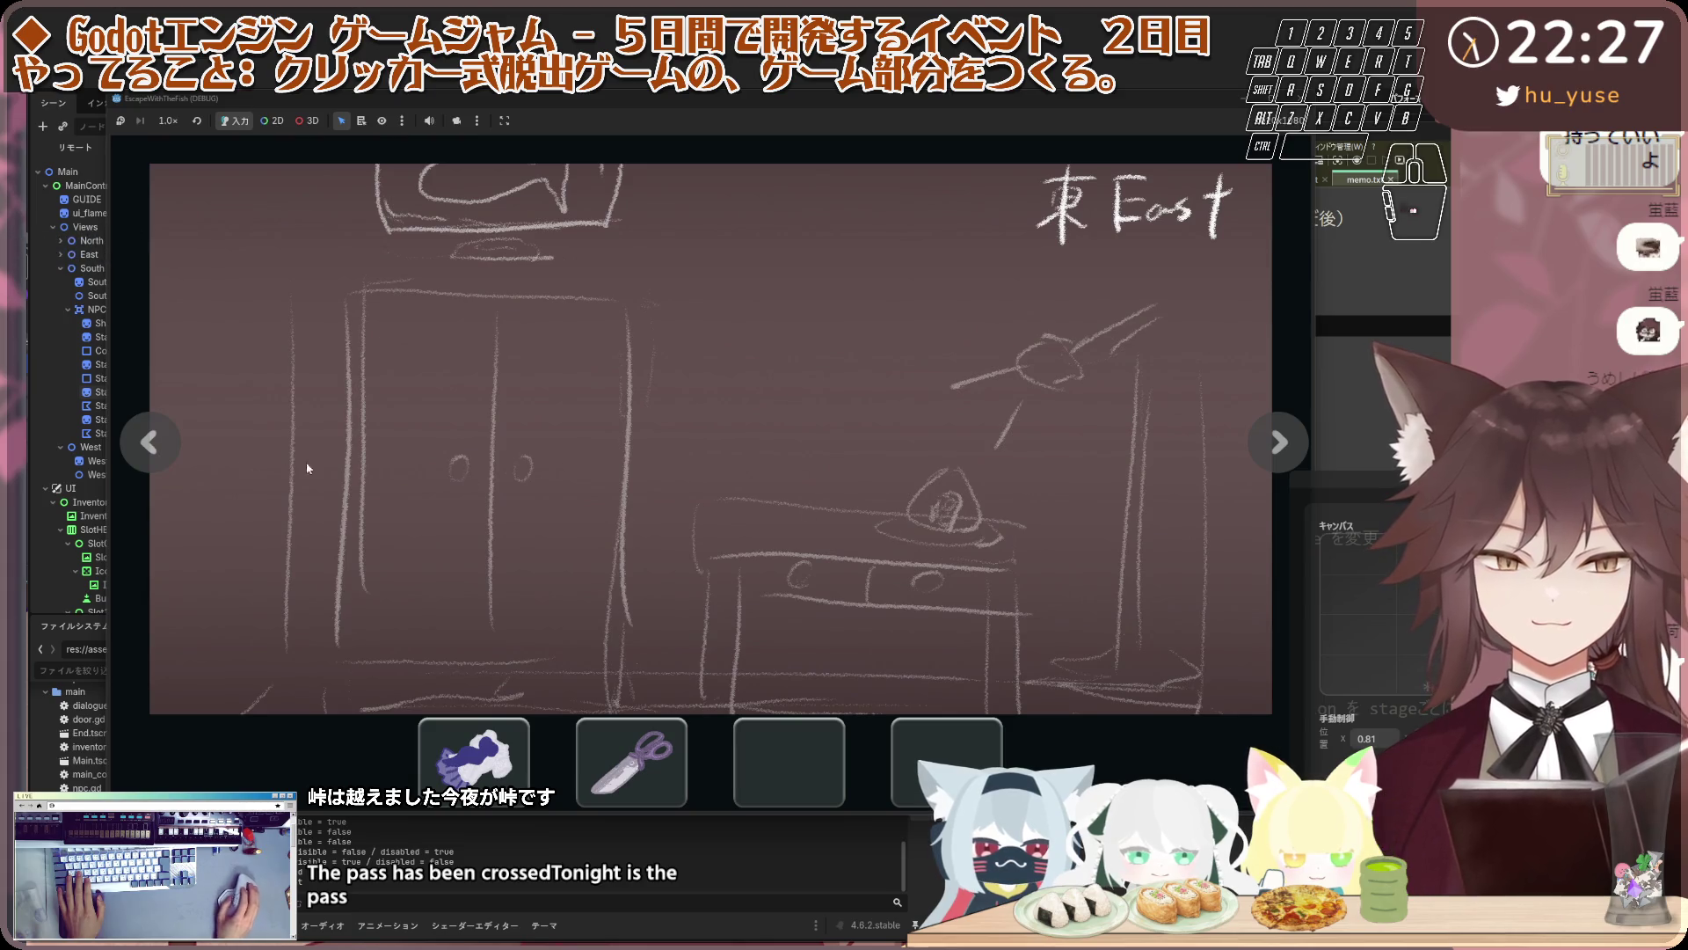
left_click(149, 441)
left_click(685, 488)
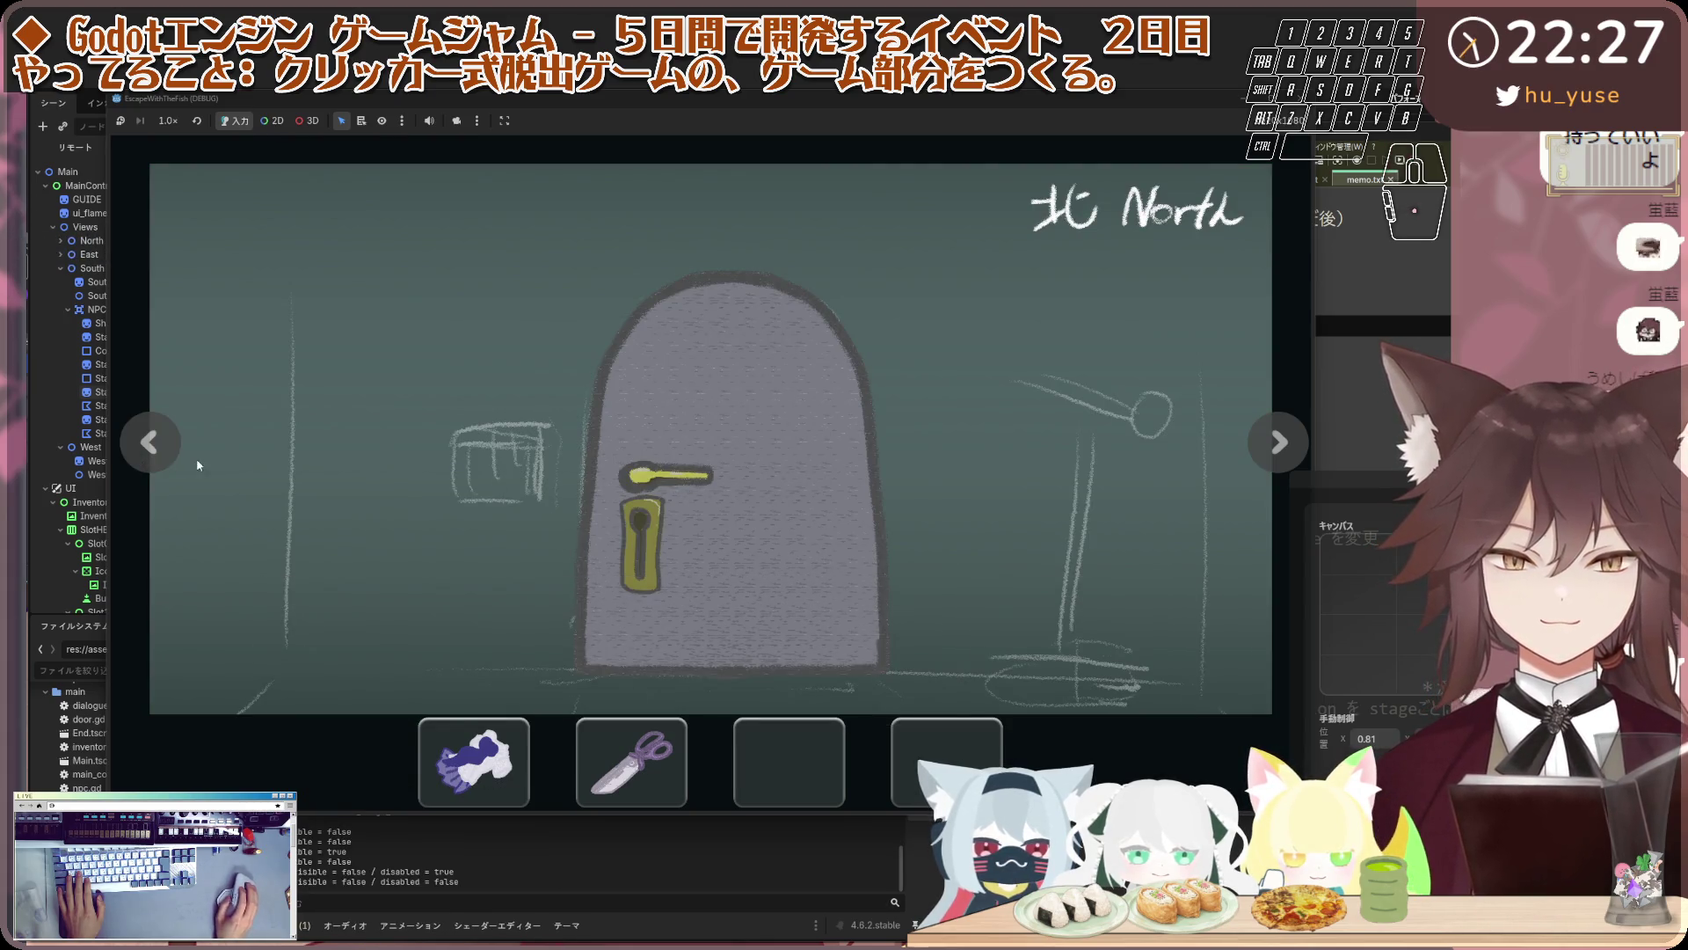
key("F8")
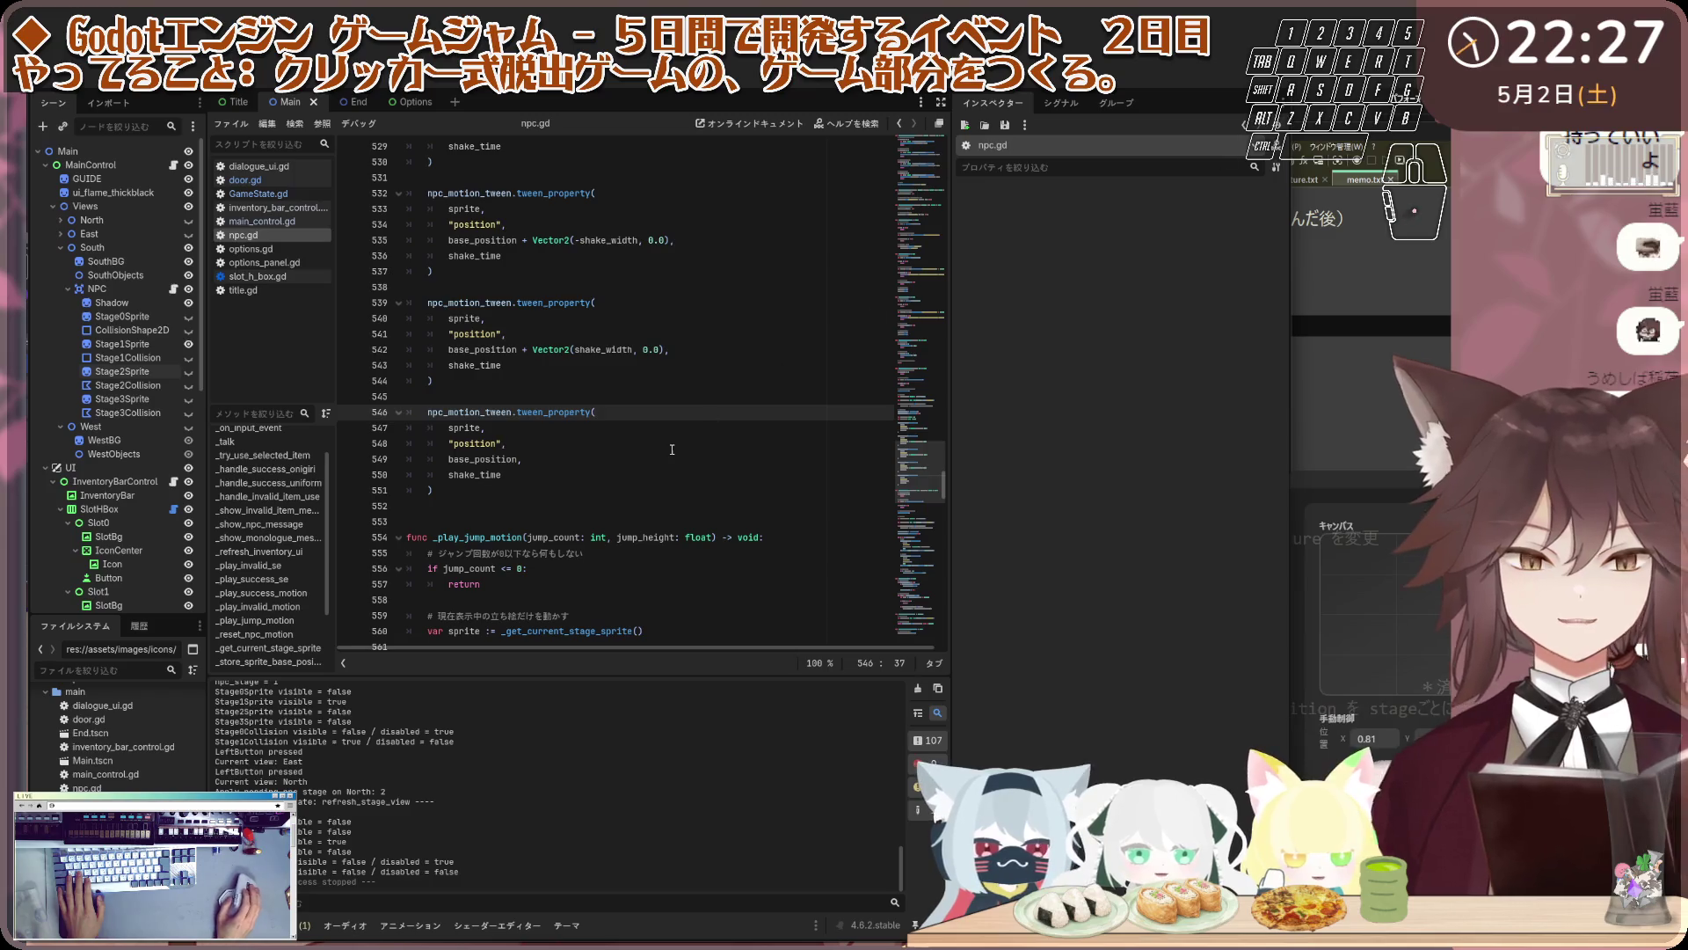
Move through npc.gd to its end, then start a fresh test run and deselect the scissors
left_click(782, 463)
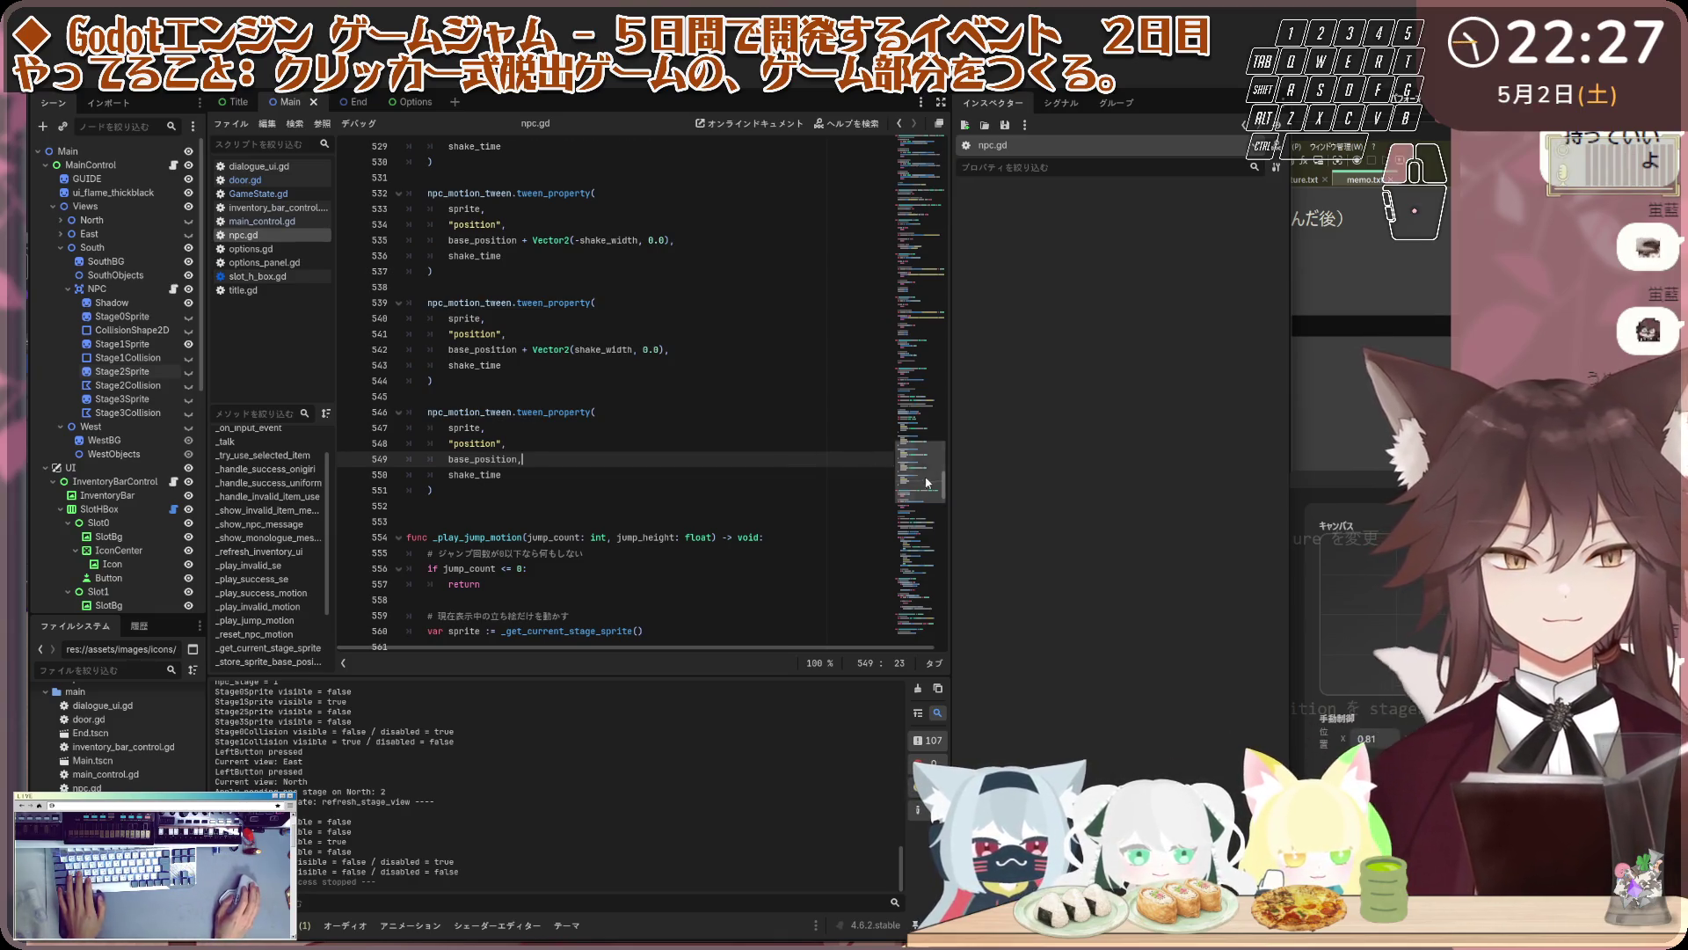
key("ctrl+End")
key("ctrl+a")
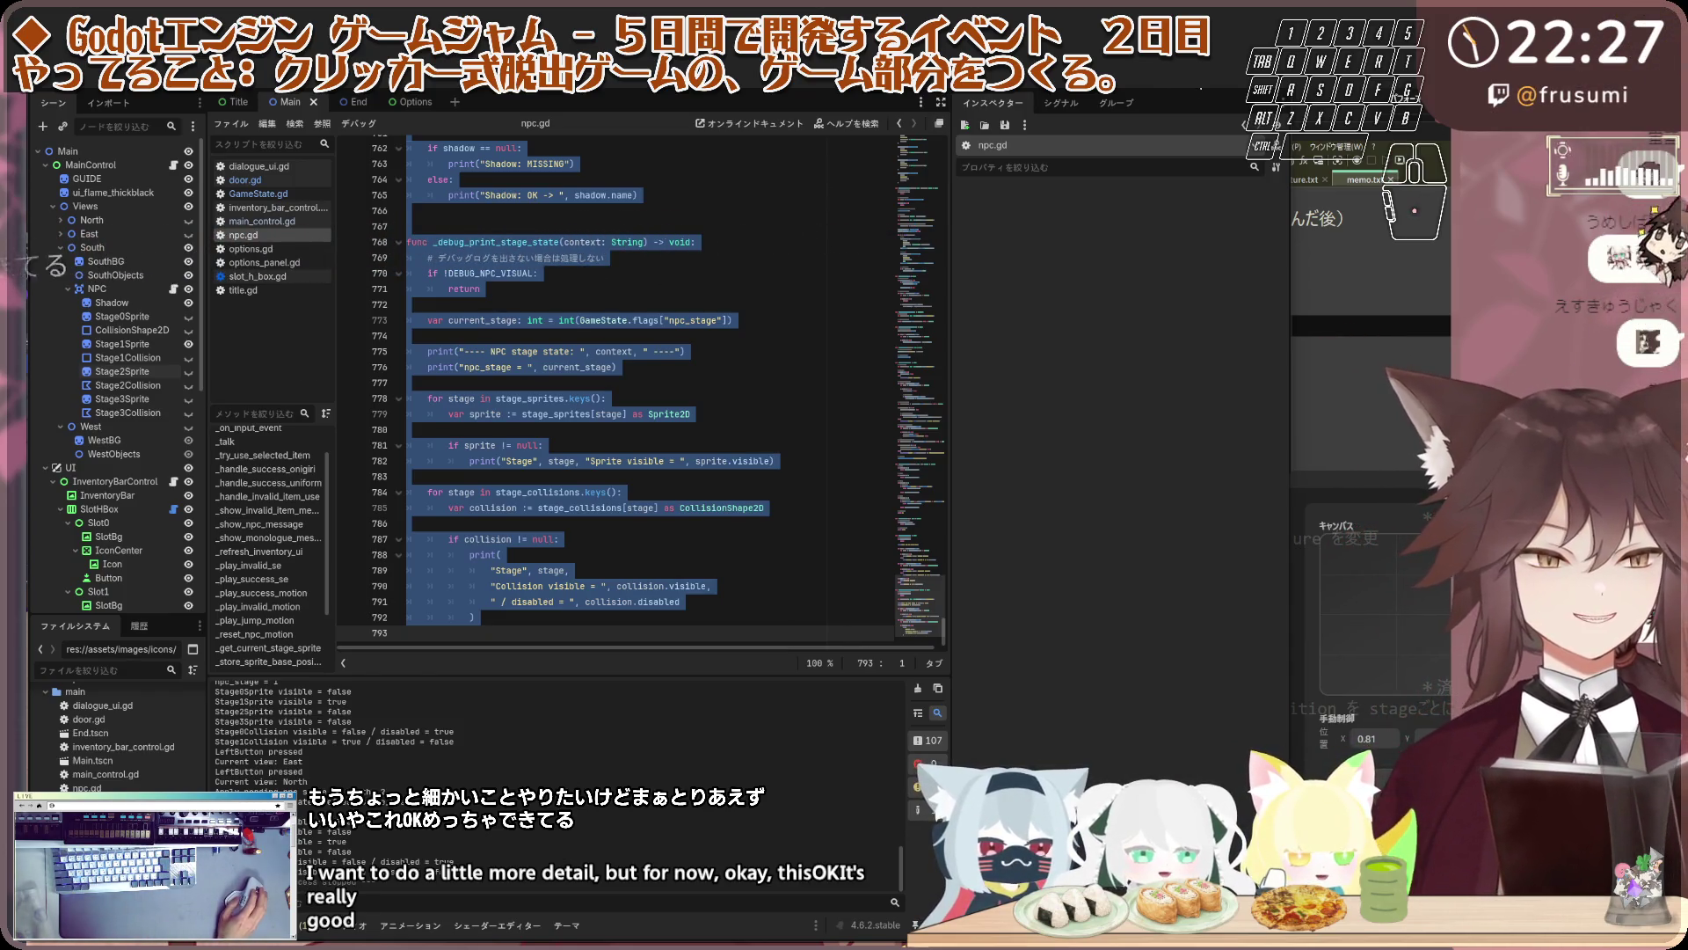
key("F5")
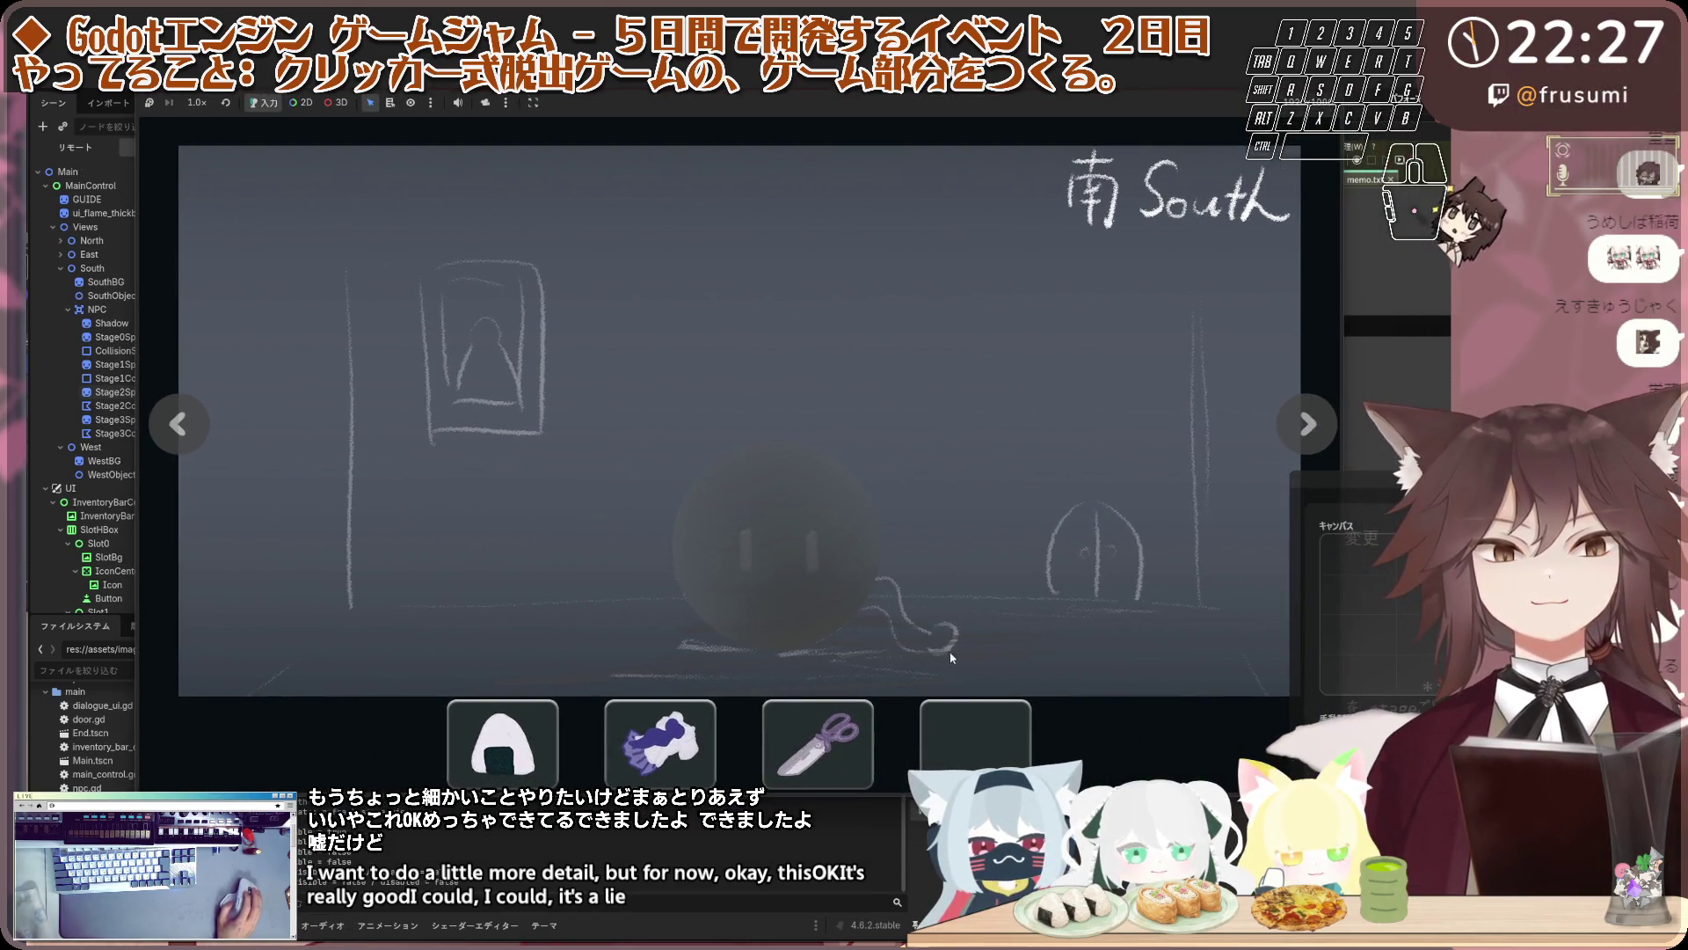
left_click(849, 730)
Select and deselect the scissors, cloth and onigiri in the inventory, ending with the scissors
left_click(849, 730)
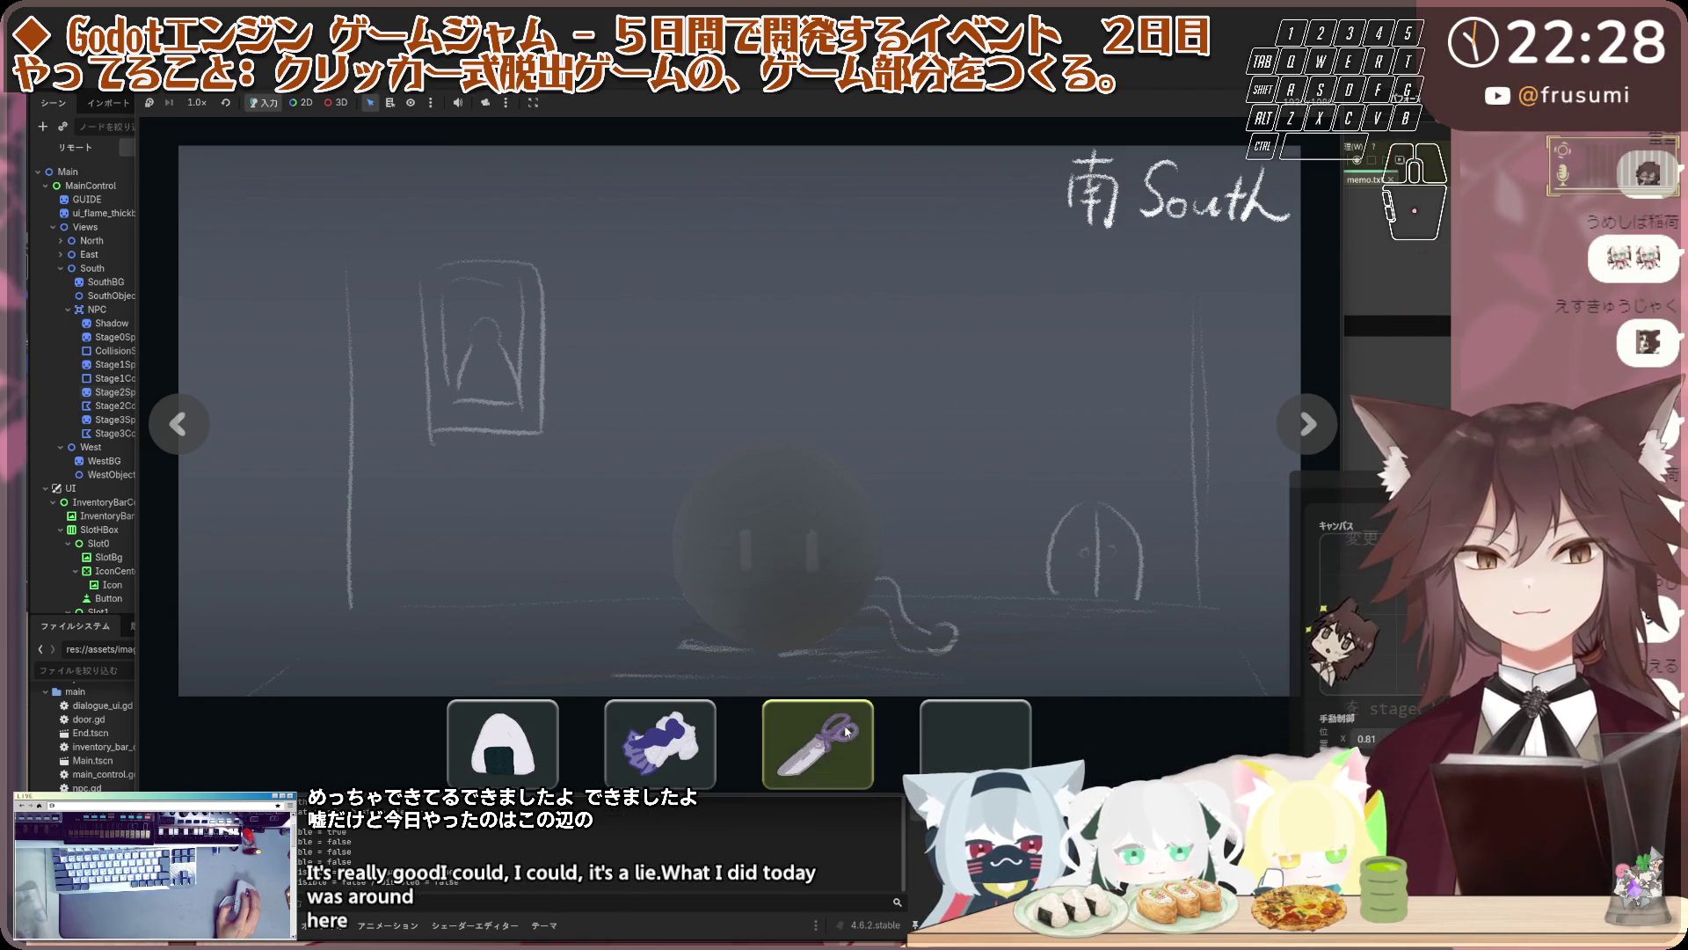
left_click(849, 730)
left_click(659, 739)
left_click(817, 738)
left_click(818, 739)
left_click(817, 739)
left_click(818, 739)
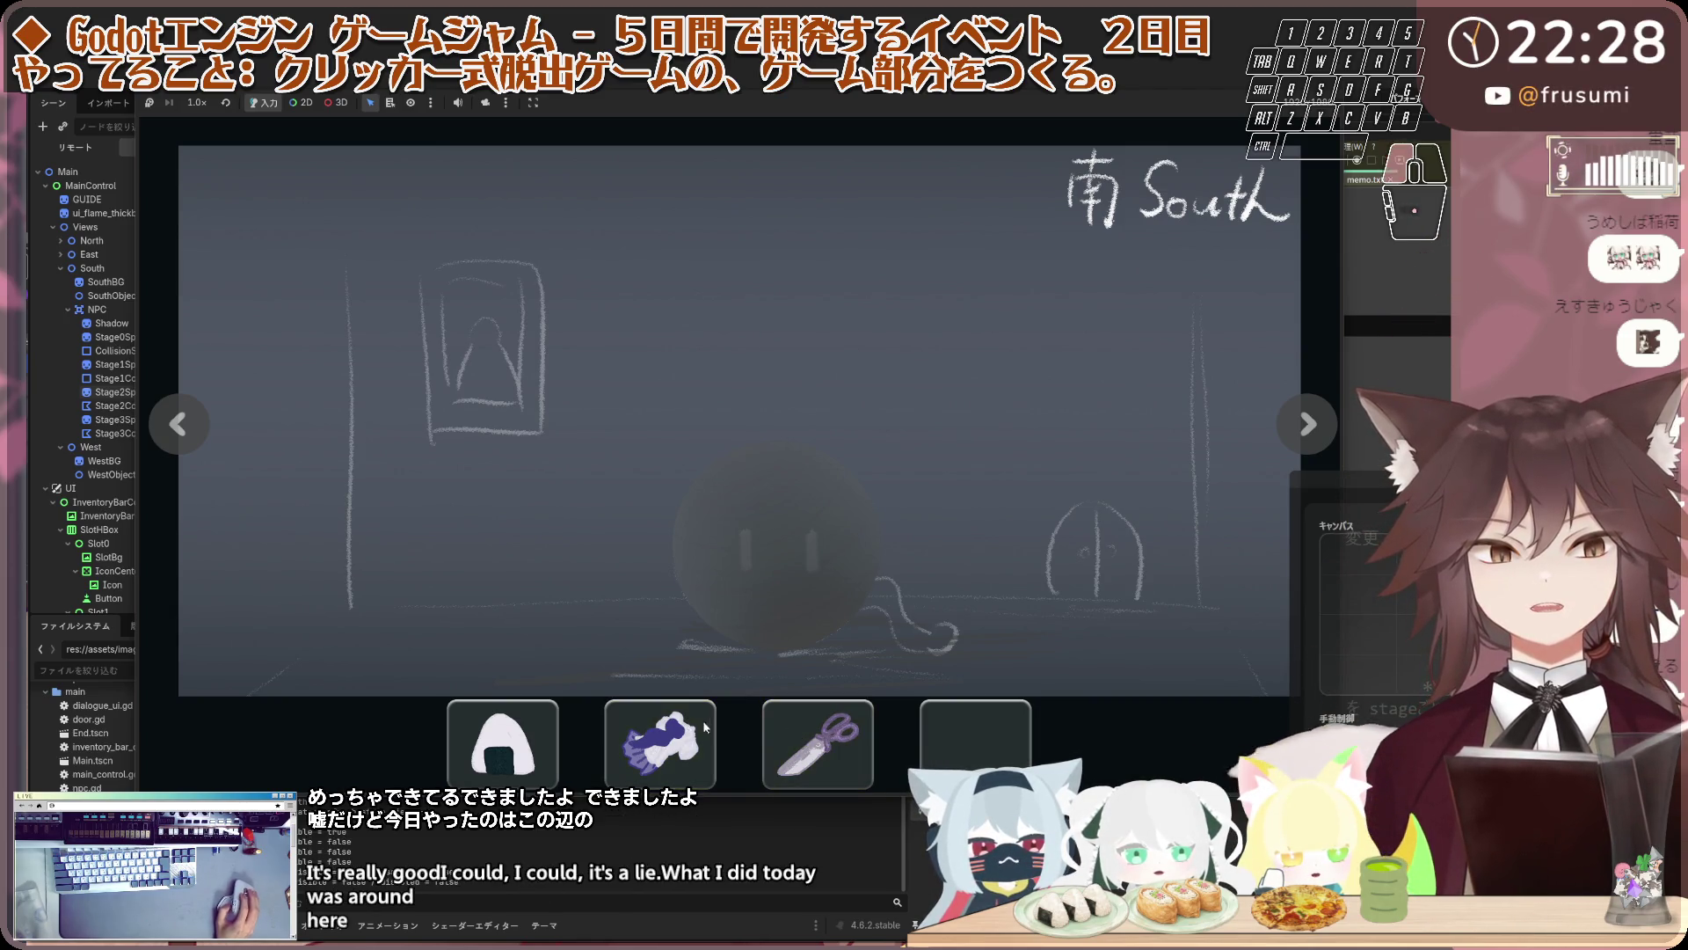
left_click(659, 738)
left_click(659, 738)
left_click(501, 738)
left_click(870, 742)
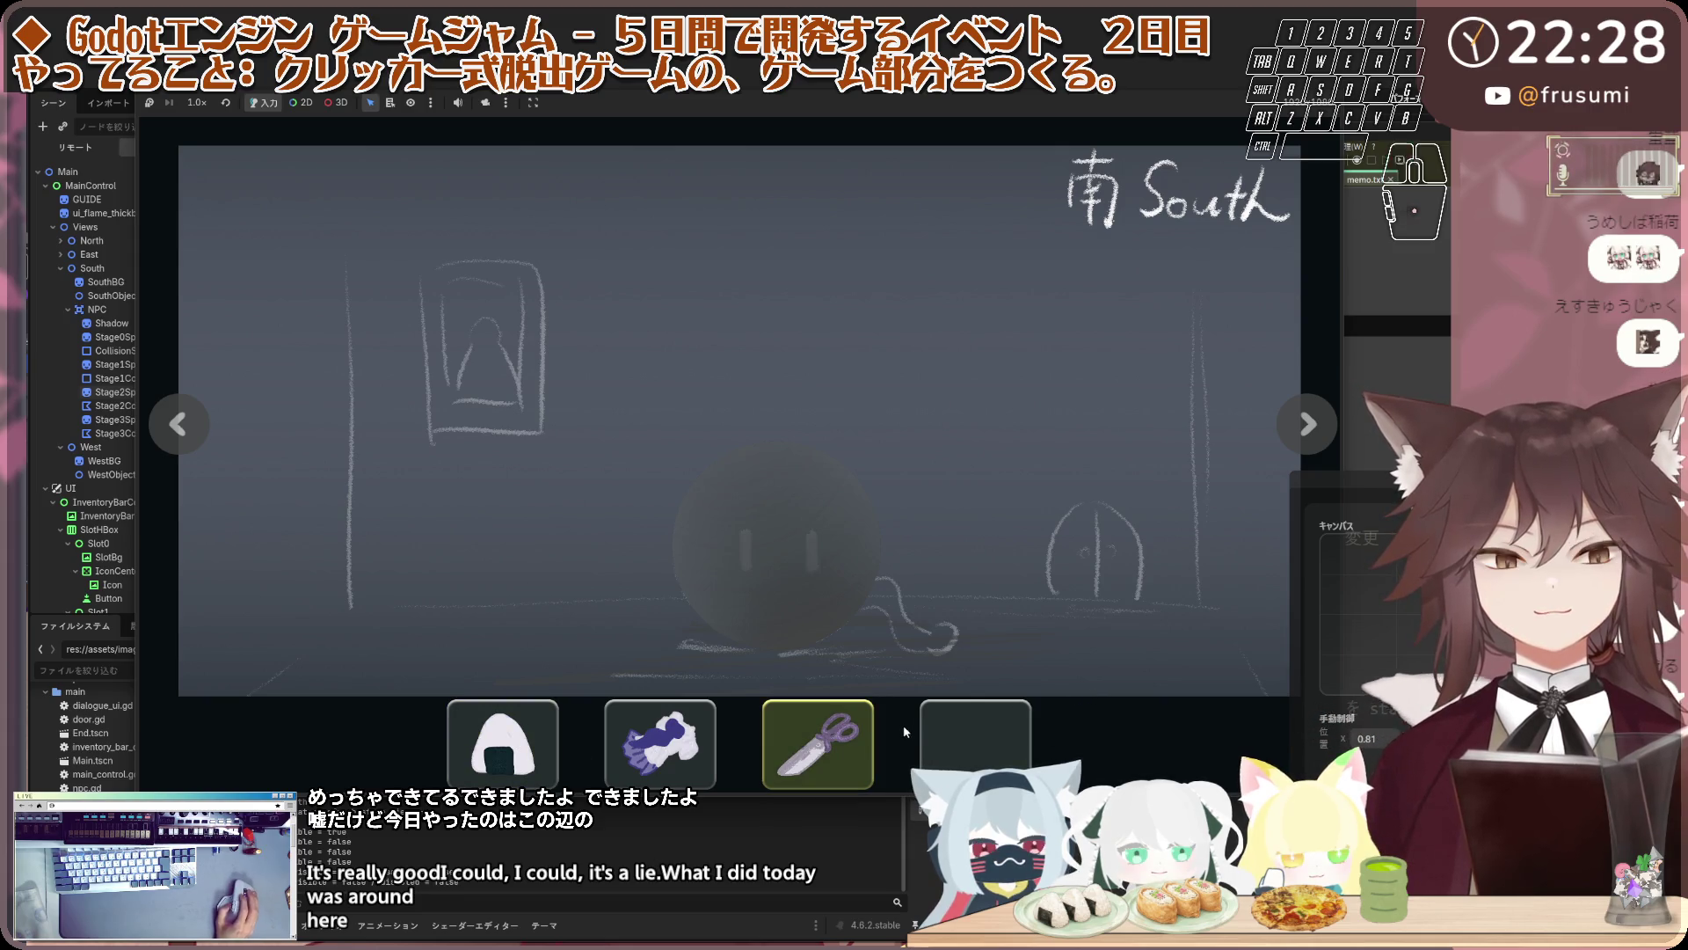
Use the scissors on the shadowy creature and click through its dialogue until the question mark clears
left_click(798, 596)
left_click(805, 520)
left_click(805, 521)
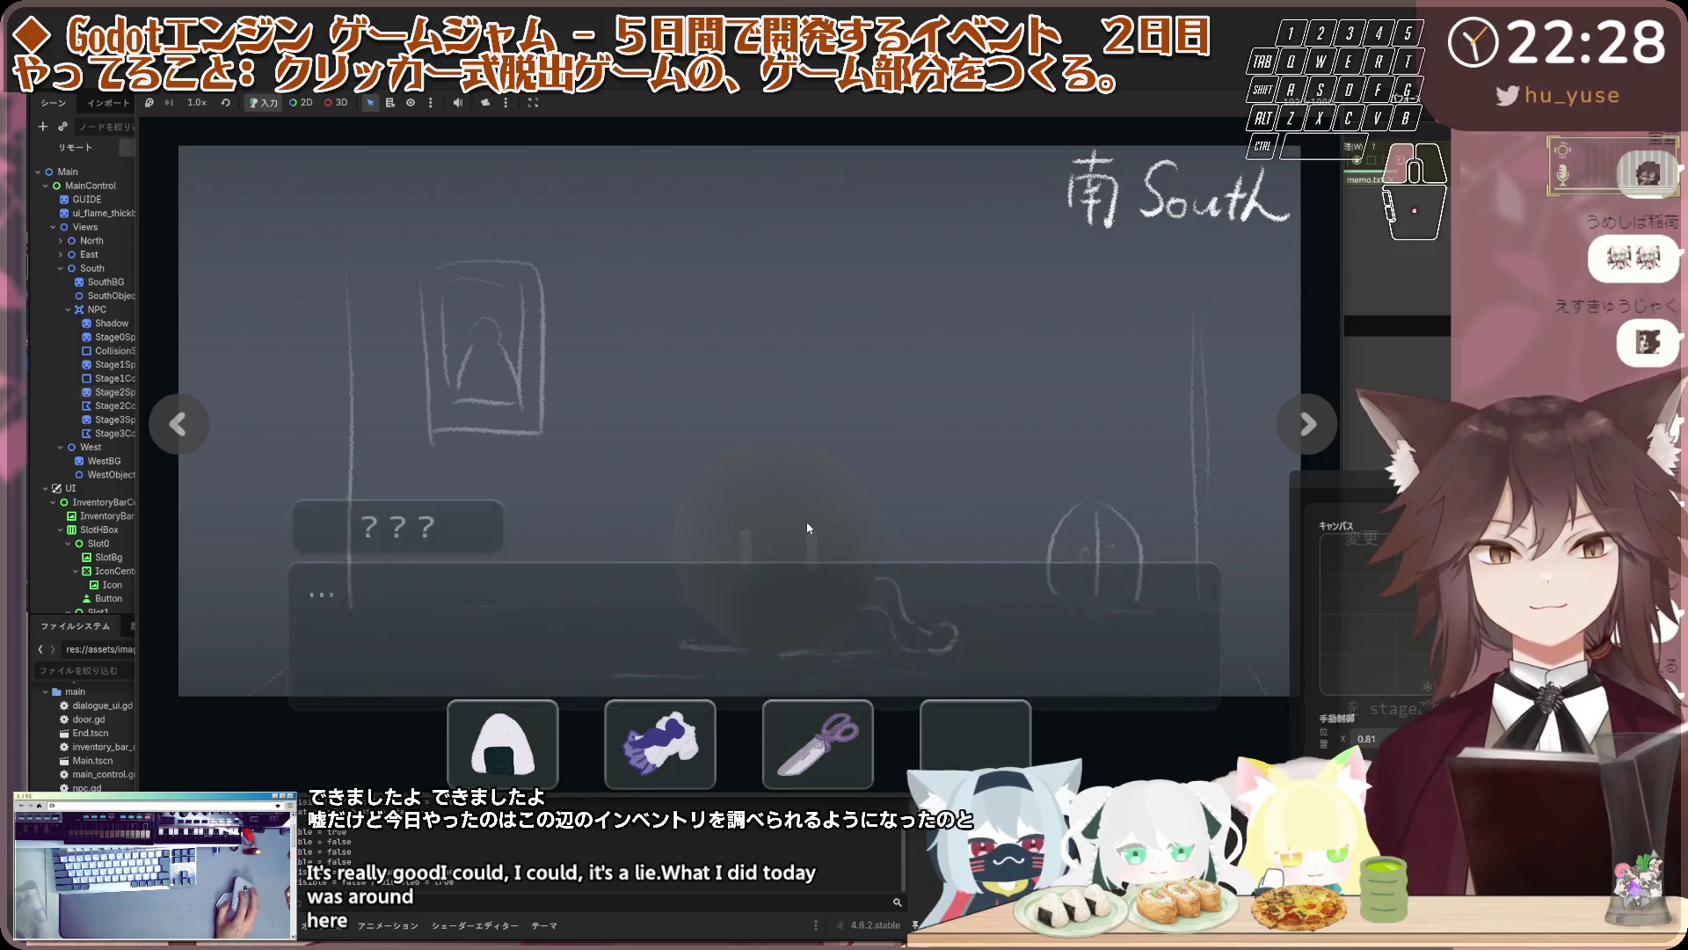
left_click(807, 527)
left_click(807, 528)
left_click(807, 528)
left_click(807, 527)
left_click(807, 528)
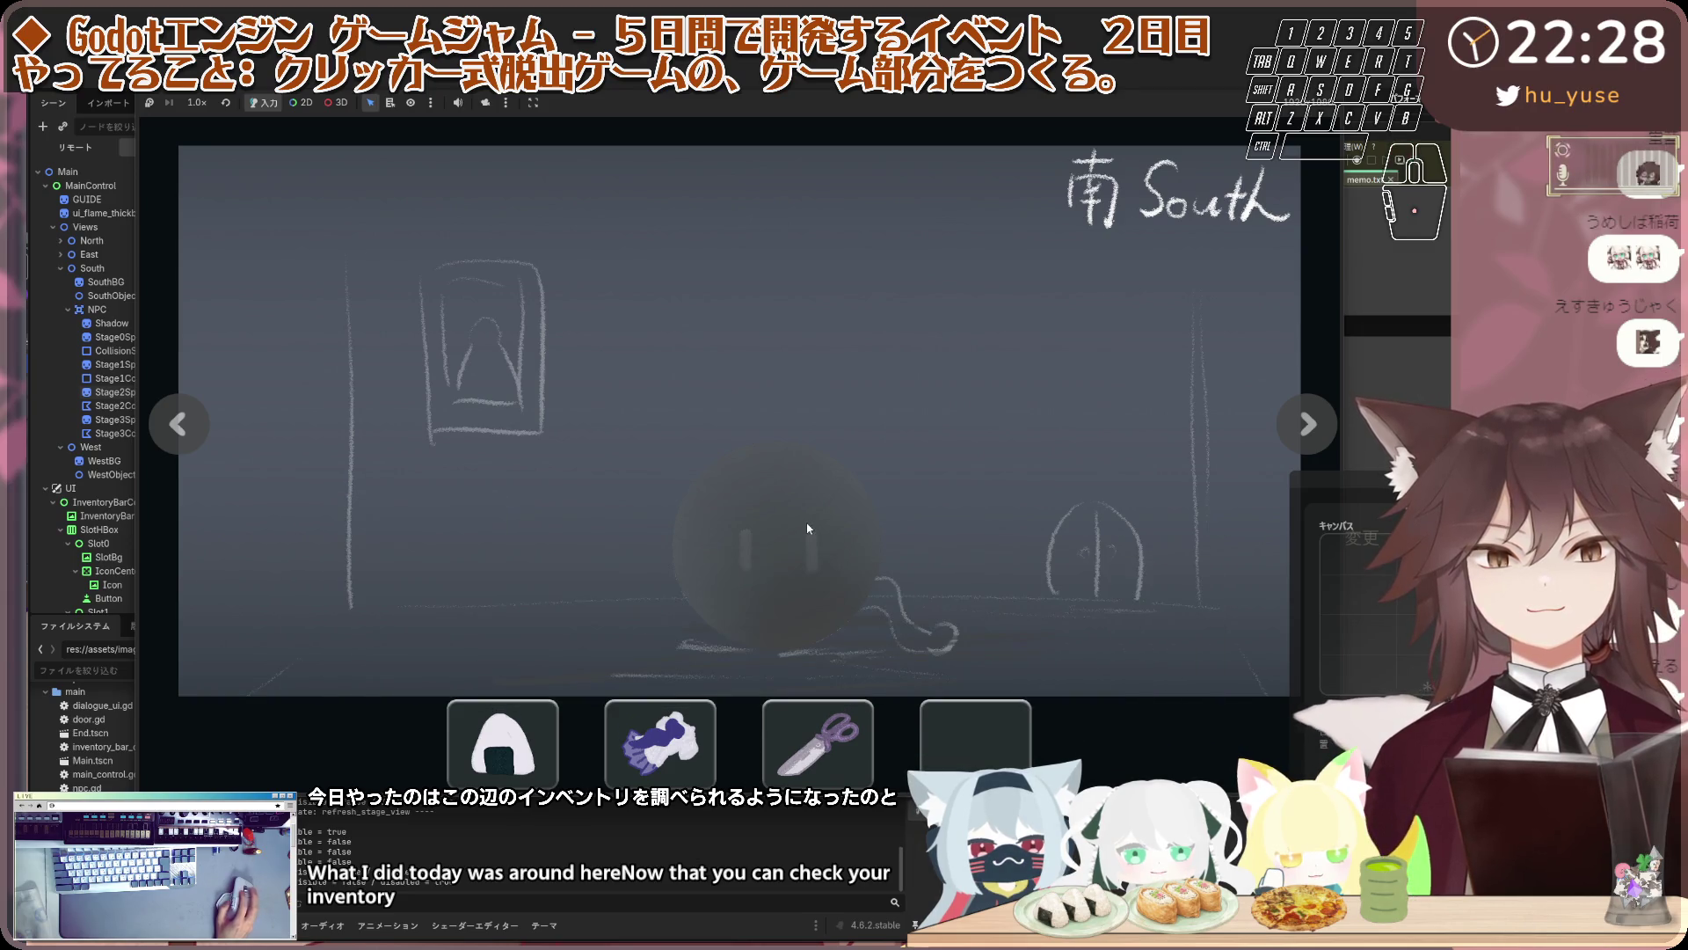
left_click(807, 527)
left_click(802, 549)
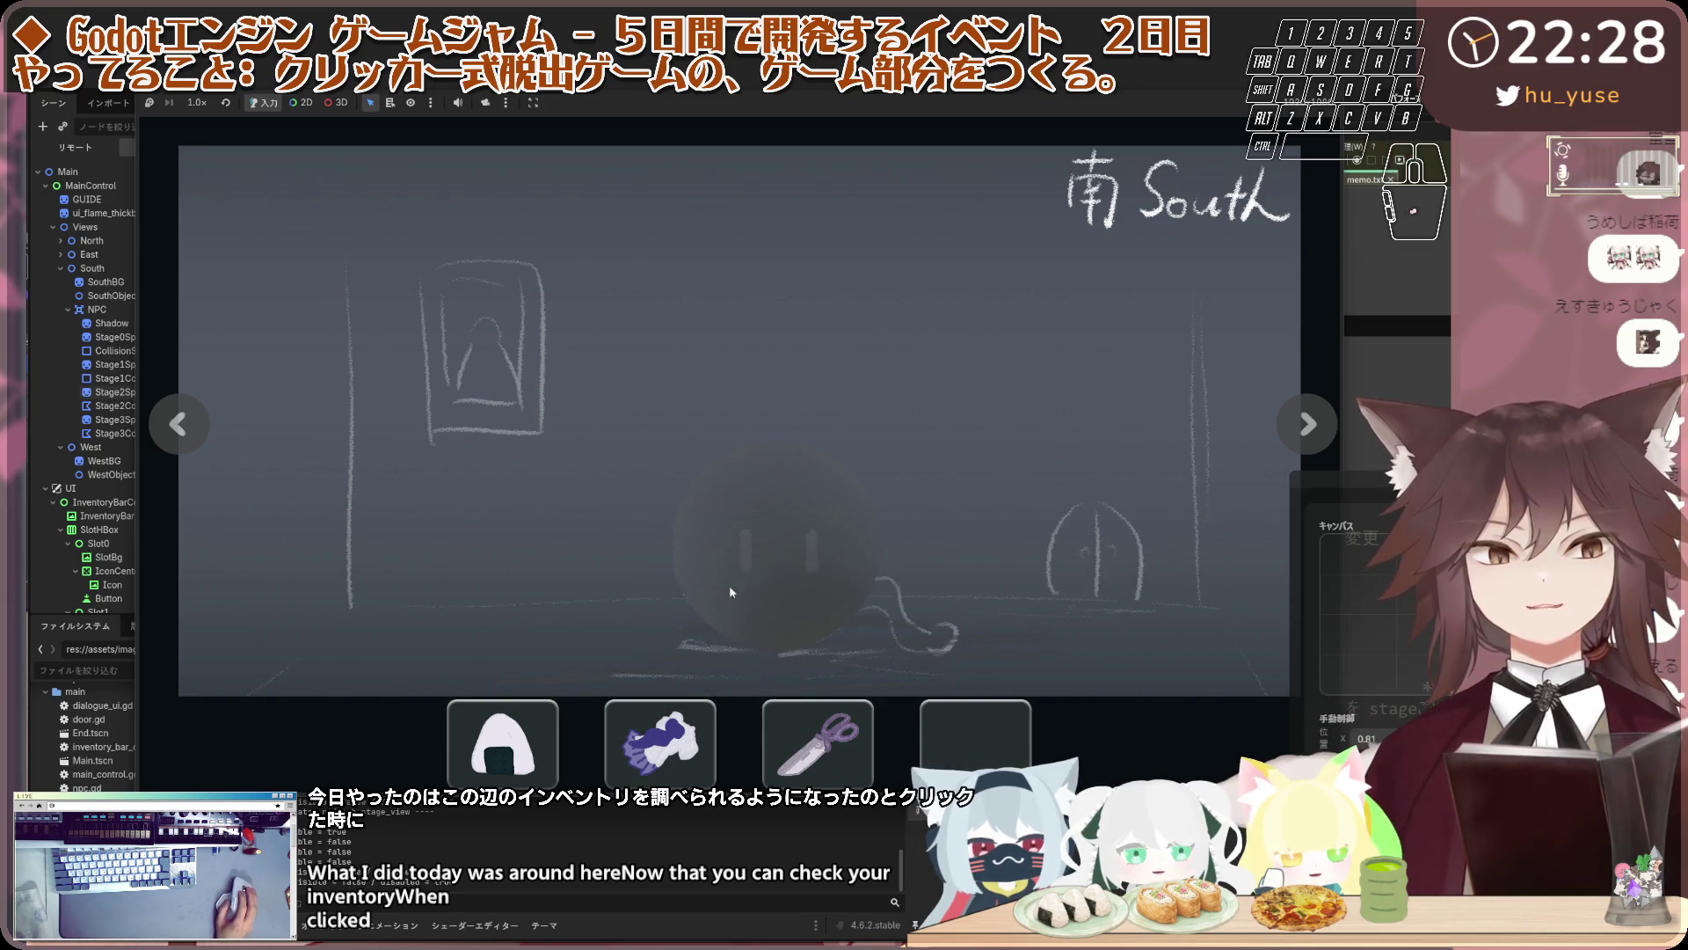
Talk to the shadowy NPC repeatedly to test its dialogue
left_click(769, 522)
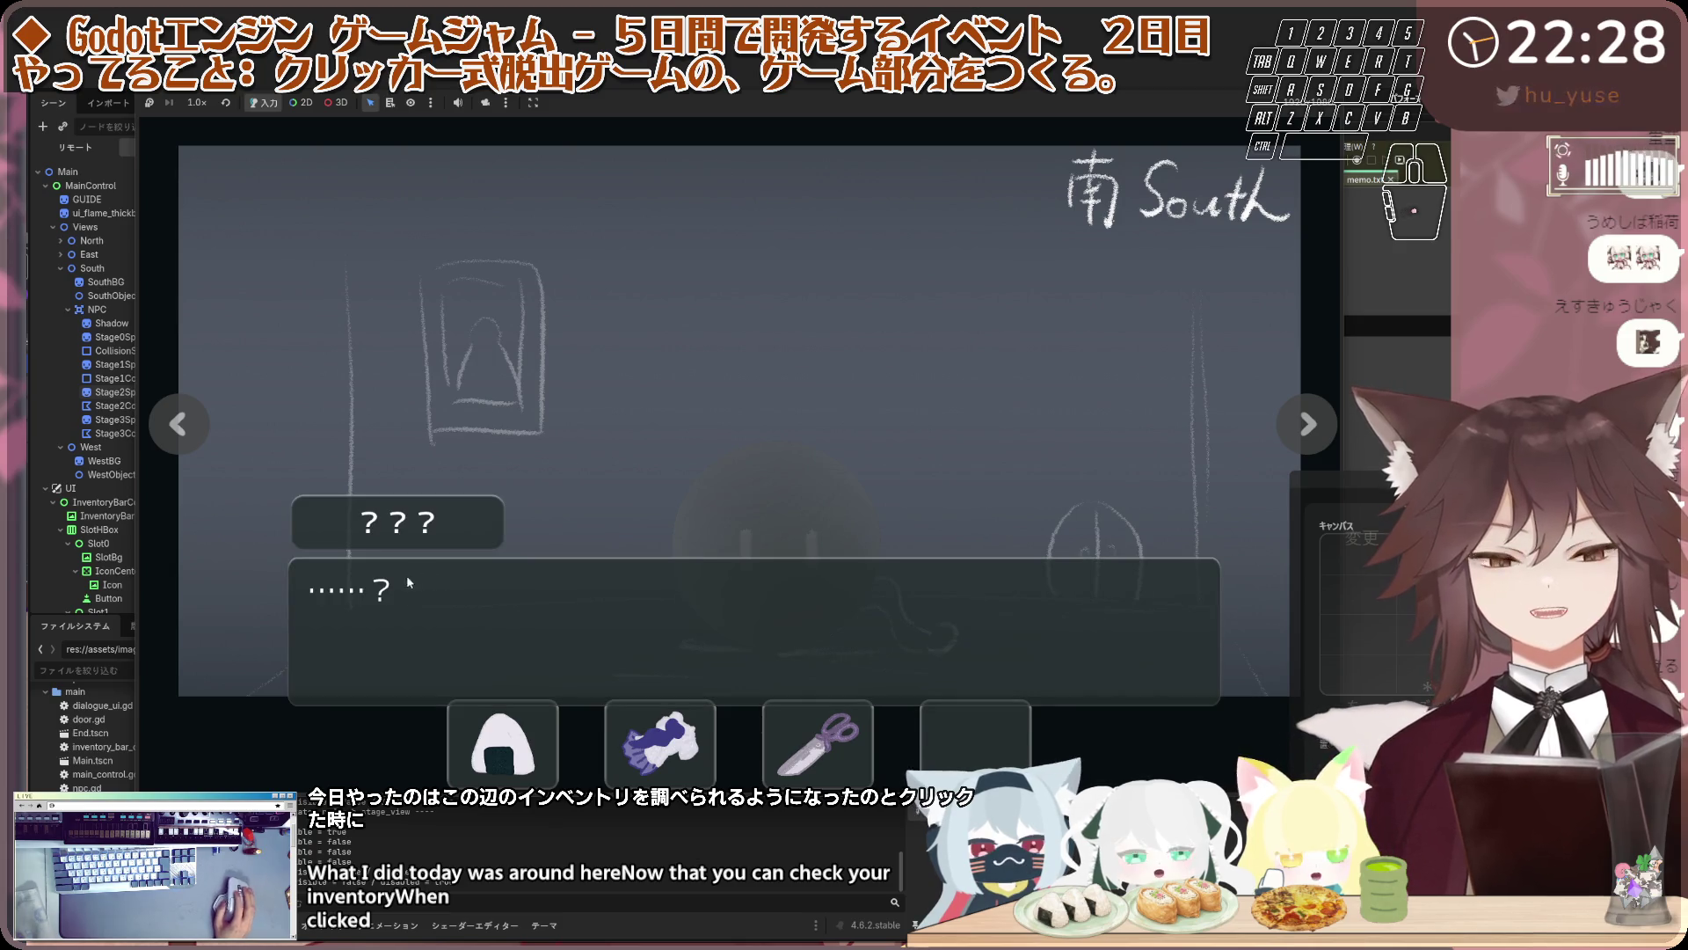
left_click(773, 524)
left_click(772, 524)
left_click(778, 532)
left_click(778, 532)
left_click(782, 539)
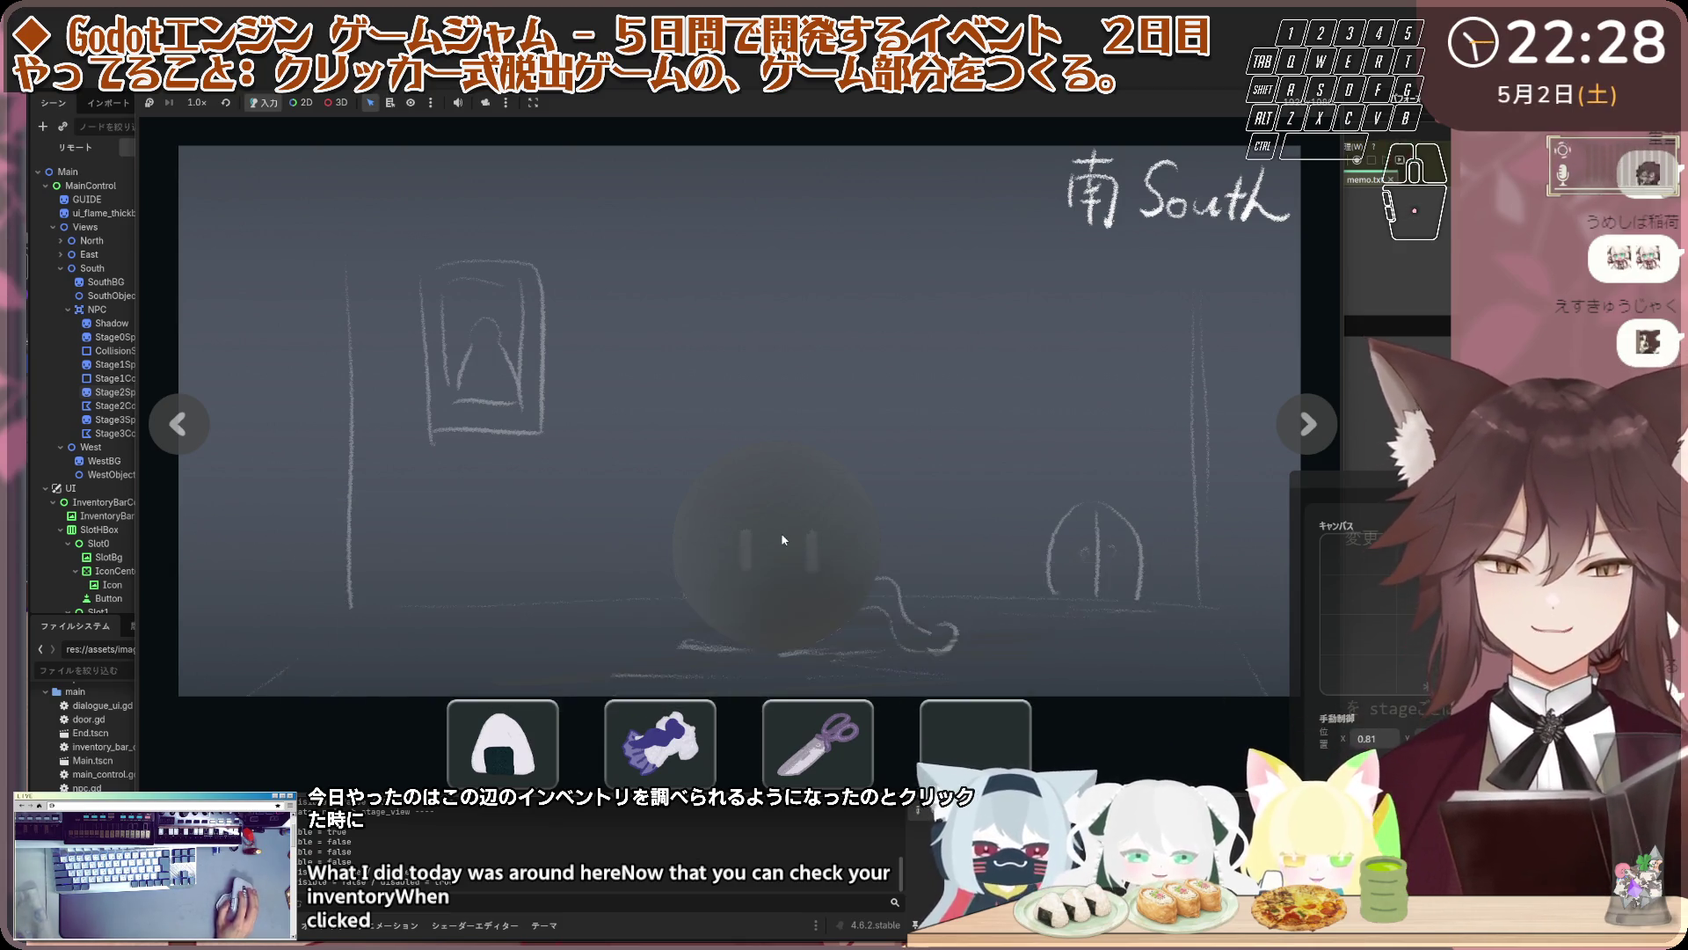
left_click(782, 539)
left_click(797, 533)
left_click(796, 533)
left_click(796, 533)
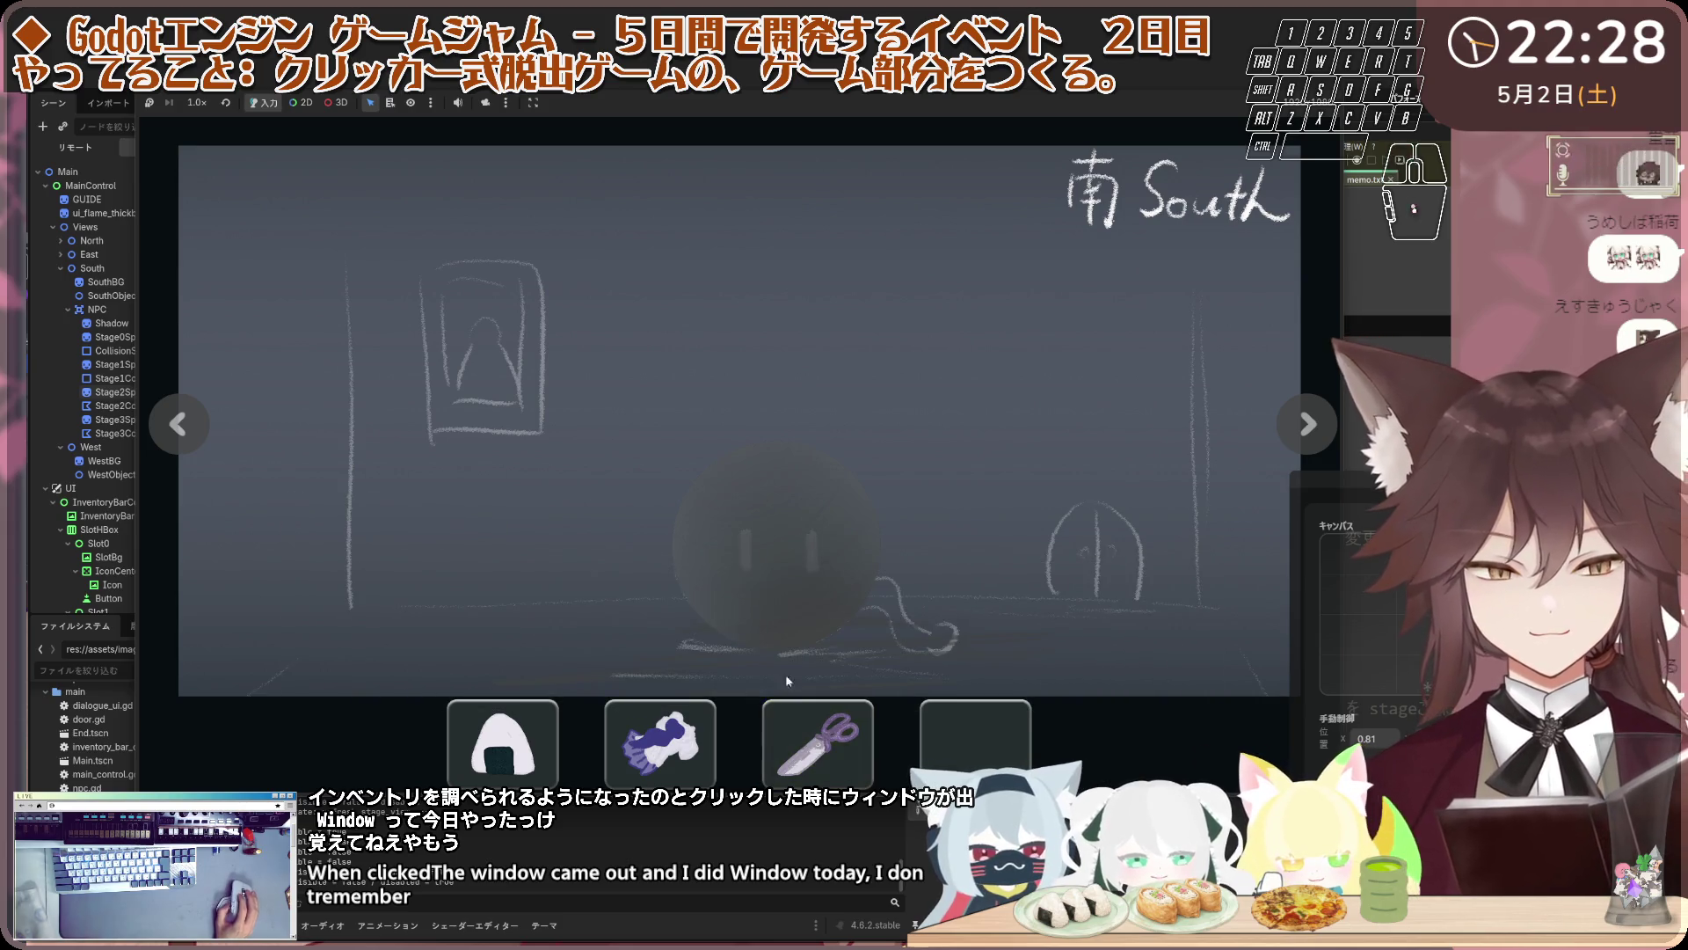
Offer the scissors to the NPC and check its not-interested response
left_click(786, 680)
left_click(818, 738)
left_click(791, 606)
left_click(793, 600)
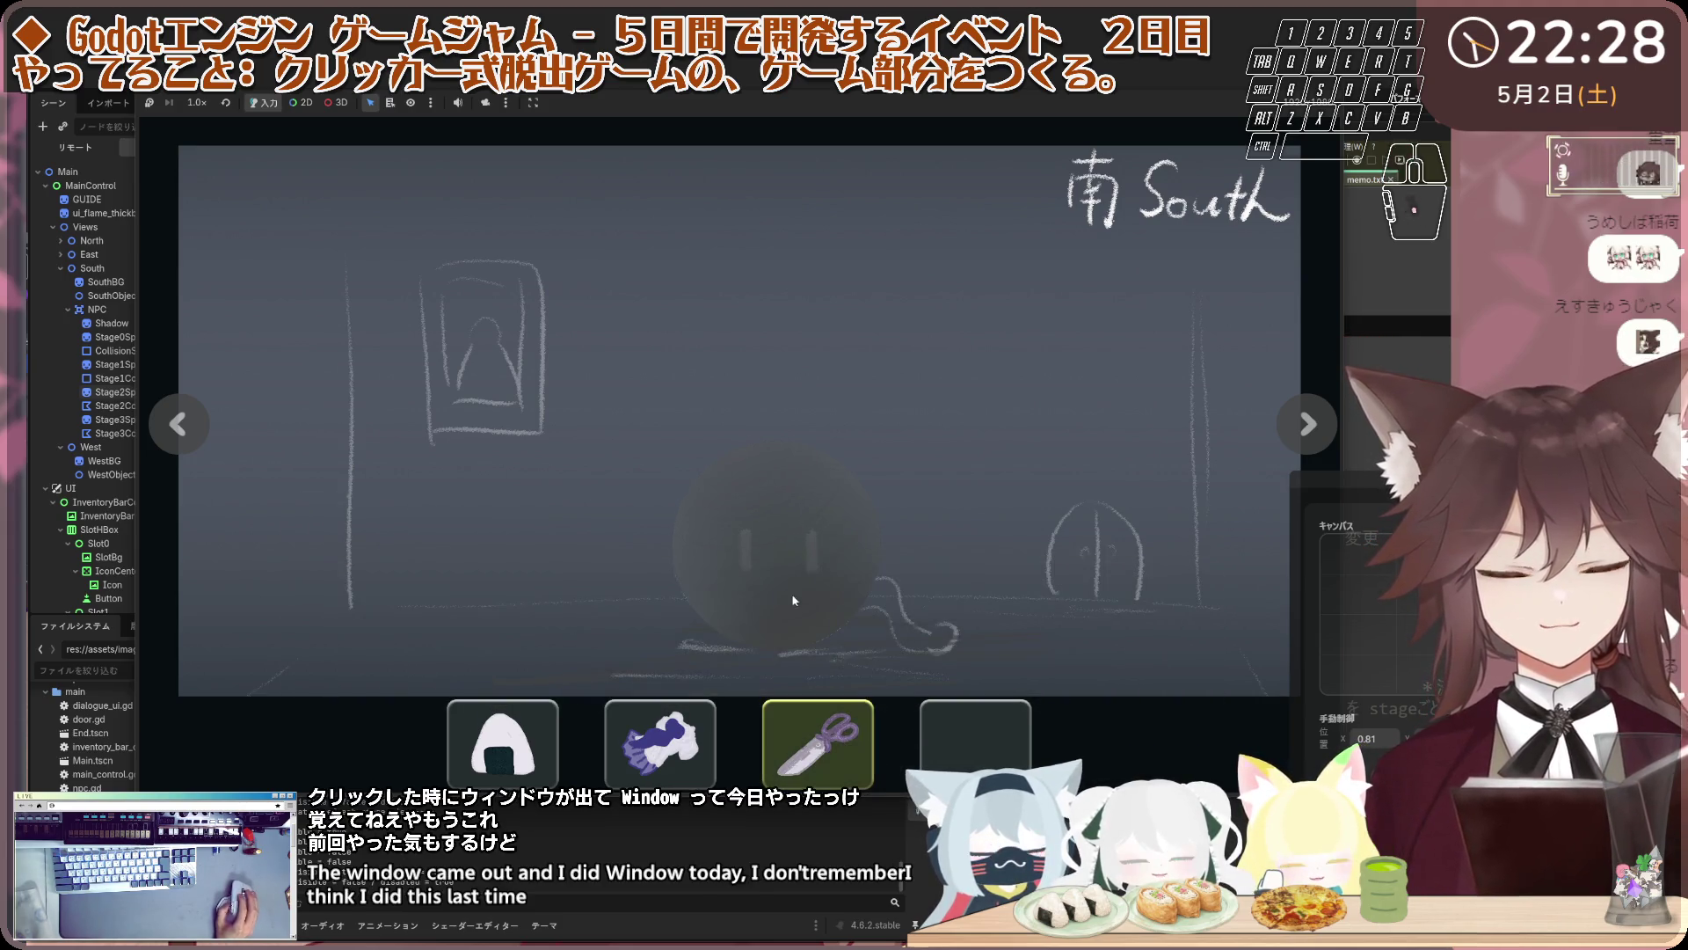
left_click(794, 601)
left_click(793, 600)
left_click(791, 607)
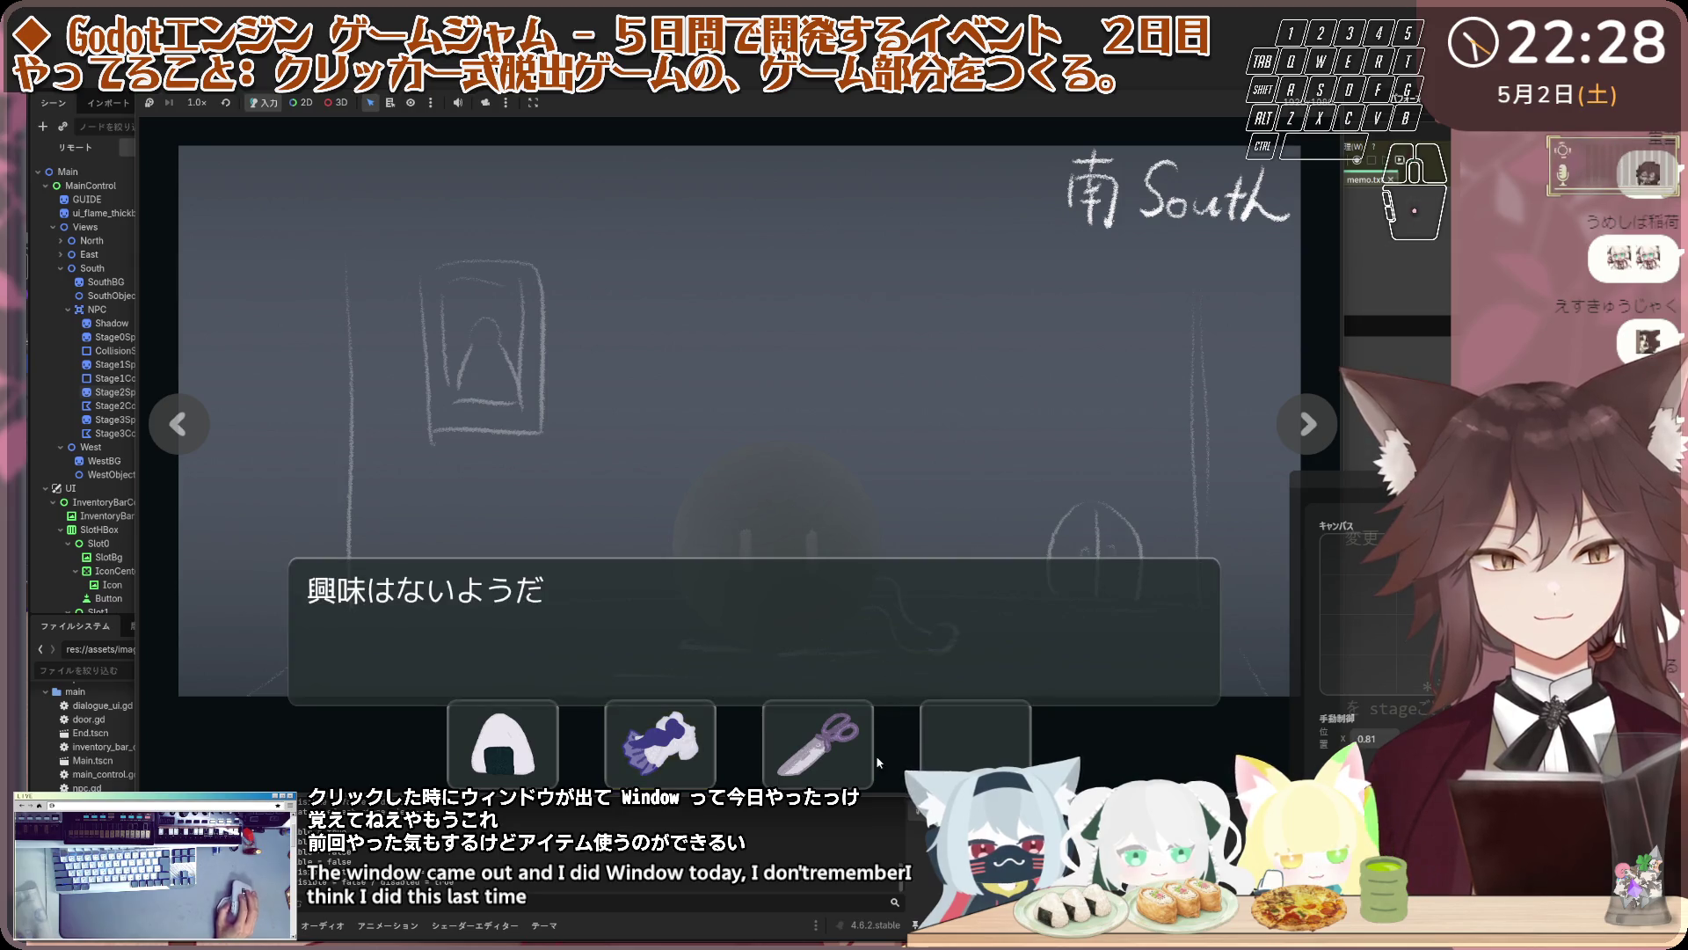
Pick the scissors again, use them on the NPC, and dismiss the message
left_click(844, 748)
left_click(861, 633)
left_click(836, 740)
left_click(905, 649)
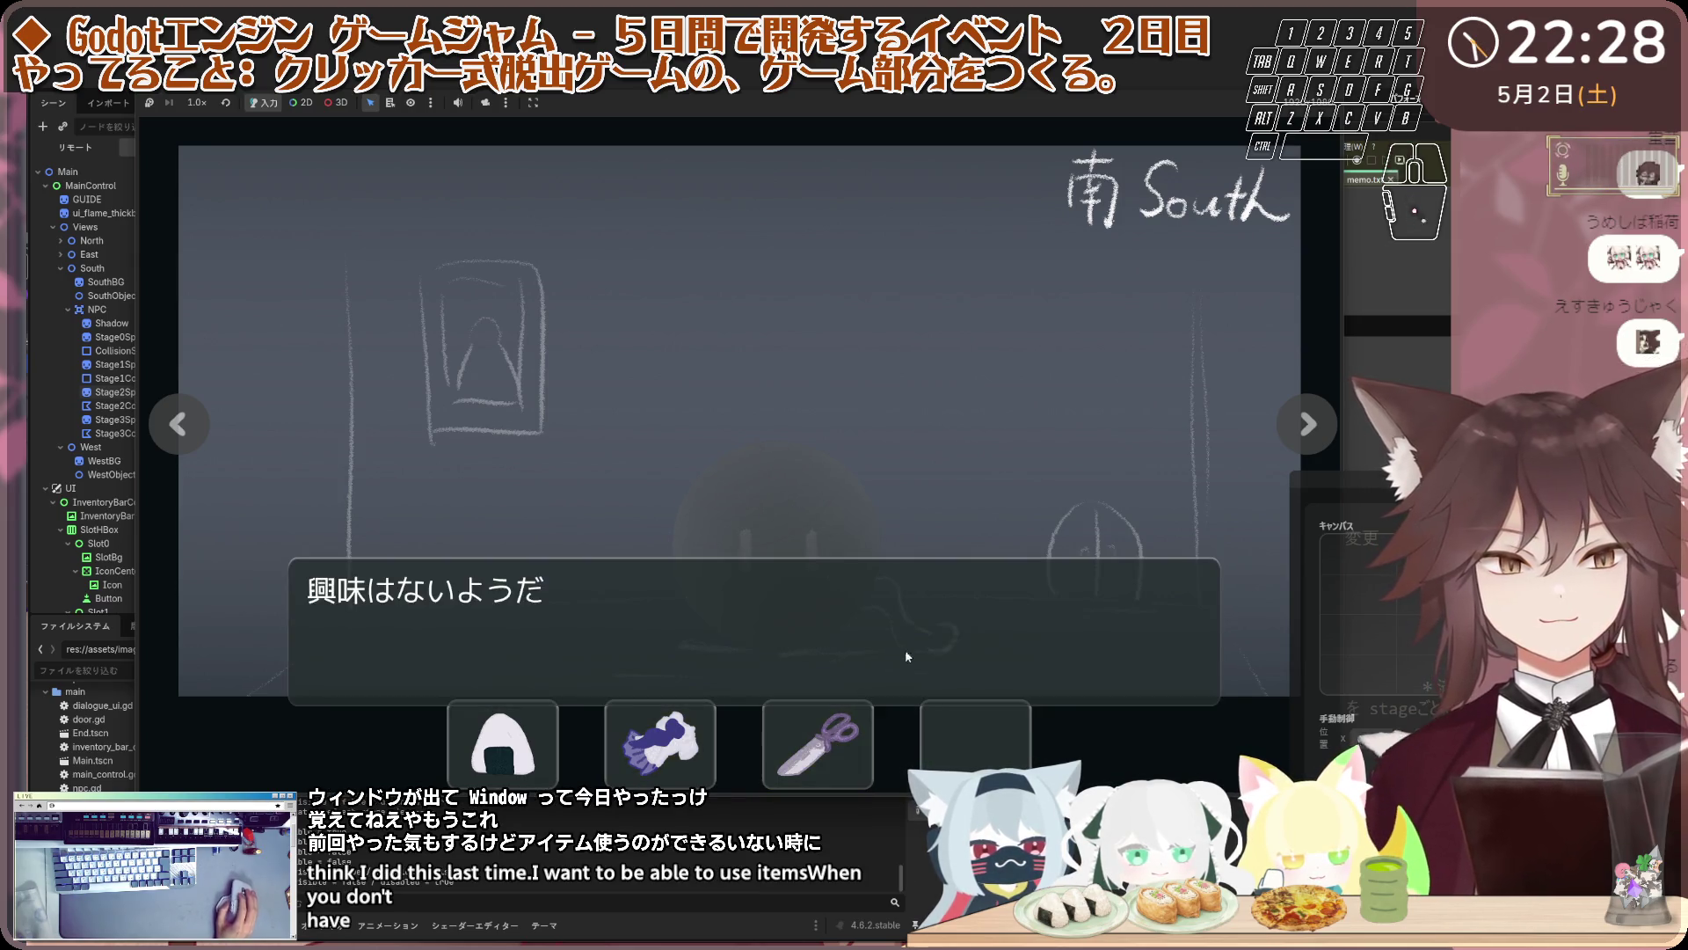
left_click(904, 648)
left_click(844, 748)
left_click(856, 749)
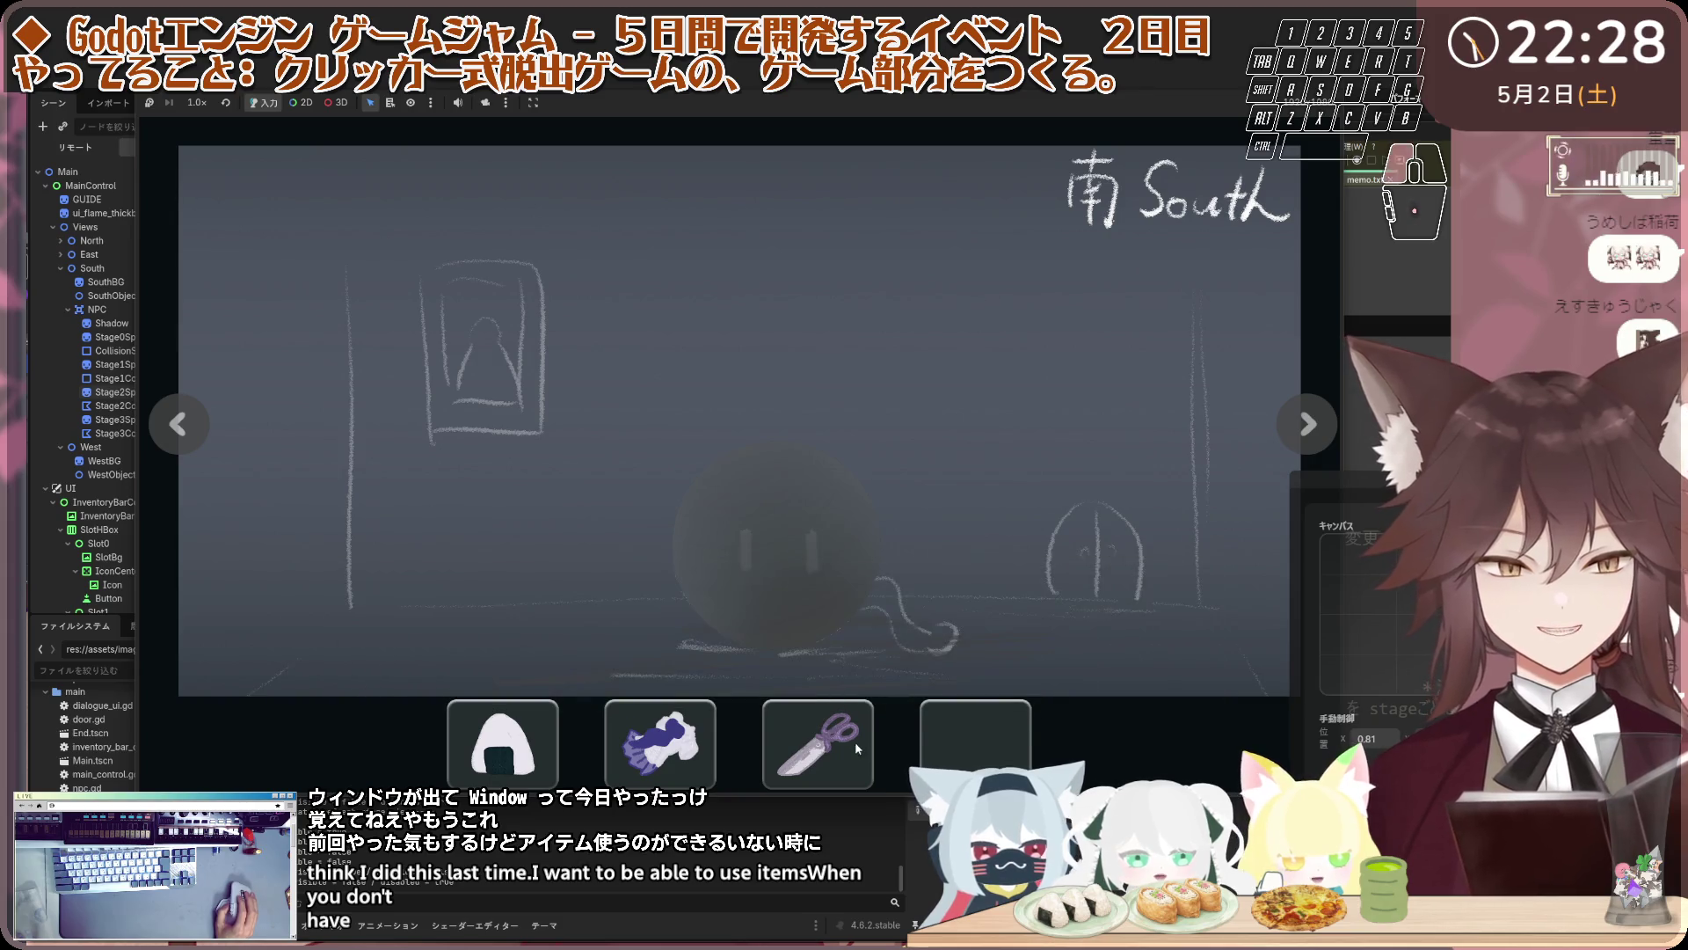
Turn to the West and North views, confirm the door is still locked, then return South
left_click(857, 633)
left_click(864, 674)
left_click(1308, 423)
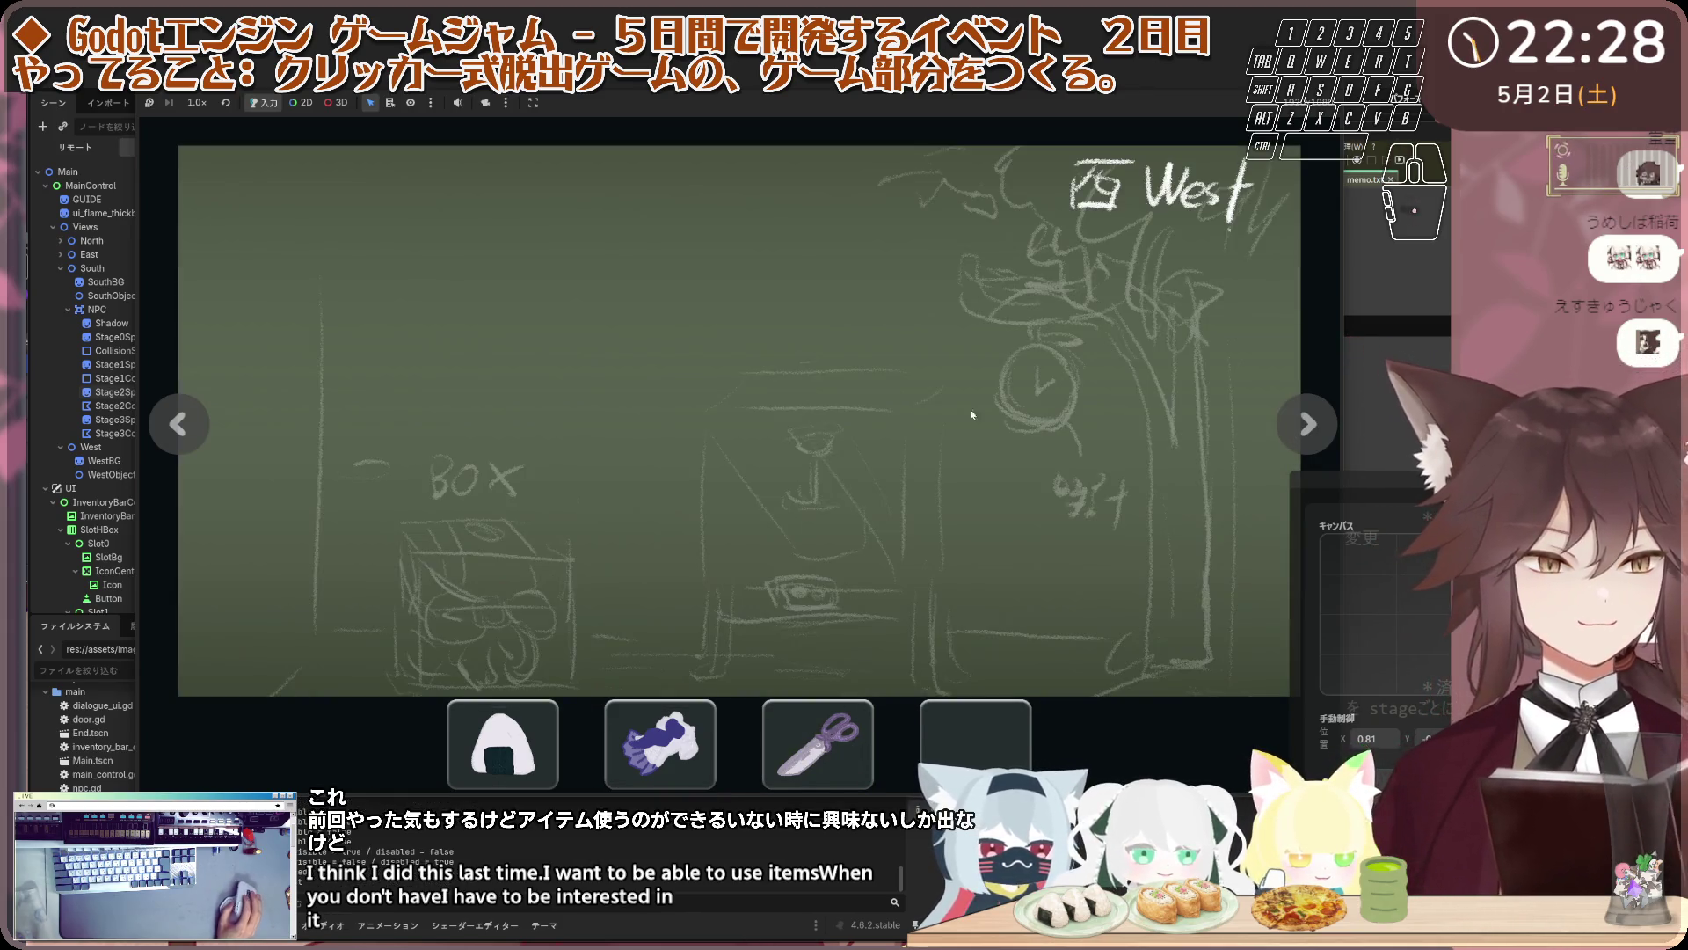
left_click(1307, 423)
left_click(916, 391)
left_click(916, 391)
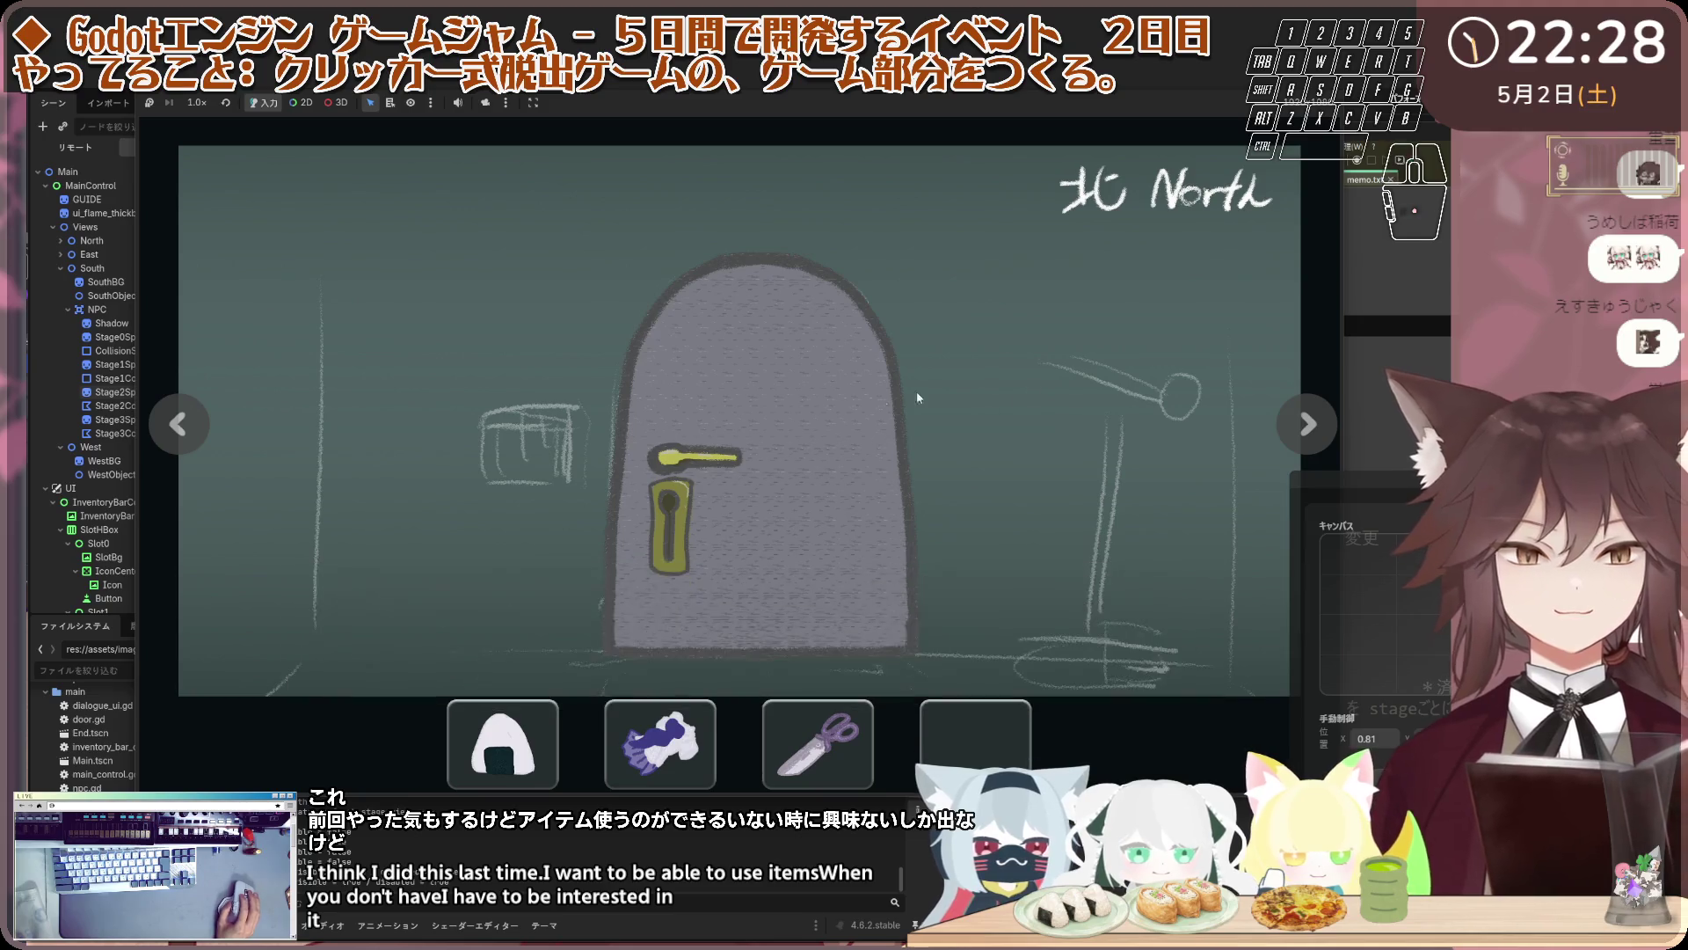
left_click(991, 419)
left_click(592, 441)
left_click(592, 441)
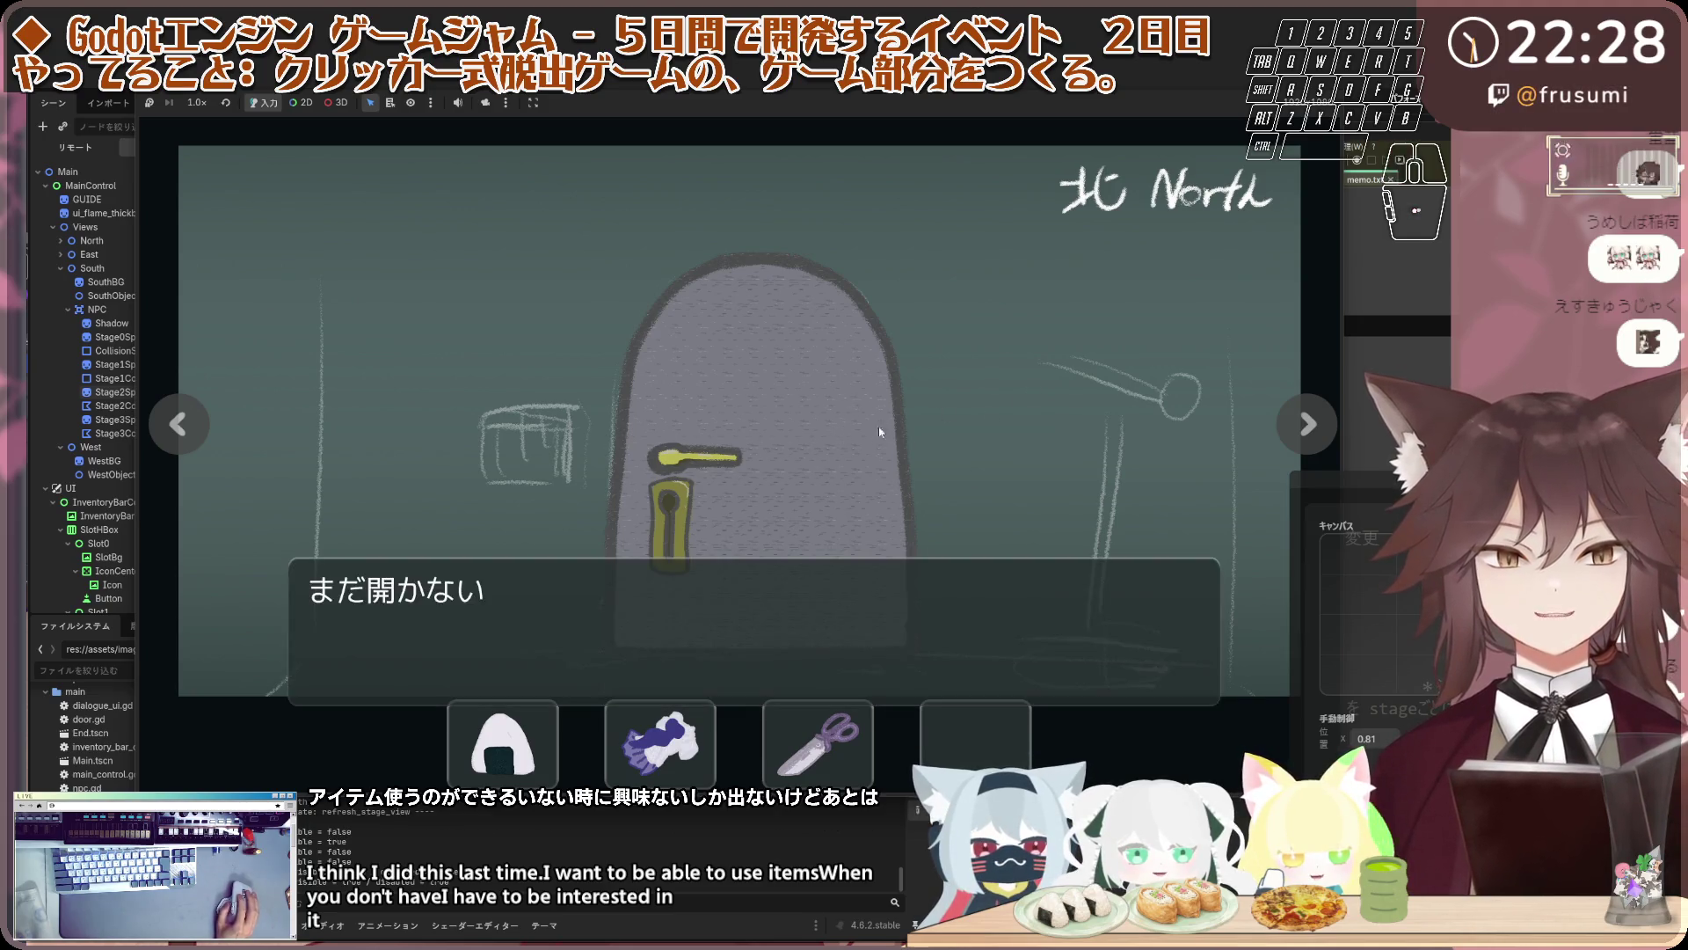
left_click(409, 412)
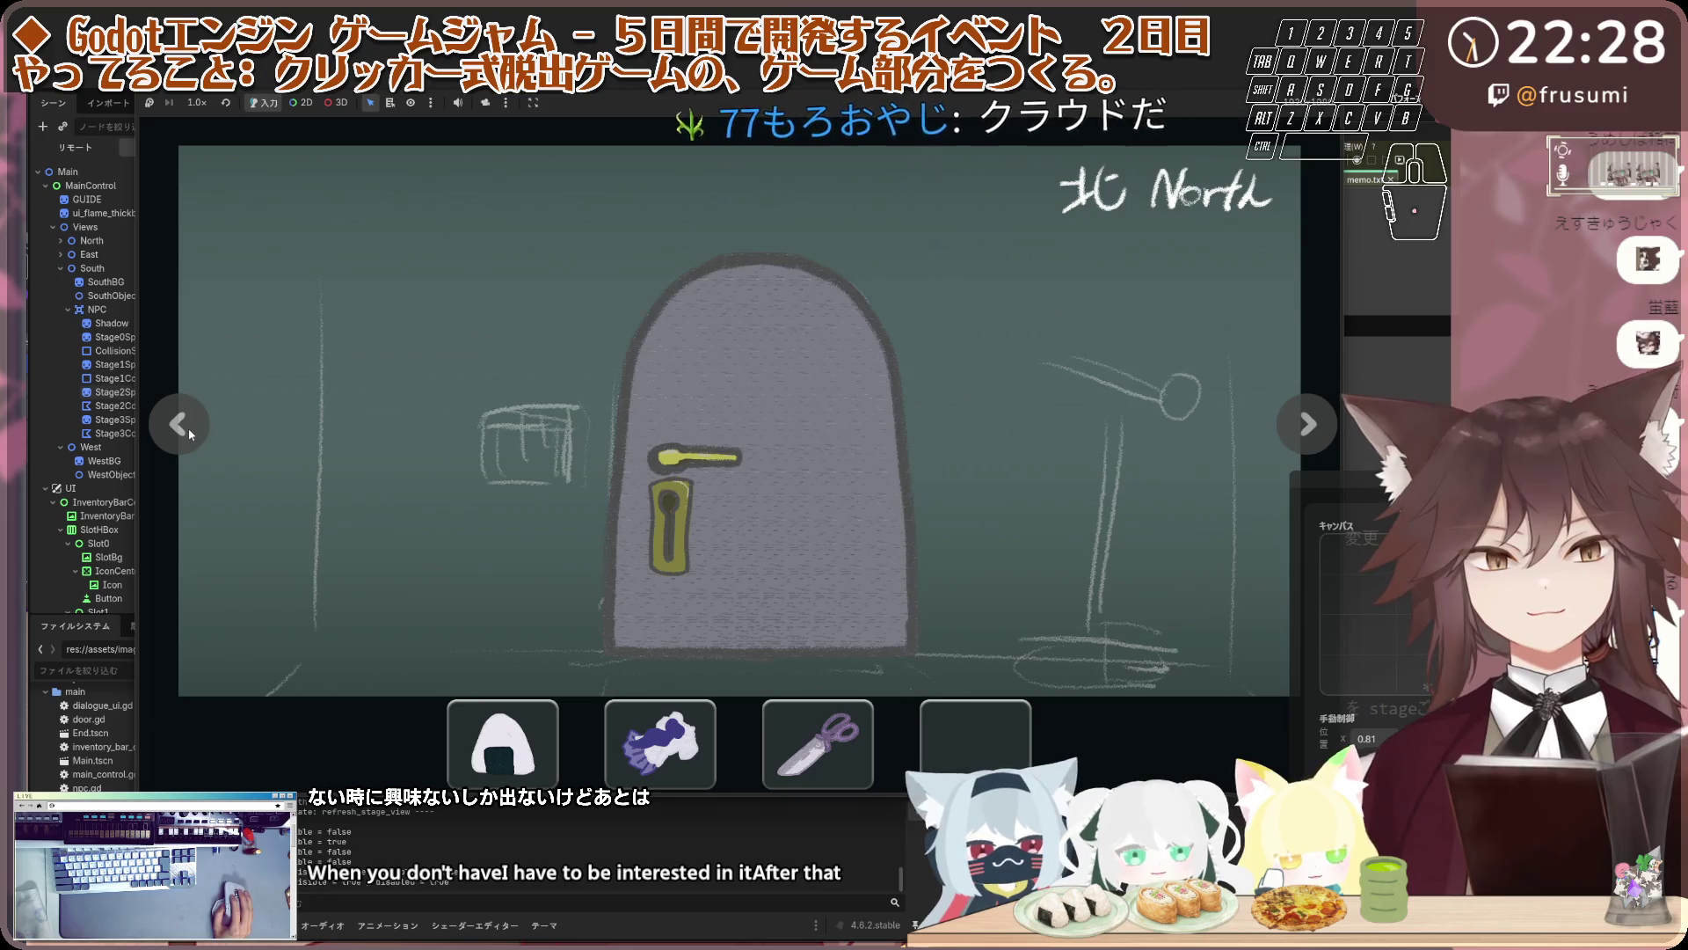
left_click(188, 429)
left_click(188, 429)
Talk to the cat, drag the rice ball onto it, and dismiss its thank-you
left_click(797, 524)
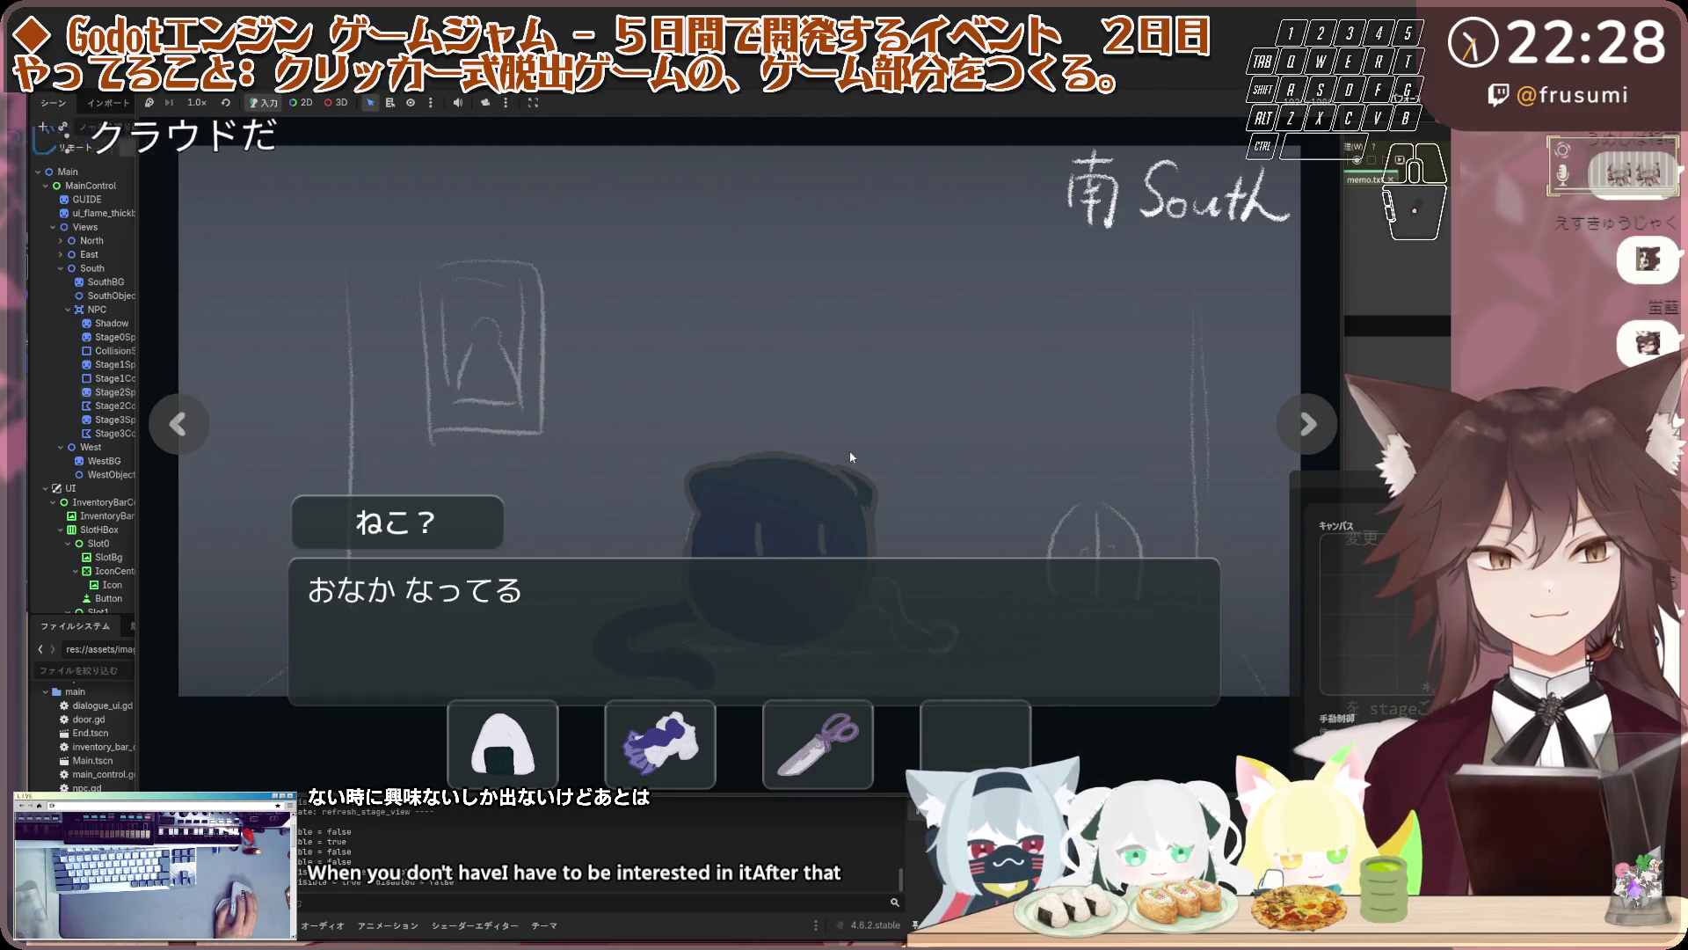
left_click(853, 501)
left_click(853, 501)
left_click(937, 472)
left_click(990, 459)
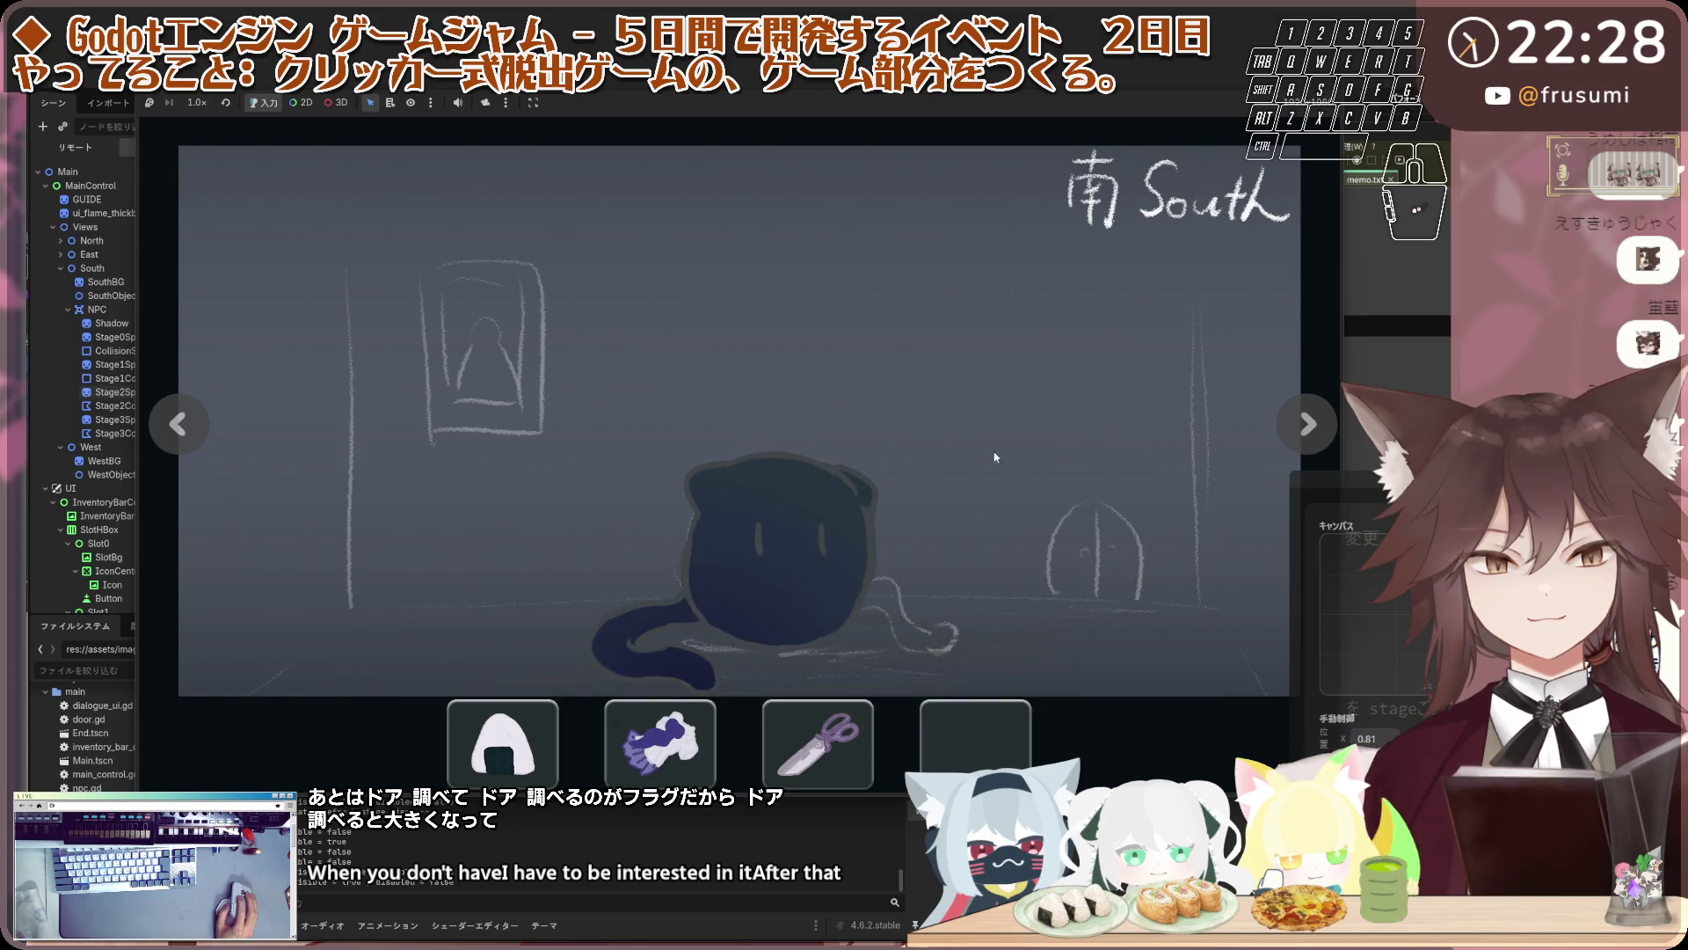
left_click_drag(485, 742, 841, 469)
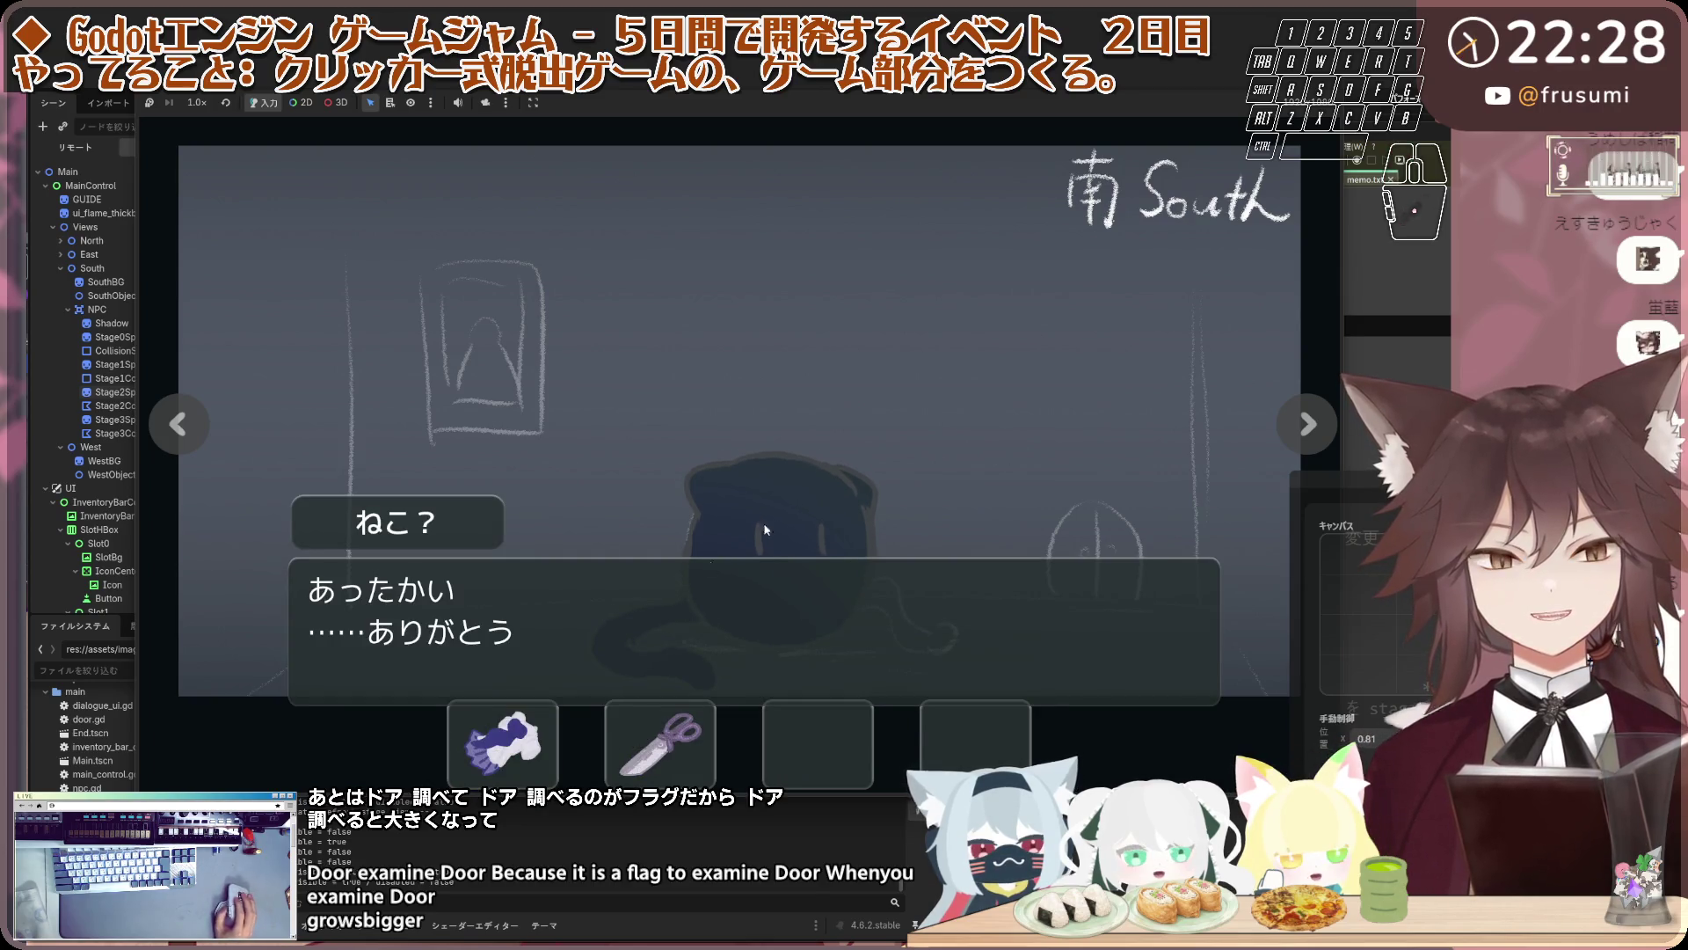
left_click(985, 649)
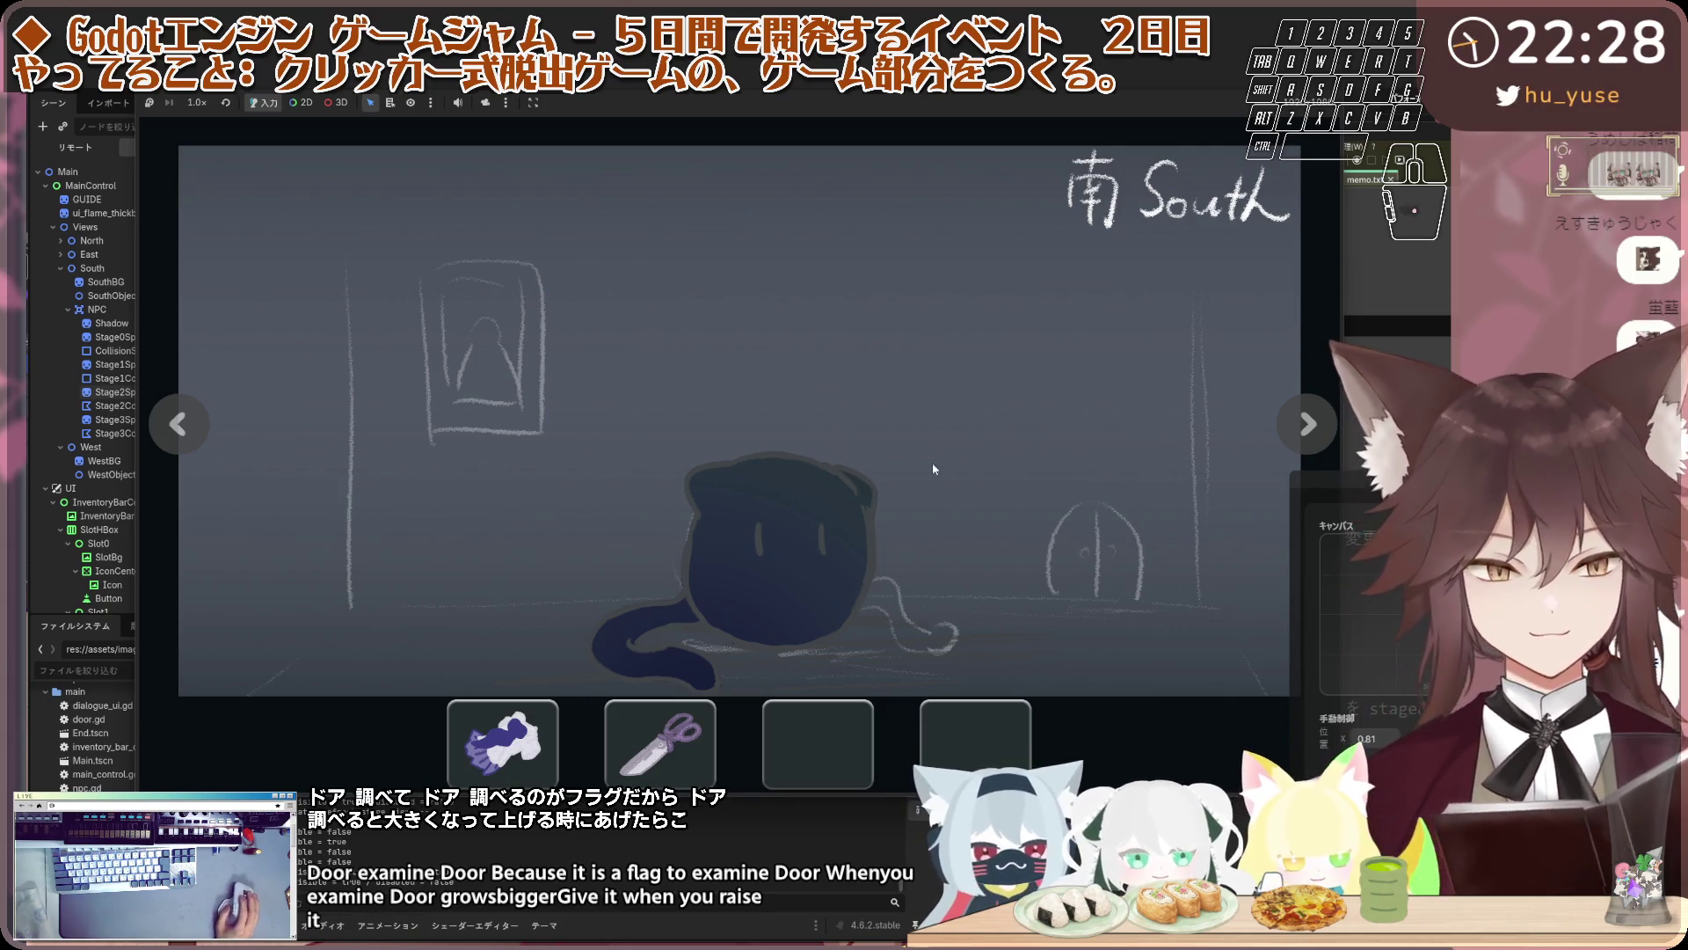
left_click(795, 563)
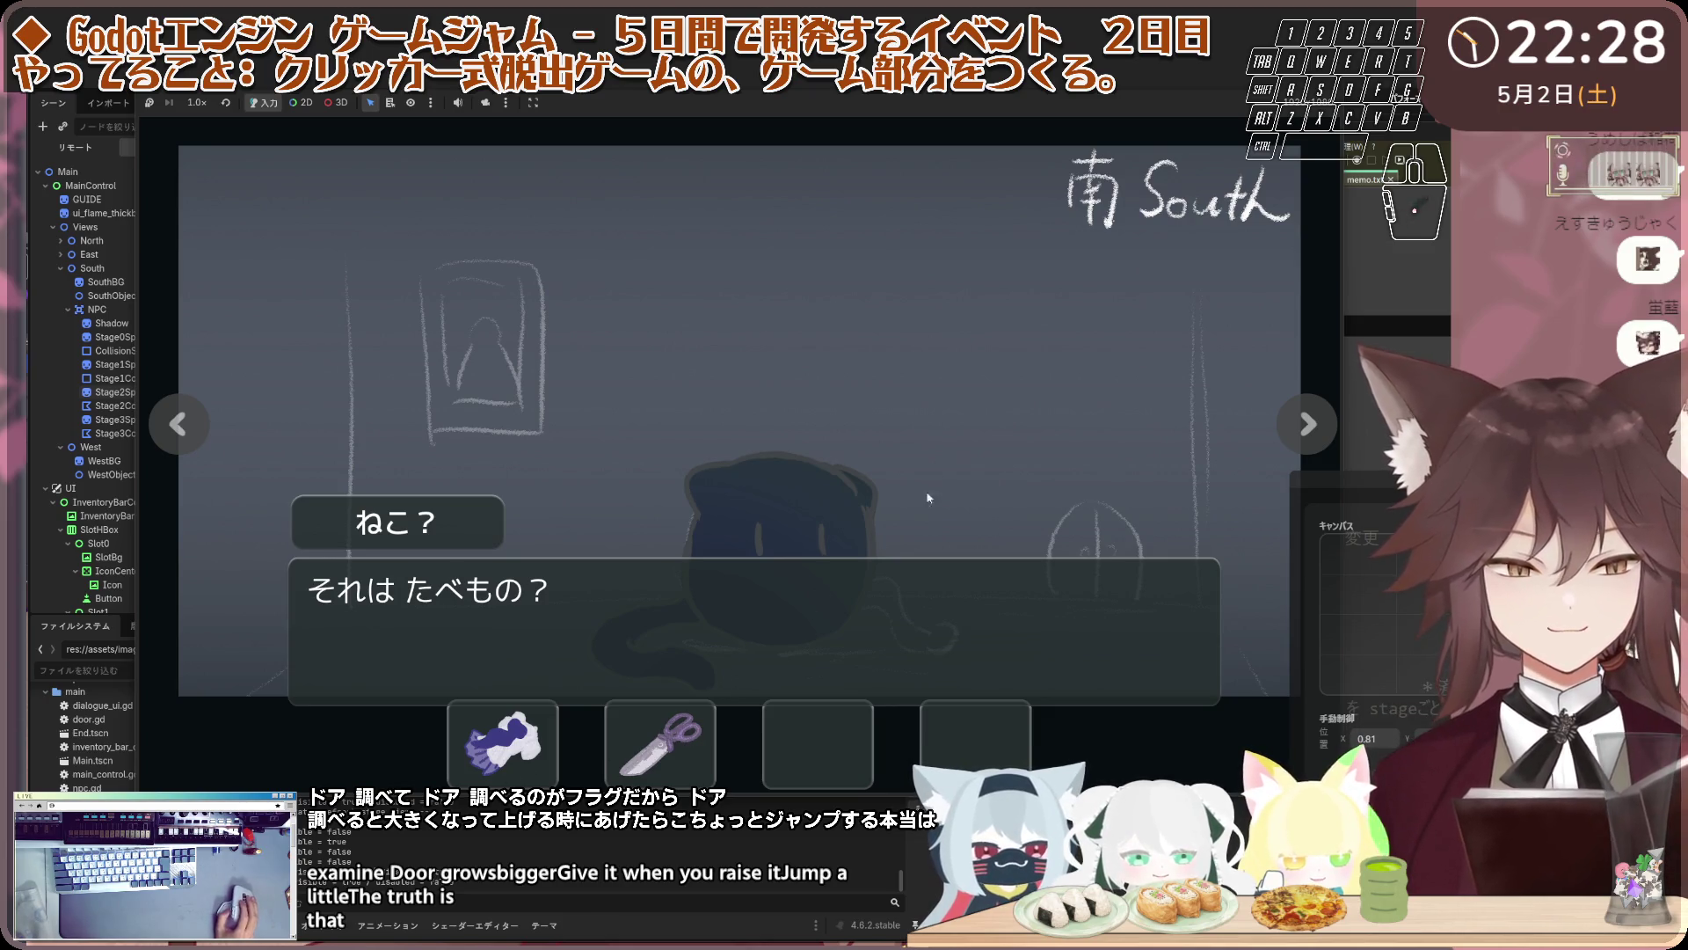
Check the North view door is still locked, then return to the South view
left_click(1299, 433)
left_click(1299, 433)
left_click(1299, 432)
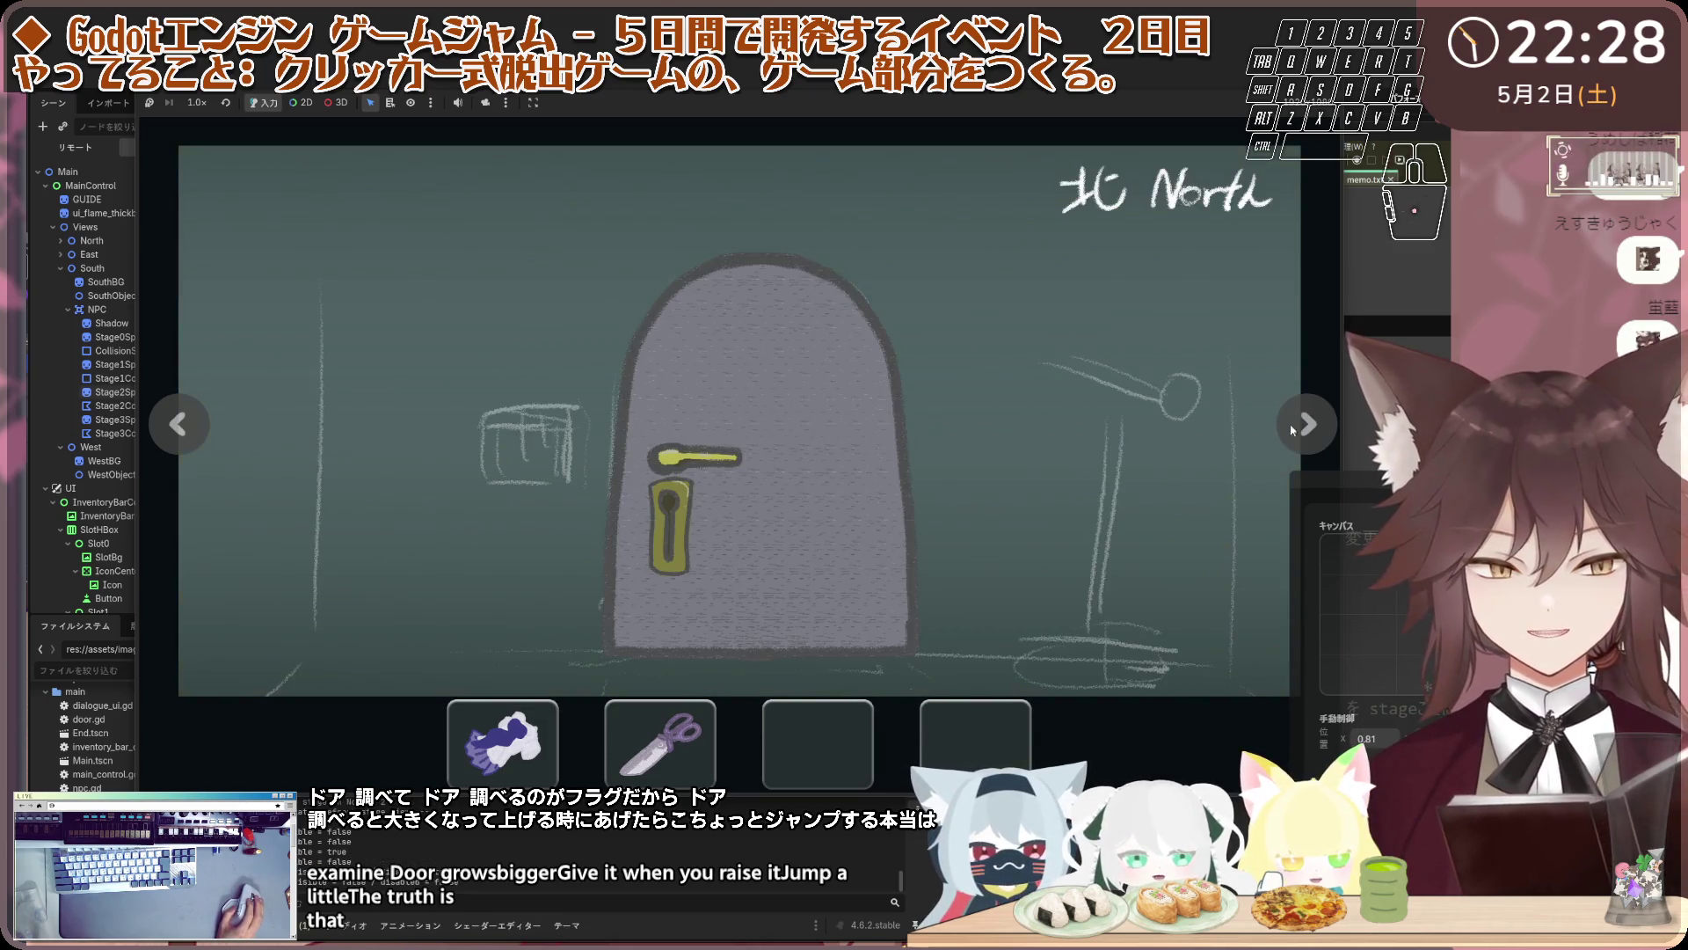
left_click(651, 431)
left_click(651, 431)
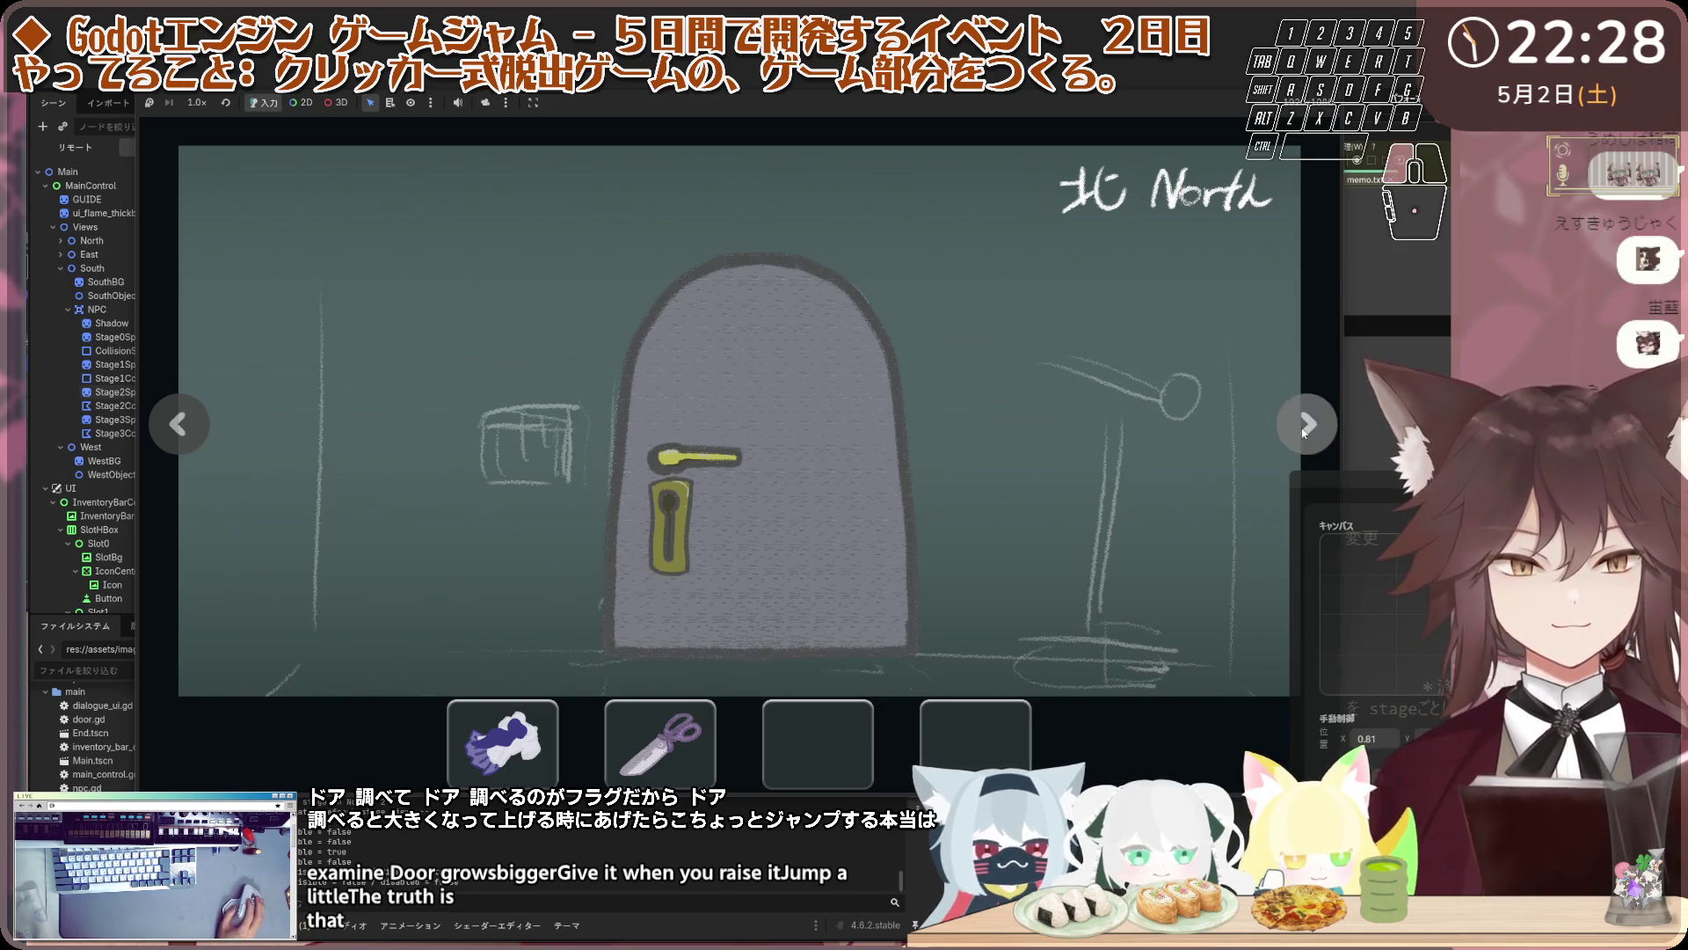
left_click(1304, 432)
Talk to the child NPC and advance through its dialogue
left_click(804, 431)
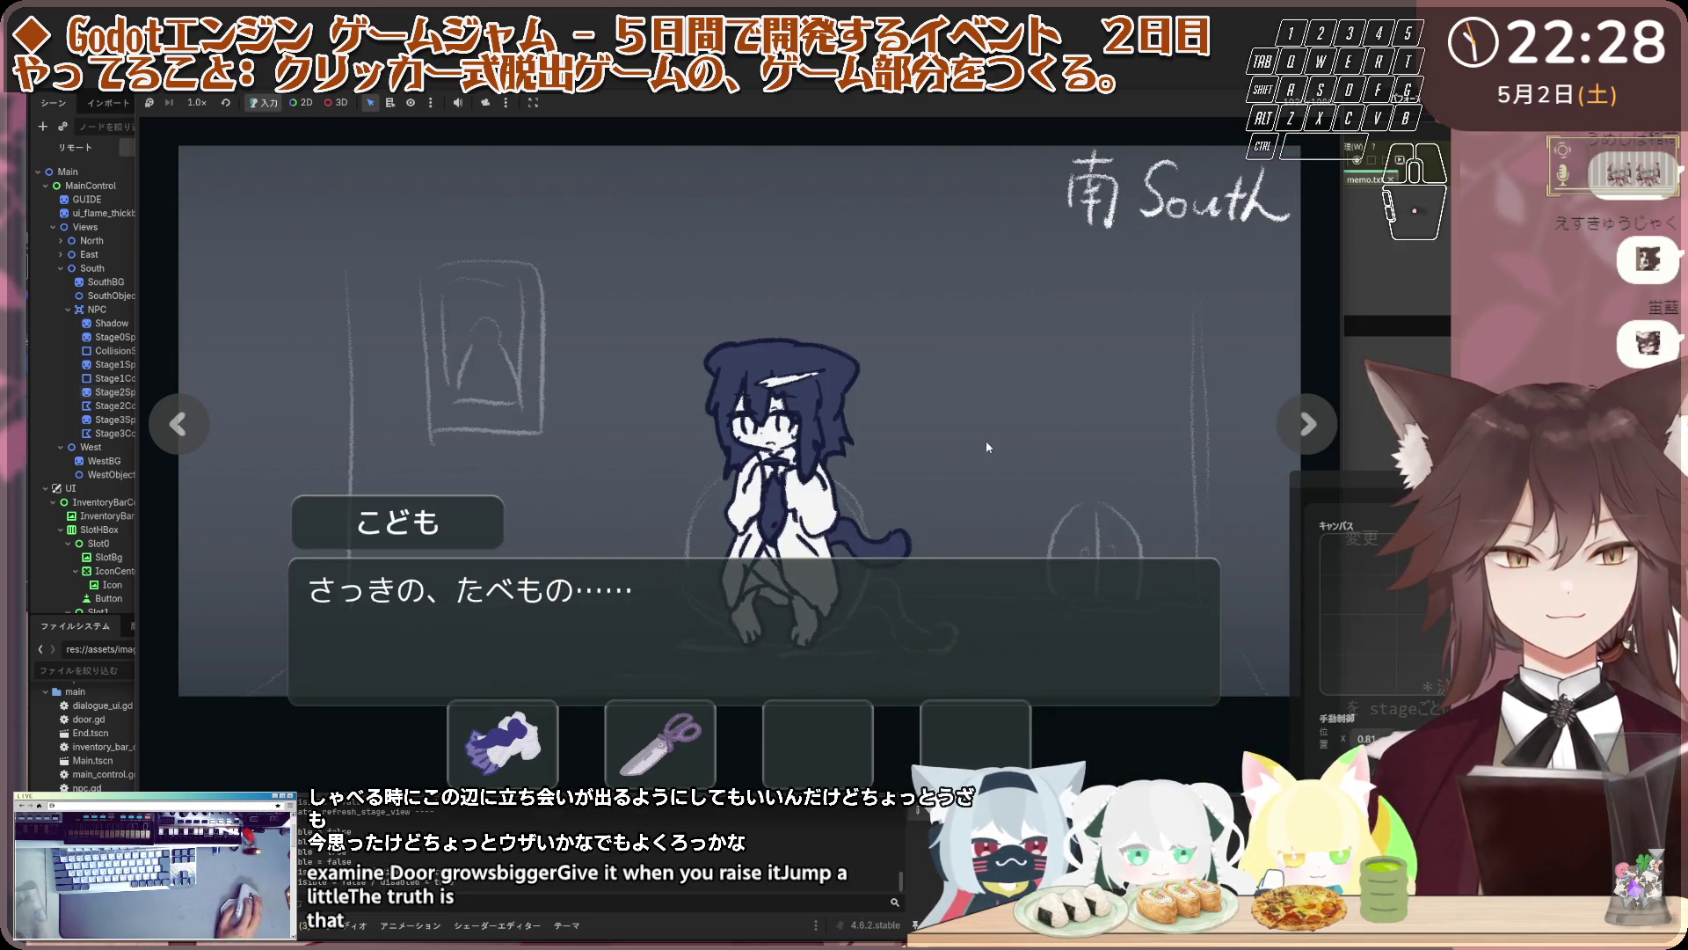
left_click(910, 427)
left_click(825, 419)
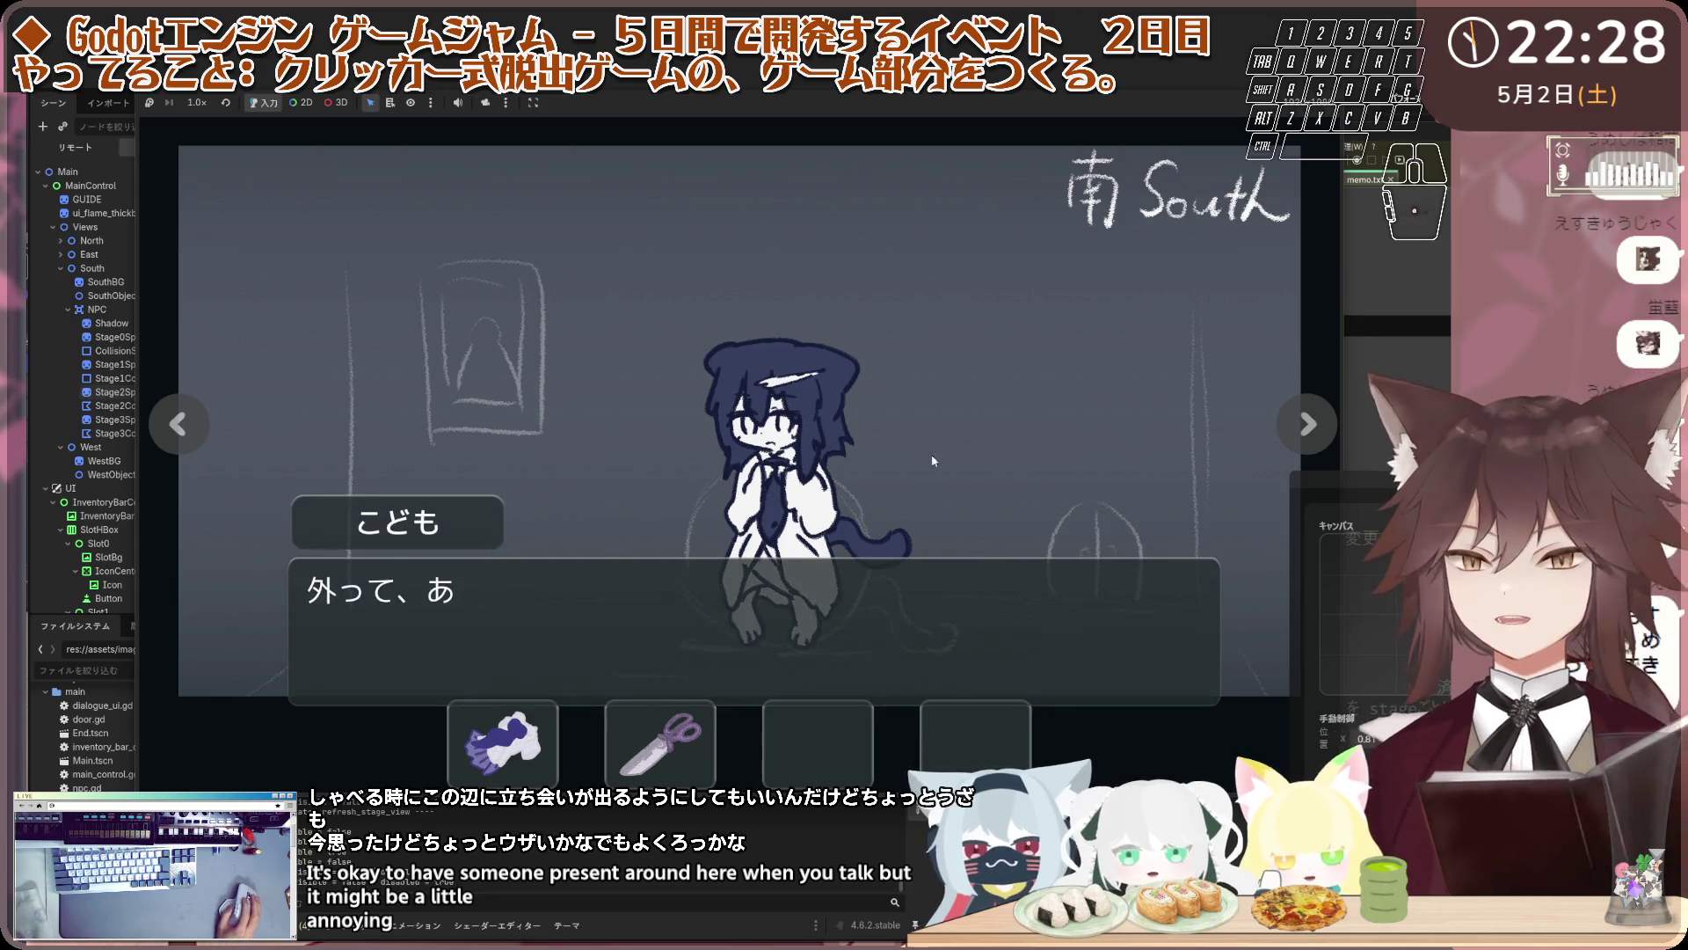
left_click(932, 453)
Switch views, talk to the child again, then stop the game with F8 to return to npc.gd
left_click(181, 425)
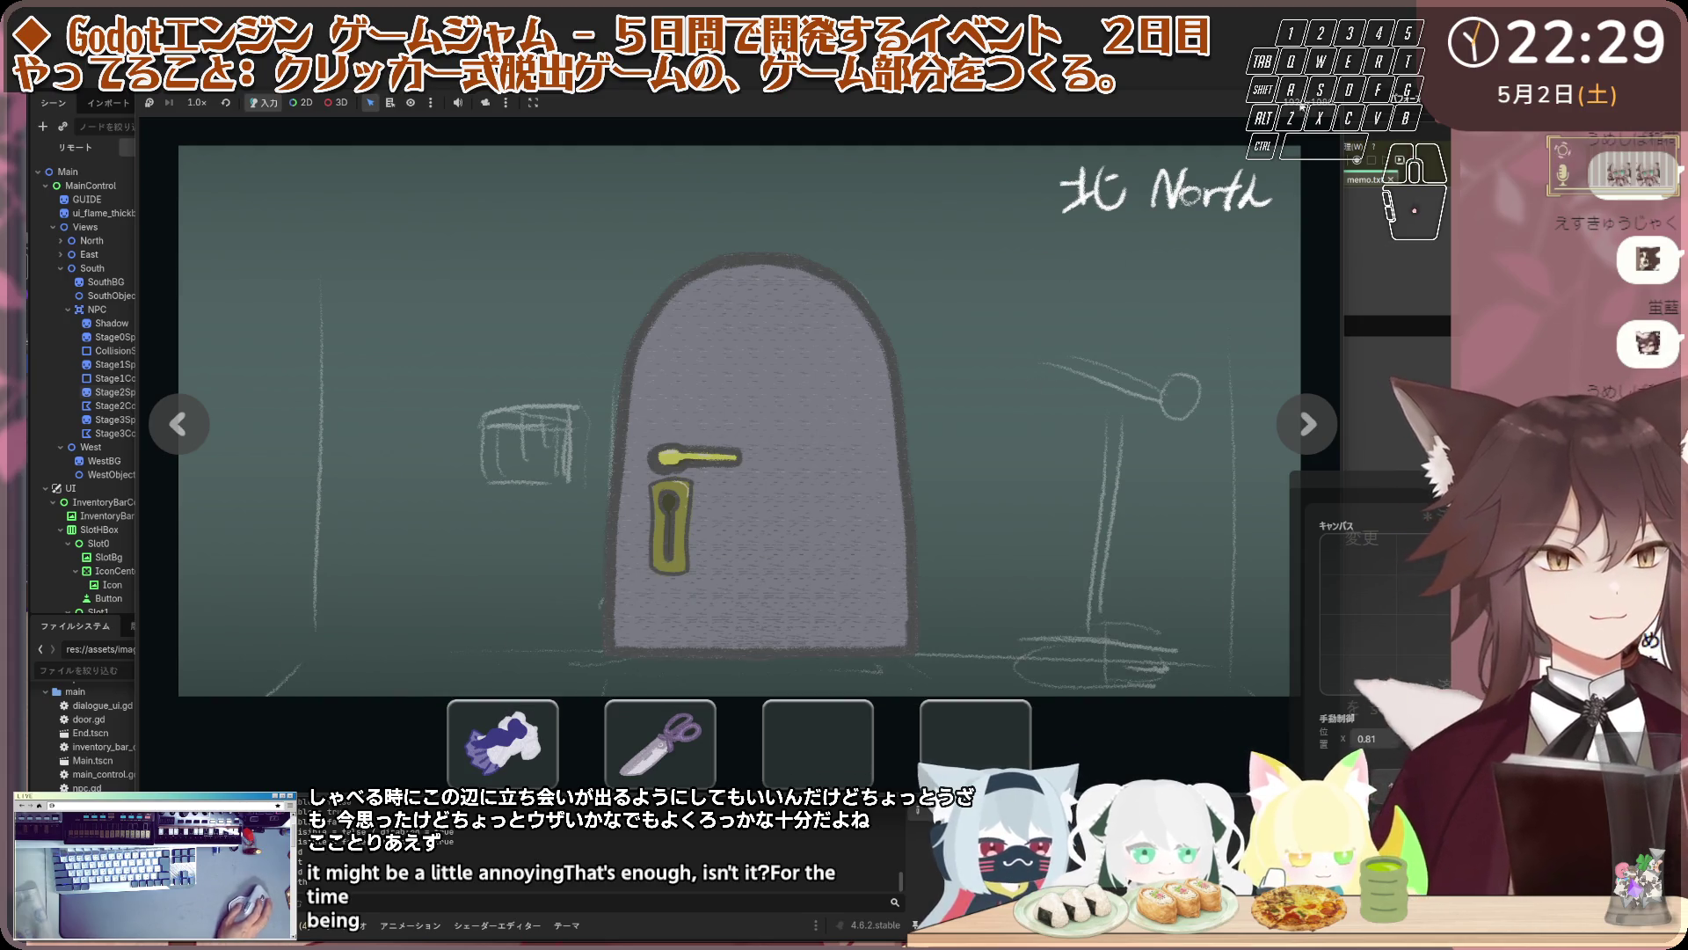
left_click(1281, 425)
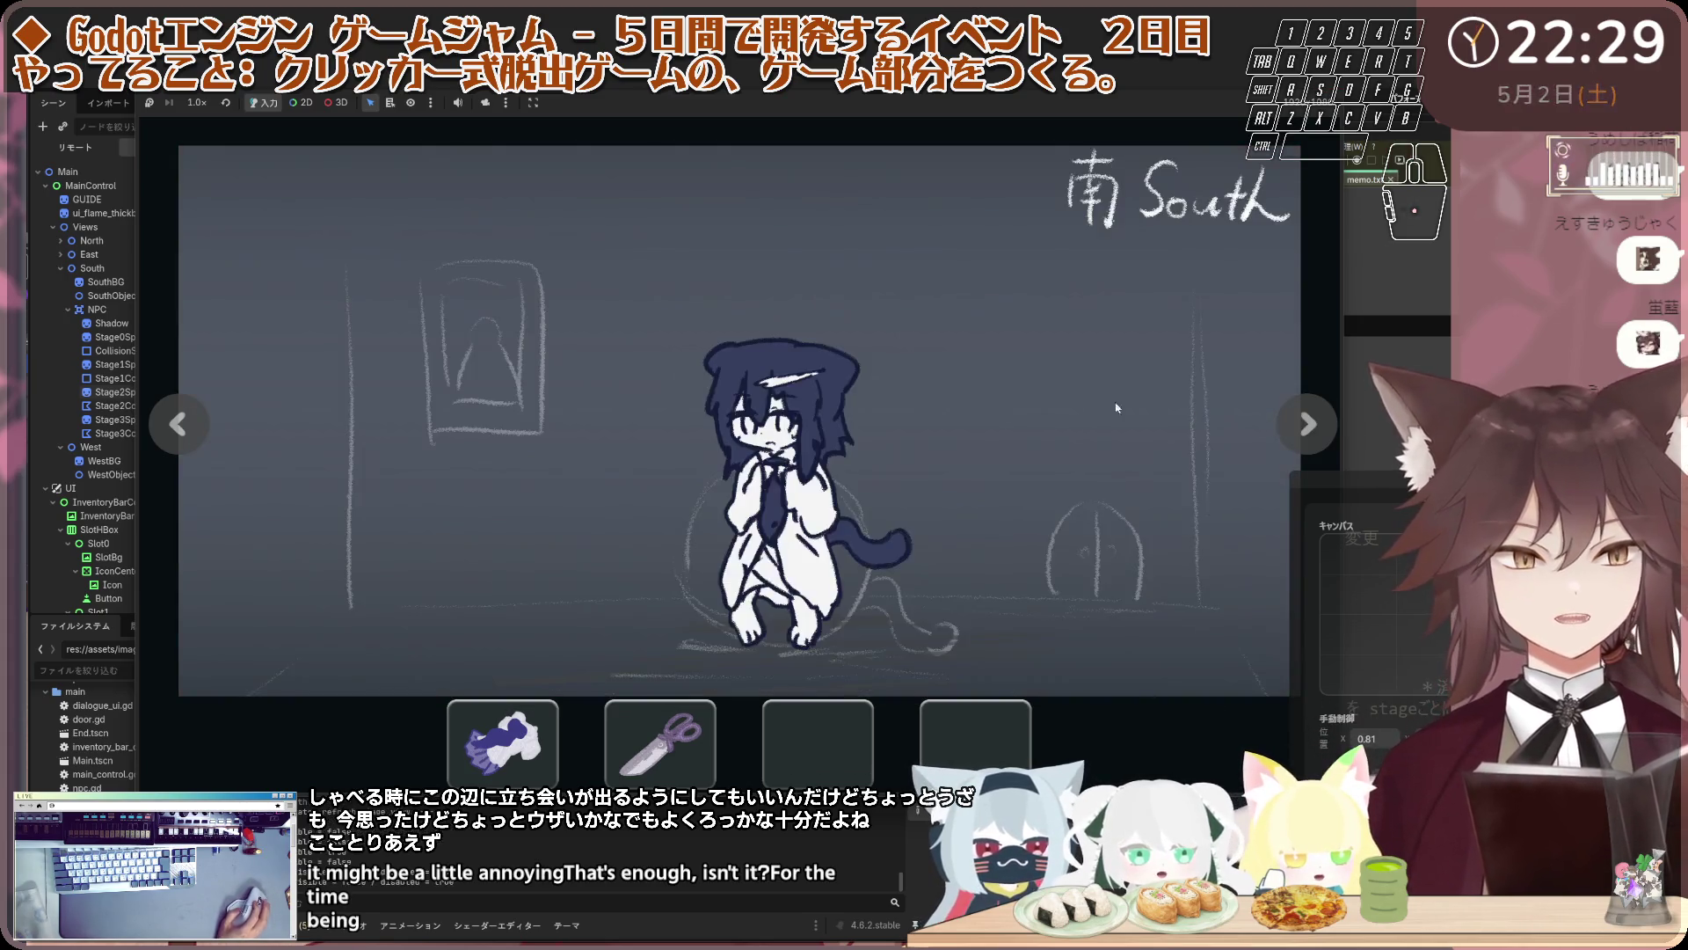
left_click(813, 453)
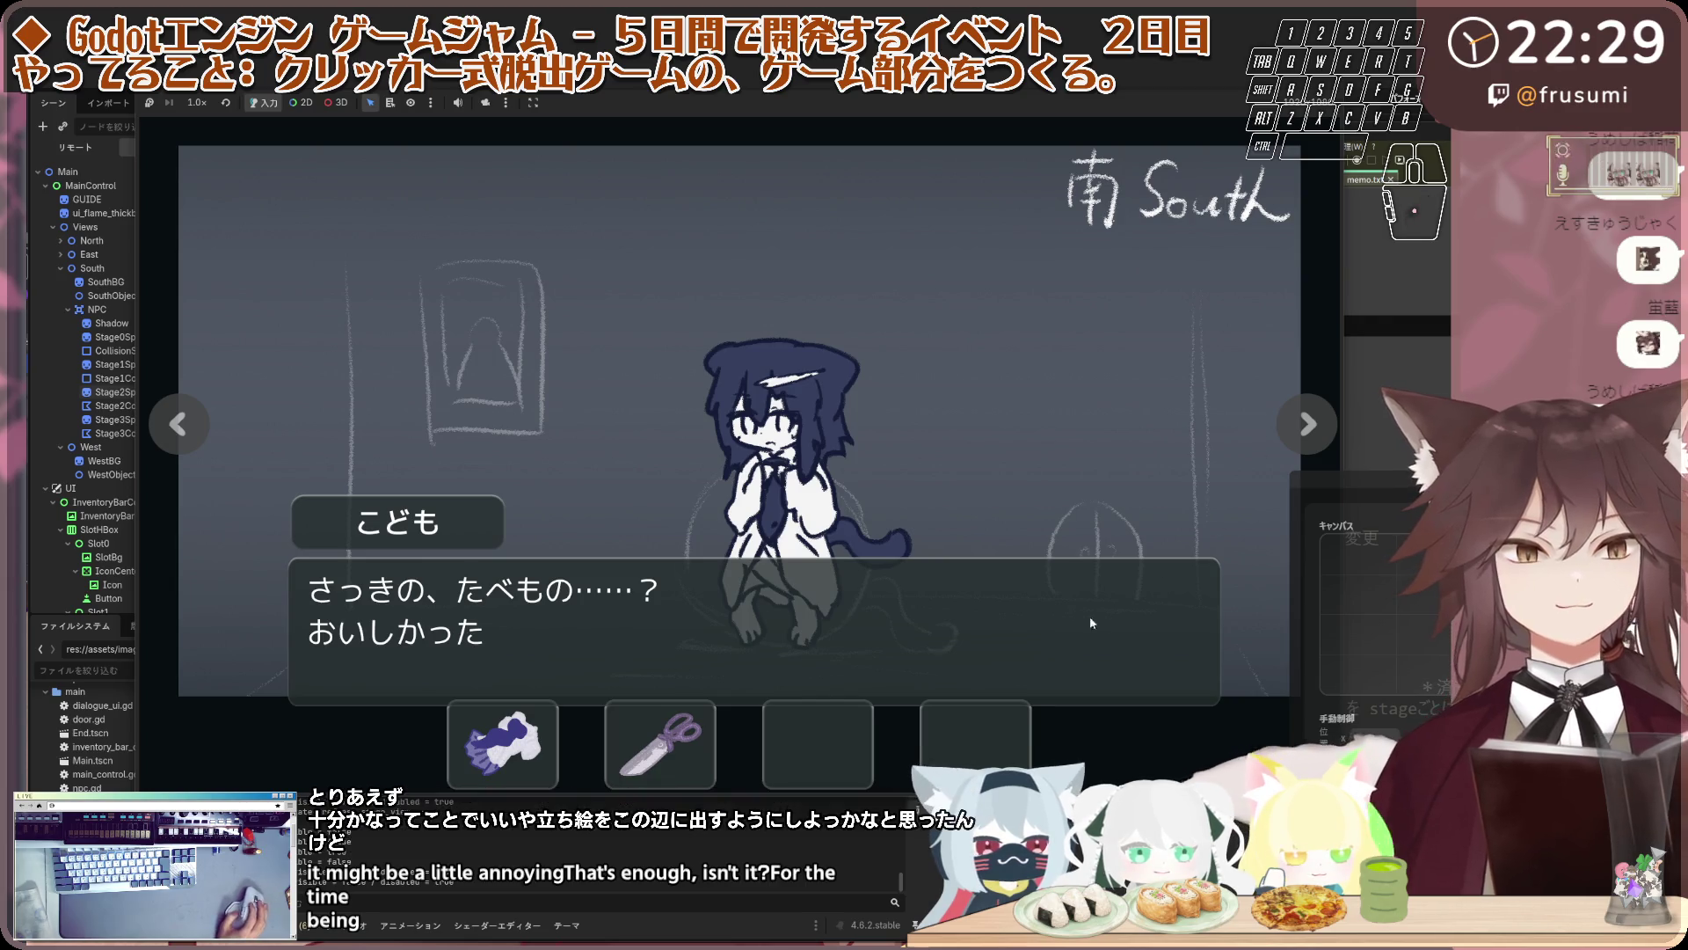
left_click(1290, 417)
left_click(1291, 418)
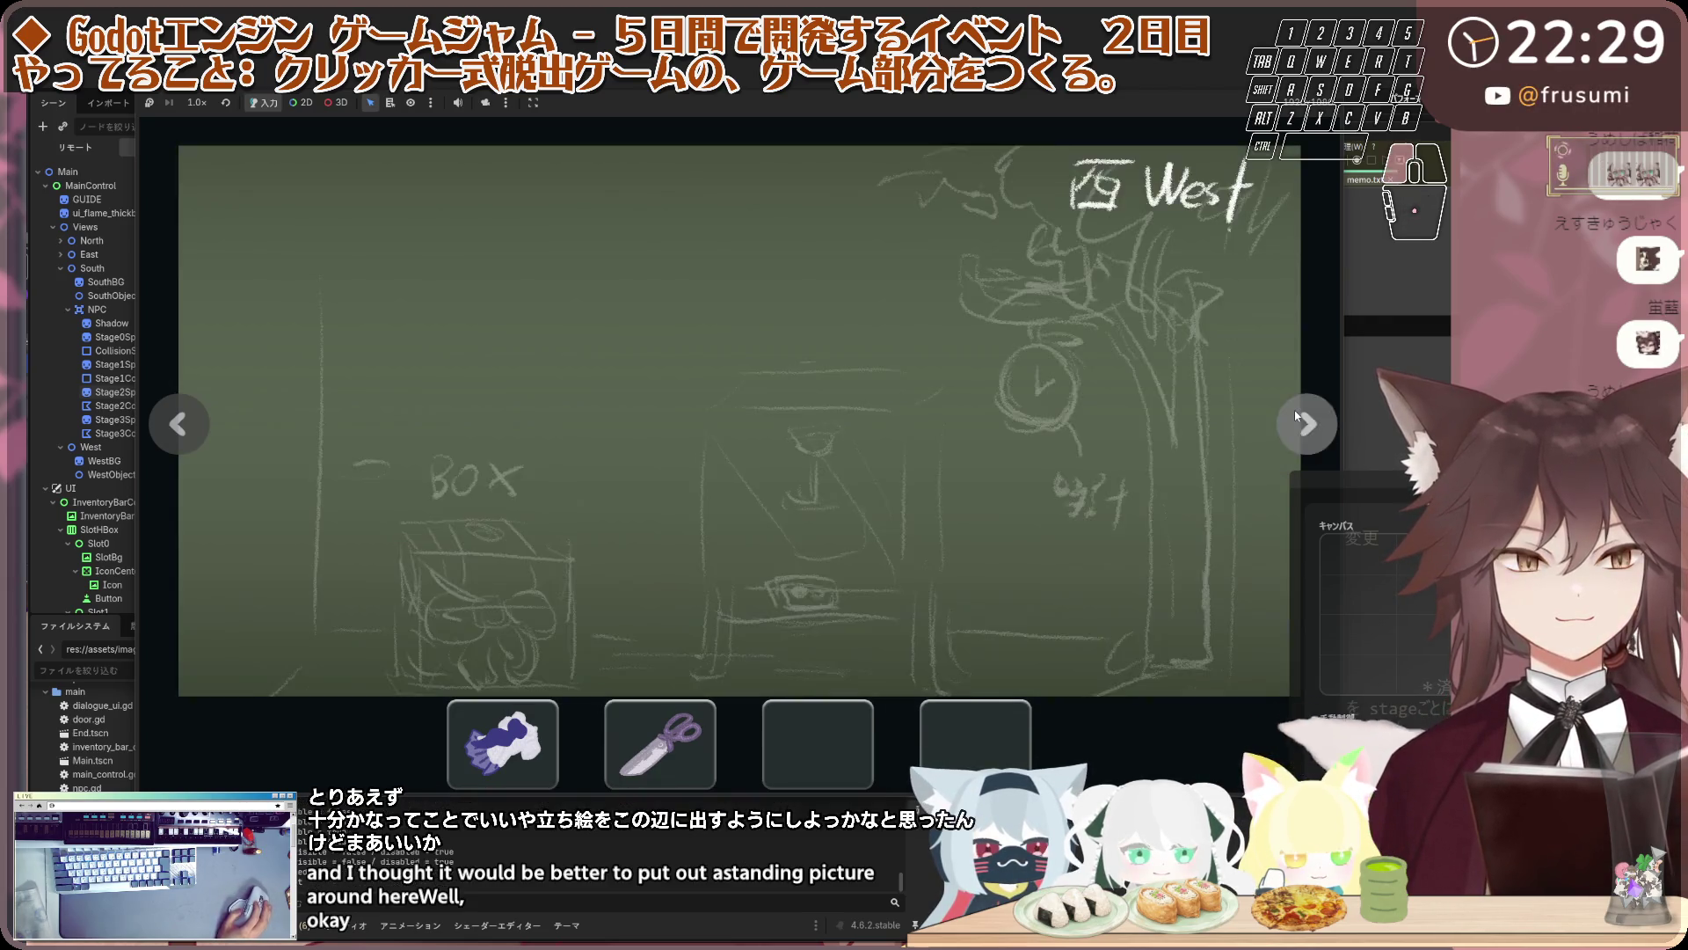
left_click(1291, 418)
key("F8")
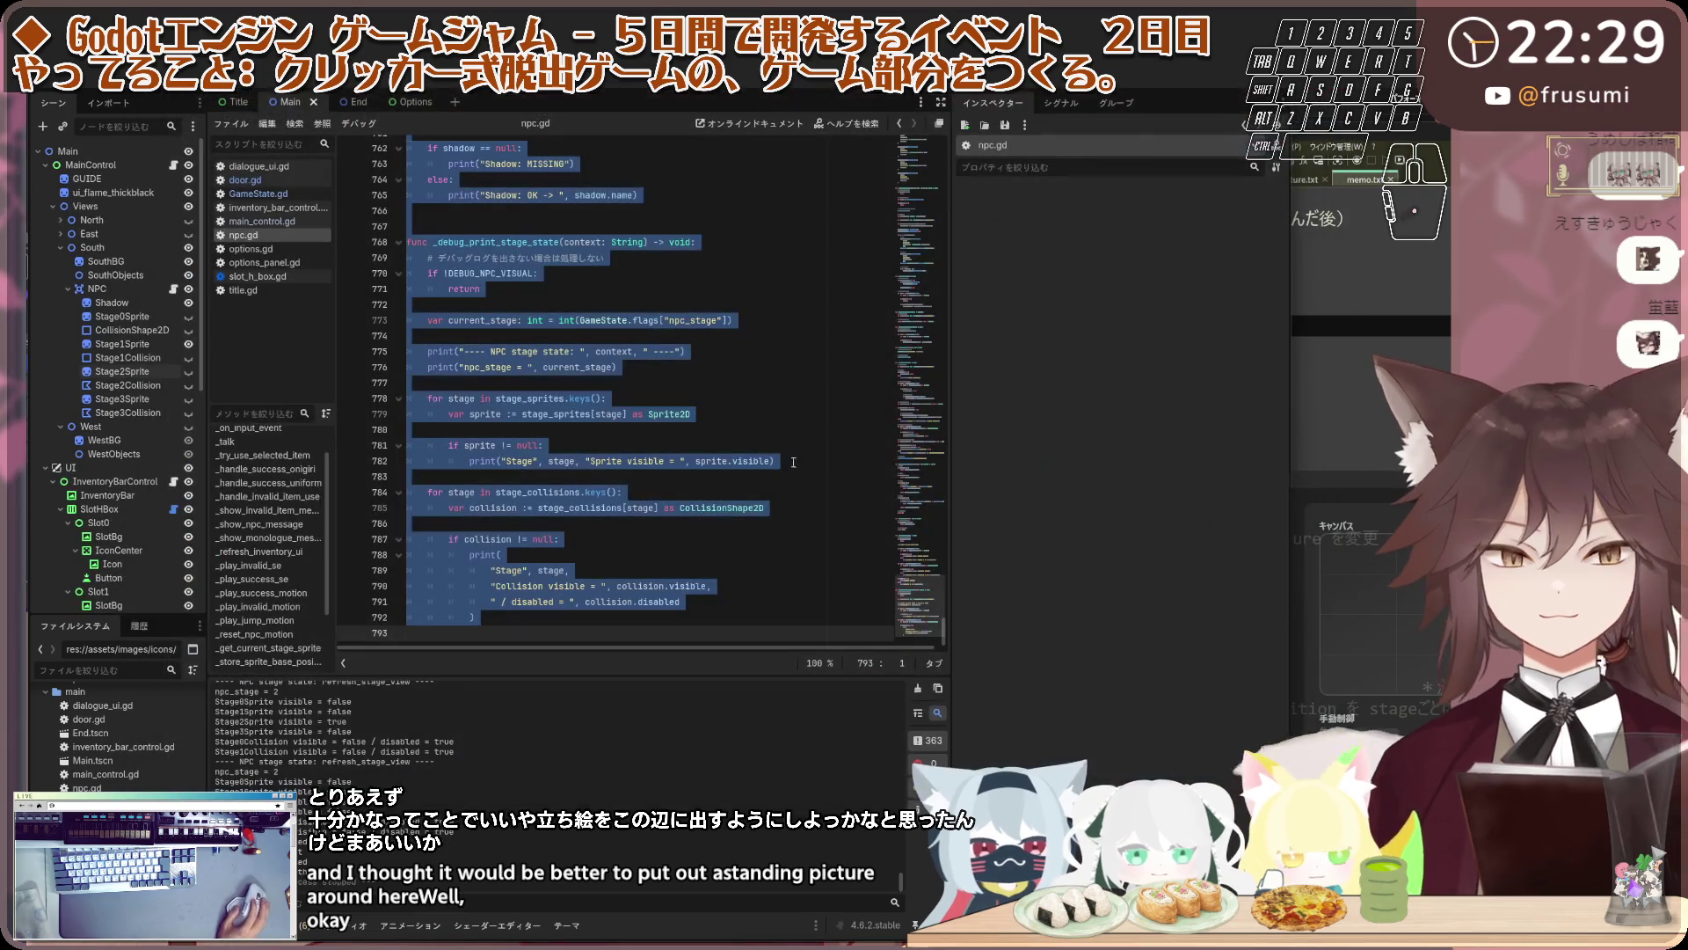
key("Up")
key("Up")
key("Up")
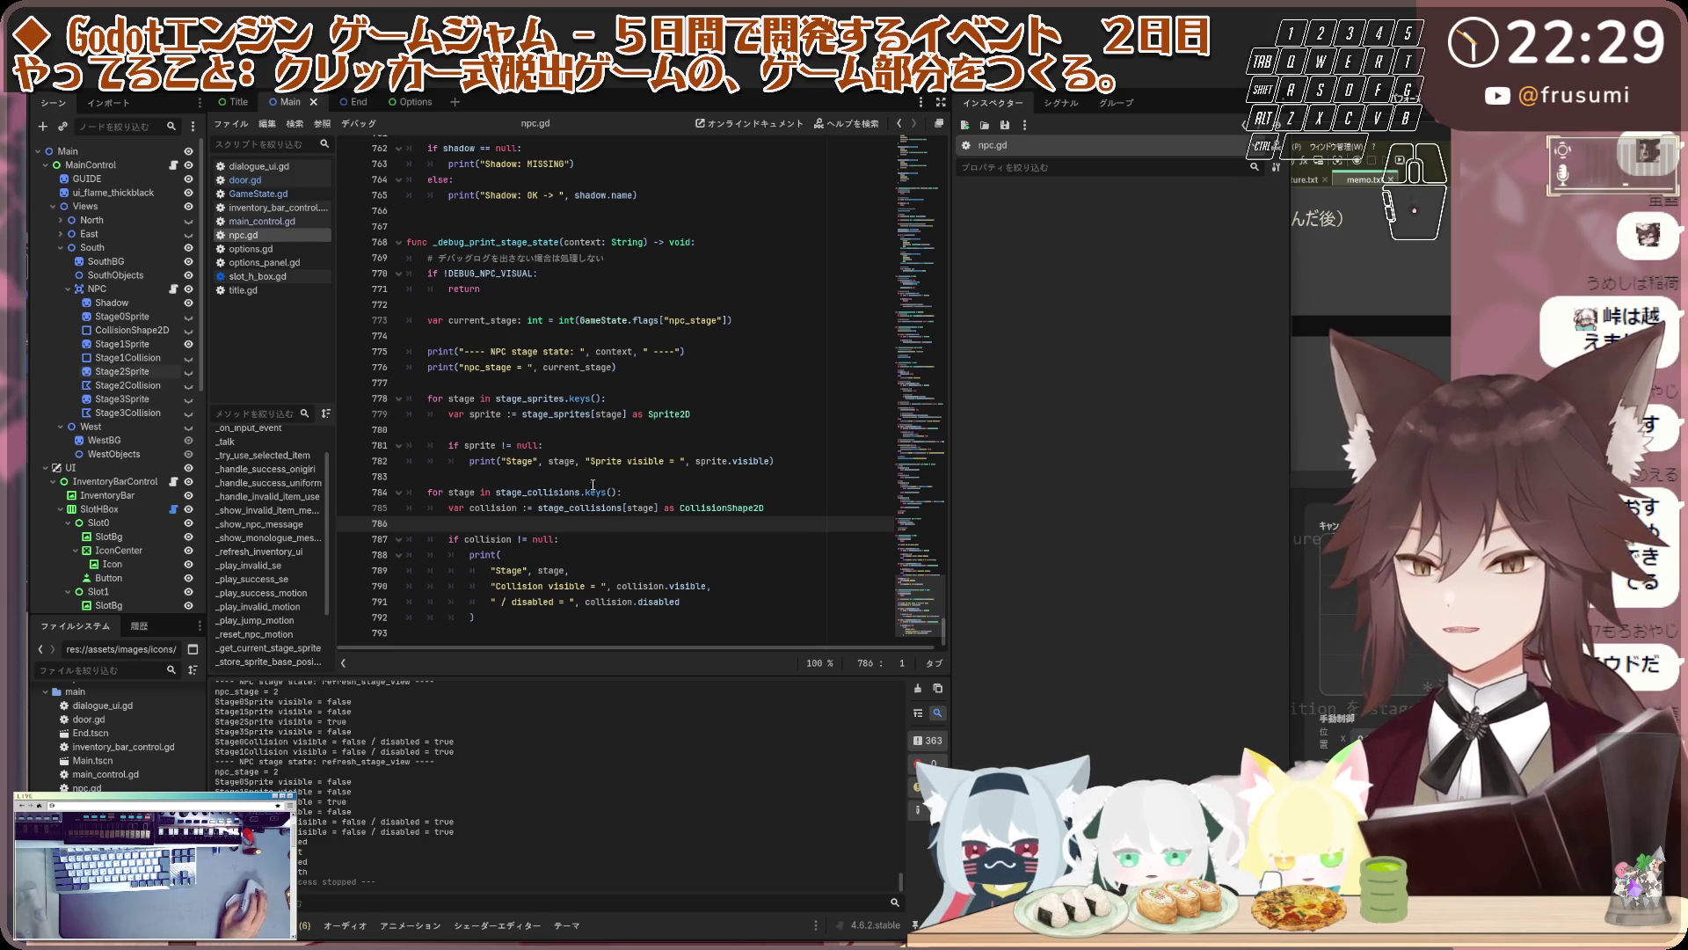
left_click(692, 387)
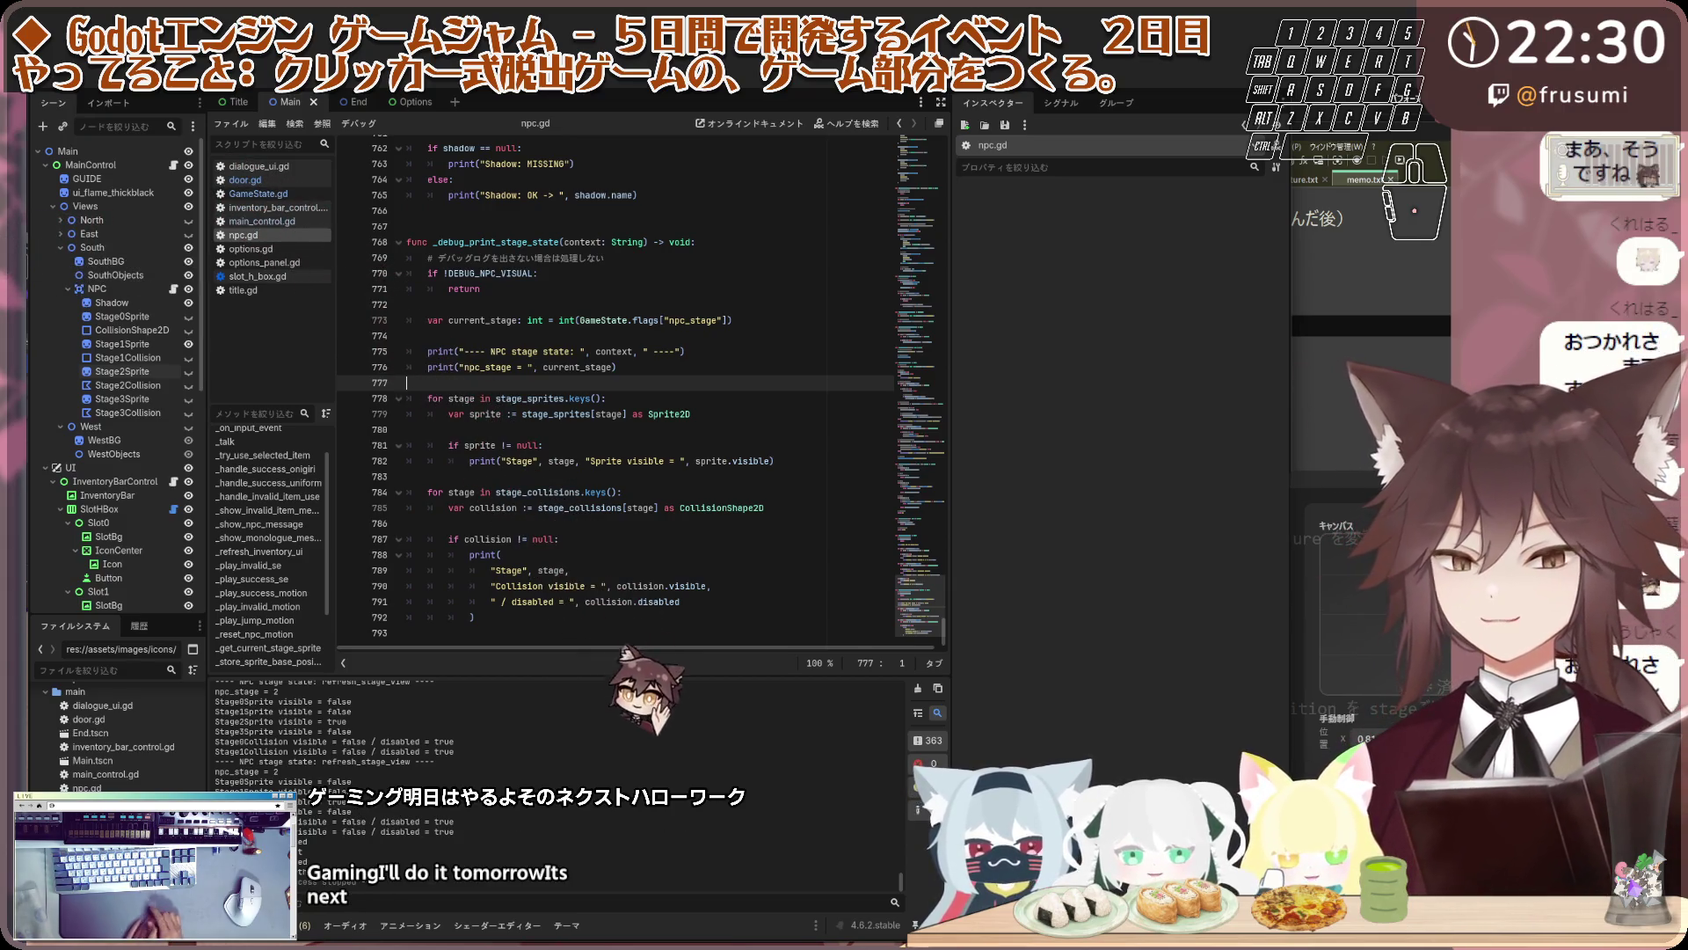
left_click(589, 291)
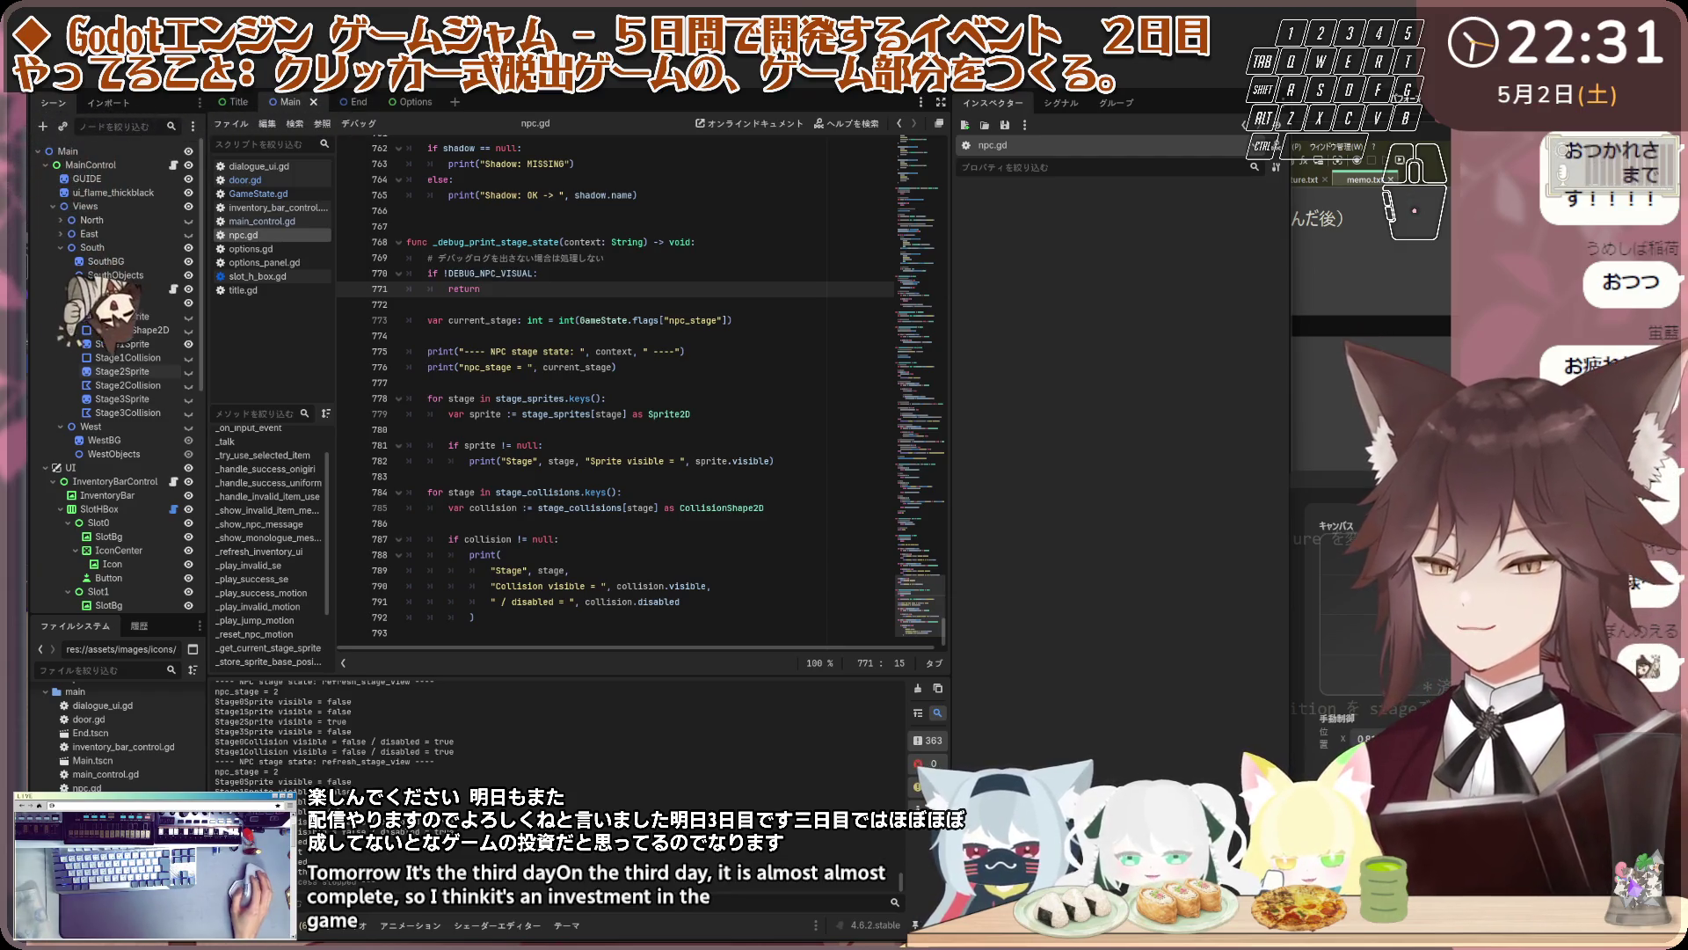
left_click(813, 334)
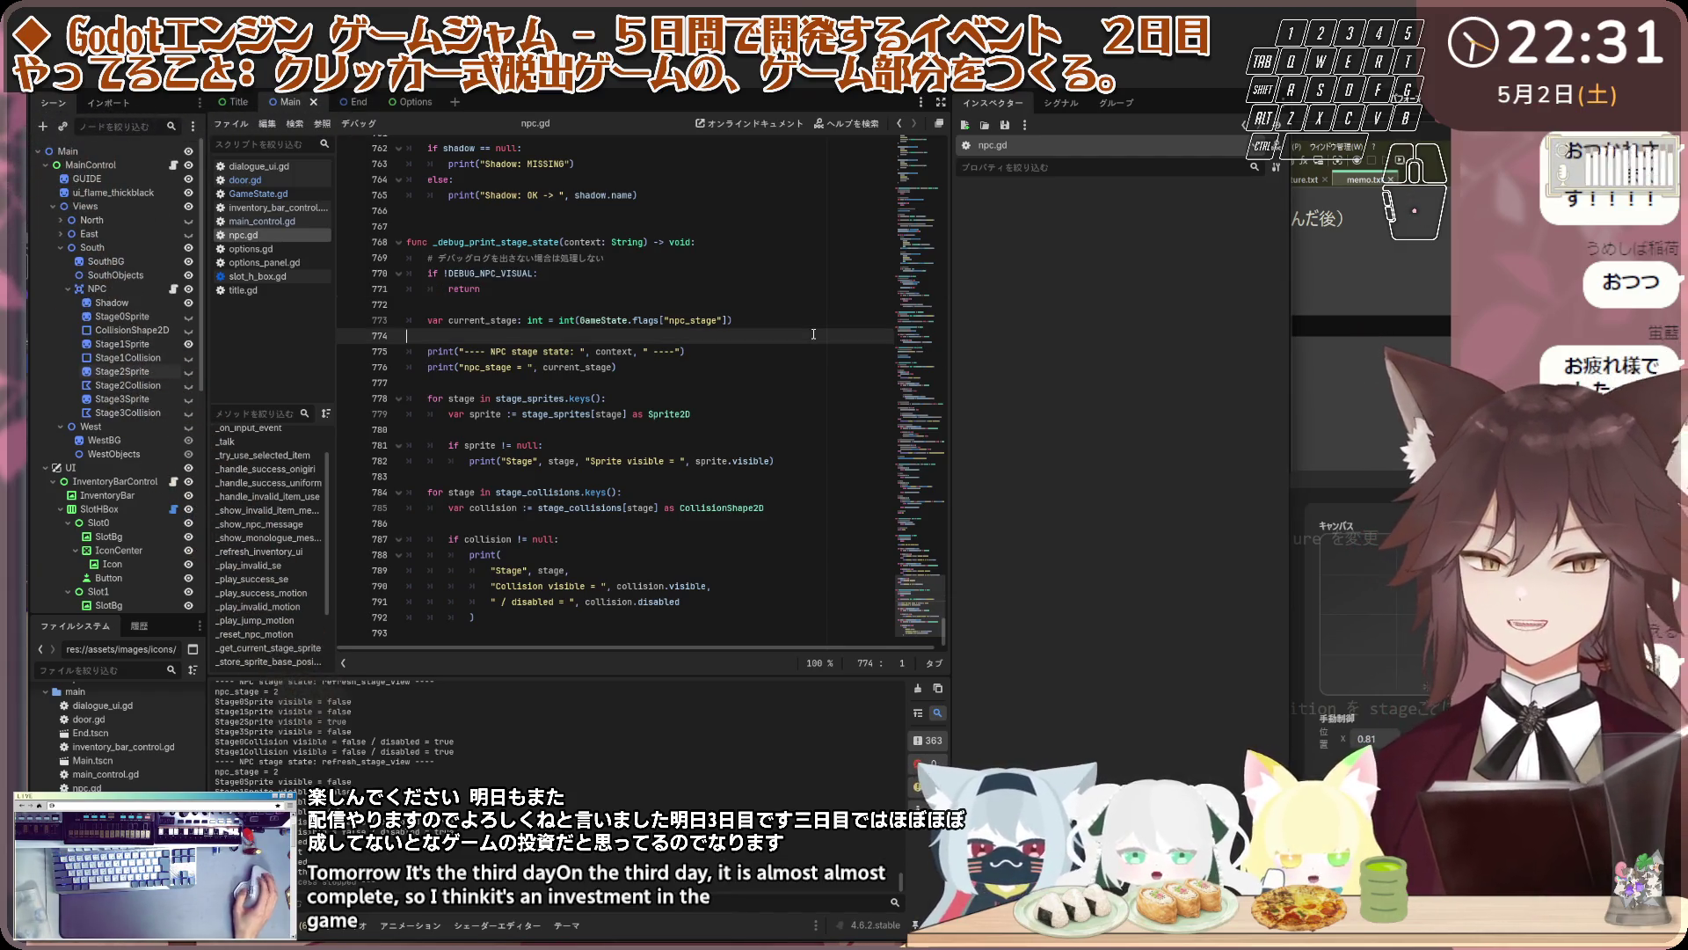